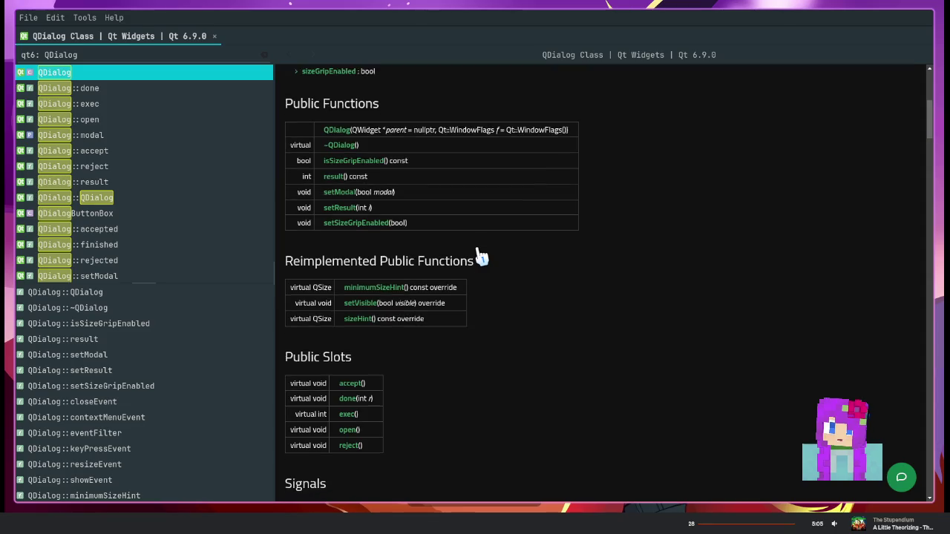
Scroll down the QDialog page and jump to the Default Button section
{"action": "scroll", "coordinate": [478, 256], "scroll_direction": "down", "scroll_amount": 1}
{"action": "scroll", "coordinate": [480, 256], "scroll_direction": "down", "scroll_amount": 1}
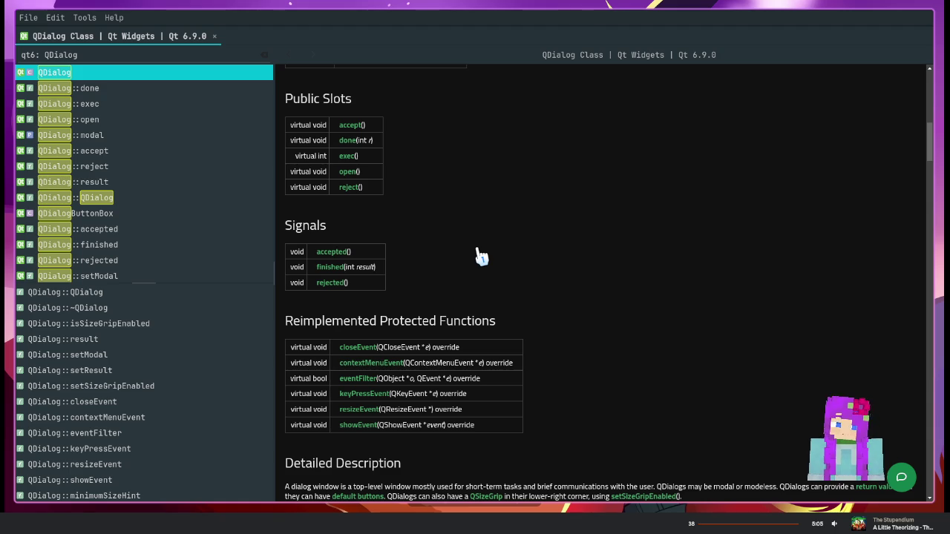
{"action": "scroll", "coordinate": [541, 337], "scroll_direction": "down", "scroll_amount": 1}
{"action": "scroll", "coordinate": [542, 337], "scroll_direction": "down", "scroll_amount": 6}
{"action": "scroll", "coordinate": [483, 282], "scroll_direction": "down", "scroll_amount": 1}
{"action": "scroll", "coordinate": [423, 230], "scroll_direction": "down", "scroll_amount": 1}
{"action": "scroll", "coordinate": [362, 178], "scroll_direction": "down", "scroll_amount": 2}
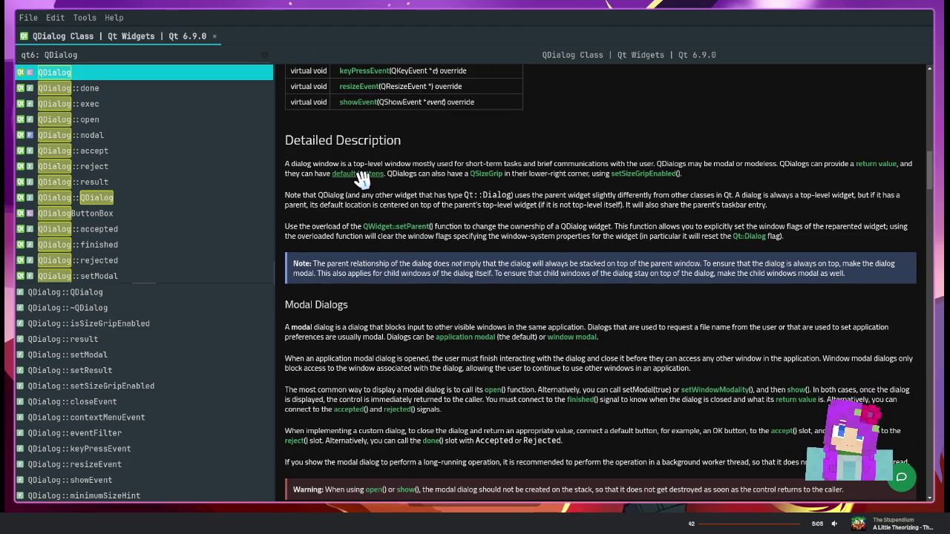
{"action": "left_click", "coordinate": [362, 176]}
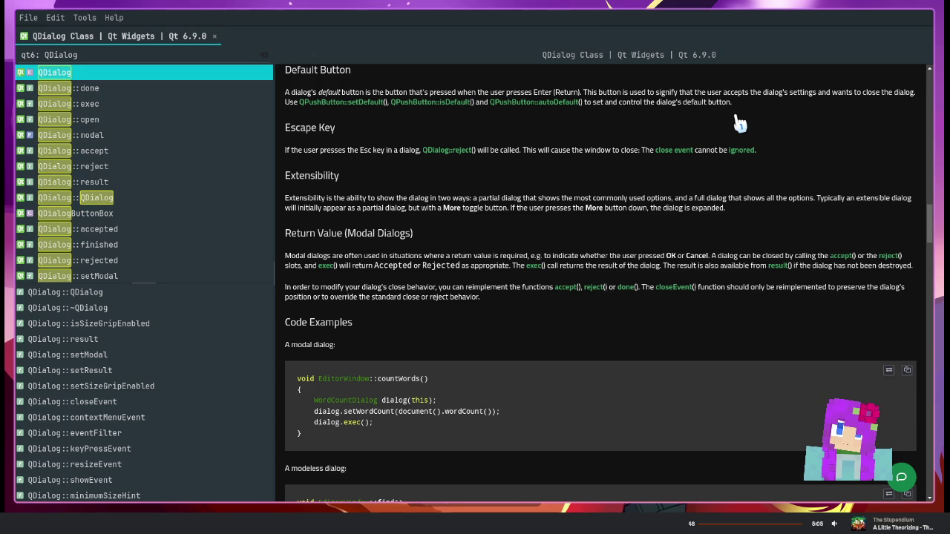
Highlight the Escape Key paragraph while reading it
{"action": "left_click", "coordinate": [287, 151]}
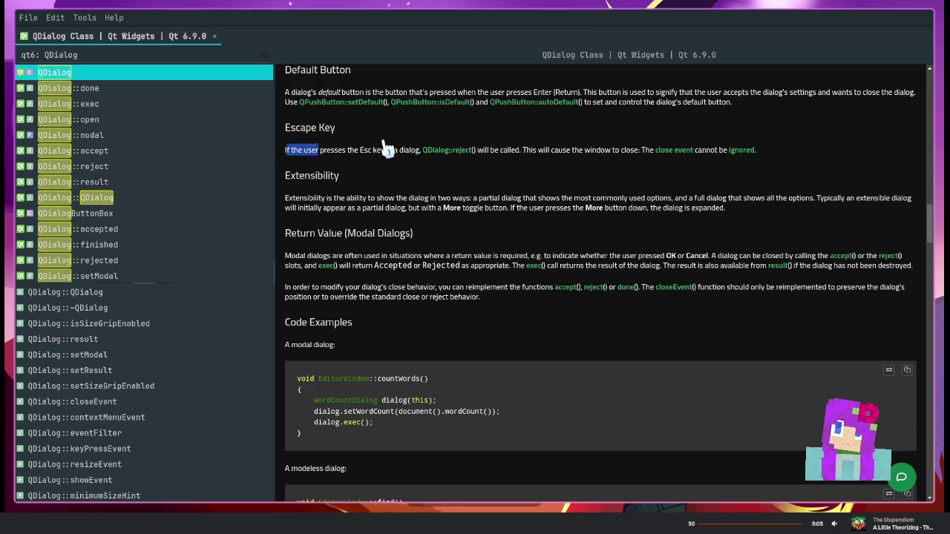
{"action": "left_click_drag", "start_coordinate": [486, 145], "coordinate": [842, 153]}
{"action": "left_click", "coordinate": [838, 154]}
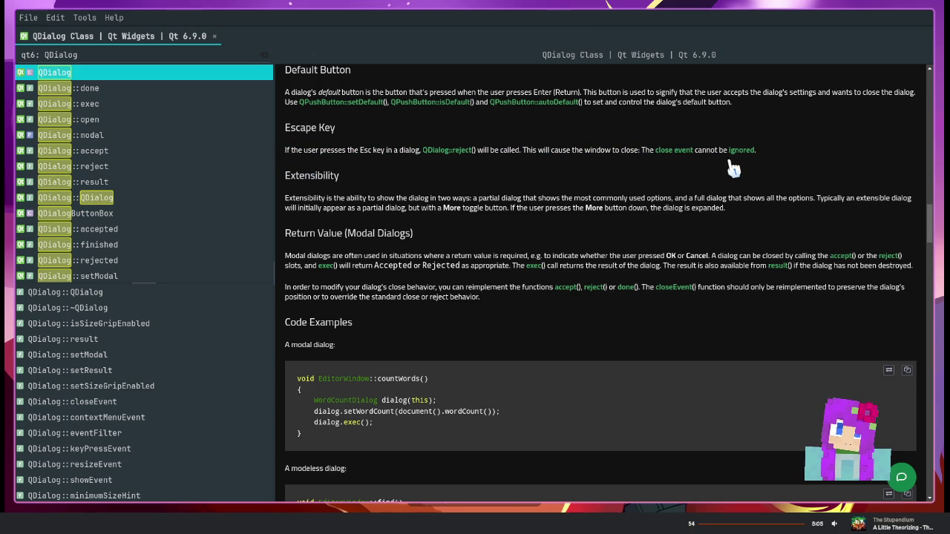
Highlight and reread the Extensibility paragraph, then clear the selection
{"action": "left_click_drag", "start_coordinate": [289, 212], "coordinate": [403, 209]}
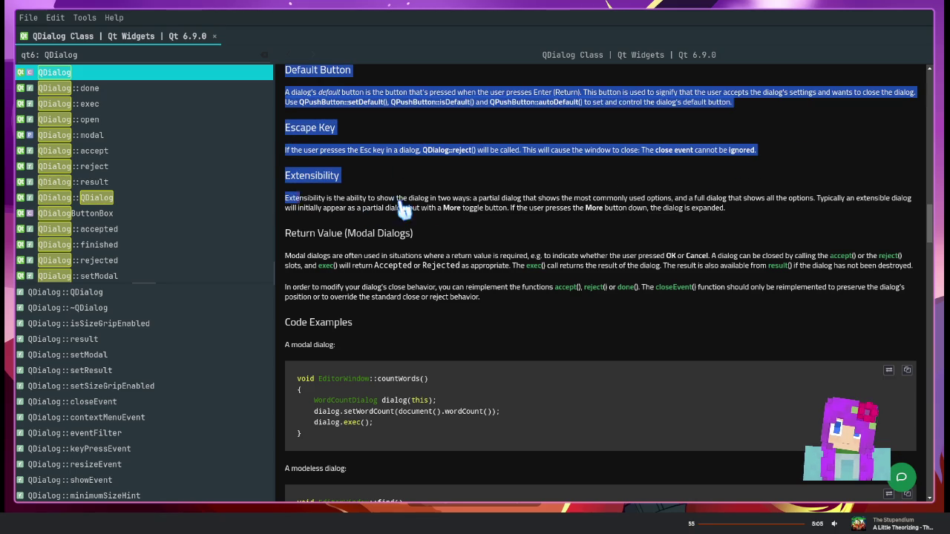
{"action": "left_click", "coordinate": [590, 205]}
{"action": "left_click_drag", "start_coordinate": [342, 199], "coordinate": [727, 212]}
{"action": "left_click", "coordinate": [726, 212]}
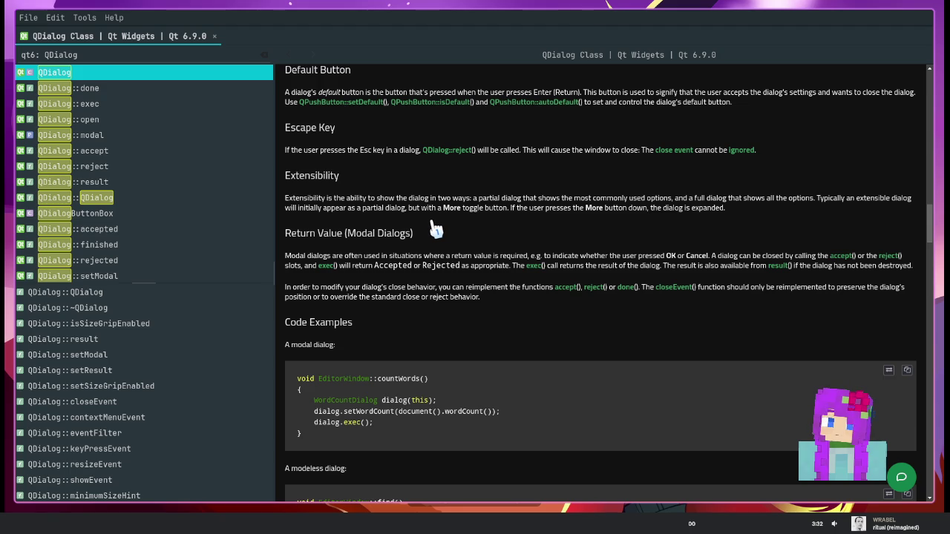
{"action": "mouse_move", "coordinate": [287, 198]}
{"action": "left_mouse_down"}
{"action": "mouse_move", "coordinate": [918, 207]}
{"action": "mouse_move", "coordinate": [921, 216]}
{"action": "left_mouse_up"}
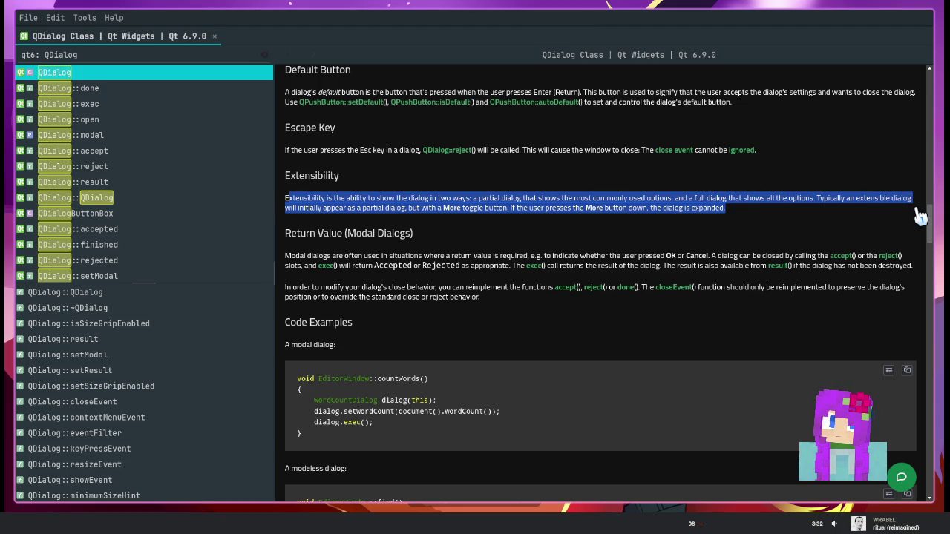
{"action": "mouse_move", "coordinate": [802, 219]}
{"action": "left_mouse_down"}
{"action": "mouse_move", "coordinate": [350, 199]}
{"action": "mouse_move", "coordinate": [285, 68]}
{"action": "left_mouse_up"}
{"action": "left_click", "coordinate": [369, 204]}
Scroll into Code Examples and briefly highlight the modal example's setWordCount line
{"action": "scroll", "coordinate": [333, 266], "scroll_direction": "down", "scroll_amount": 1}
{"action": "scroll", "coordinate": [333, 266], "scroll_direction": "down", "scroll_amount": 2}
{"action": "scroll", "coordinate": [332, 263], "scroll_direction": "down", "scroll_amount": 1}
{"action": "scroll", "coordinate": [333, 265], "scroll_direction": "down", "scroll_amount": 1}
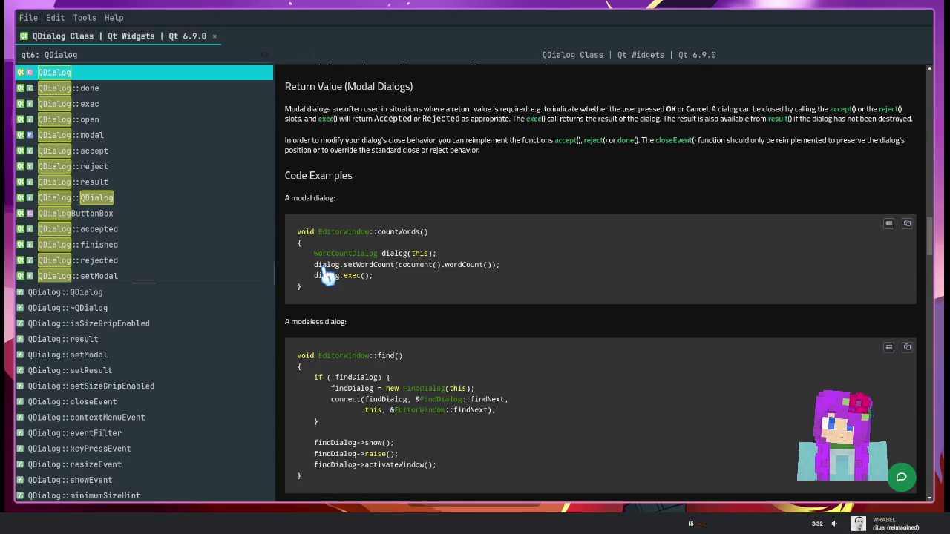
{"action": "left_click_drag", "start_coordinate": [313, 265], "coordinate": [442, 253]}
{"action": "left_click_drag", "start_coordinate": [544, 254], "coordinate": [544, 260]}
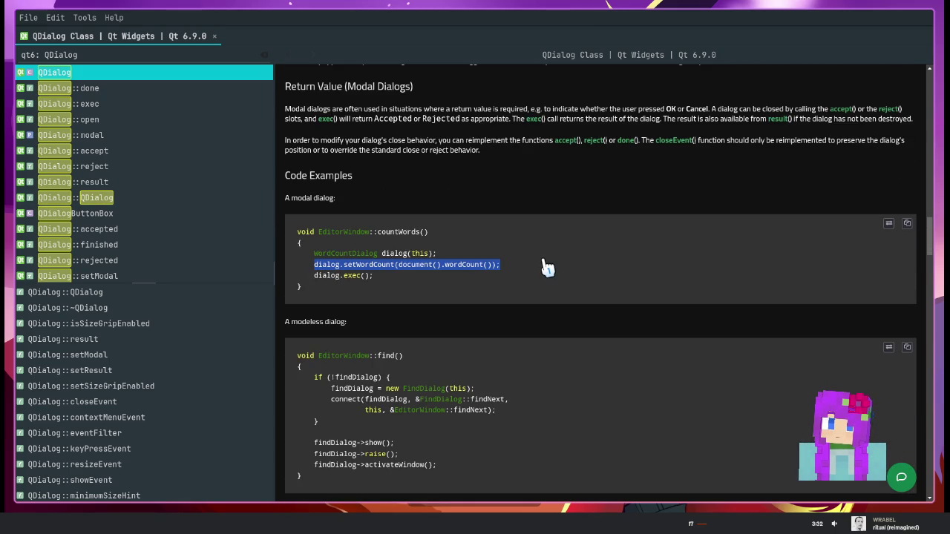
{"action": "left_click", "coordinate": [521, 271]}
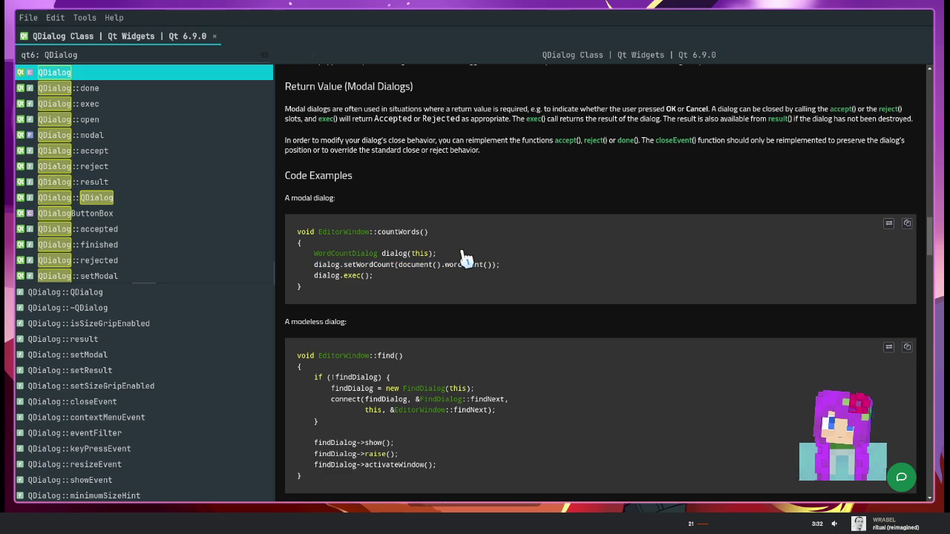
Scroll down to the dialog-with-an-extension example and its See also links
{"action": "scroll", "coordinate": [460, 257], "scroll_direction": "down", "scroll_amount": 2}
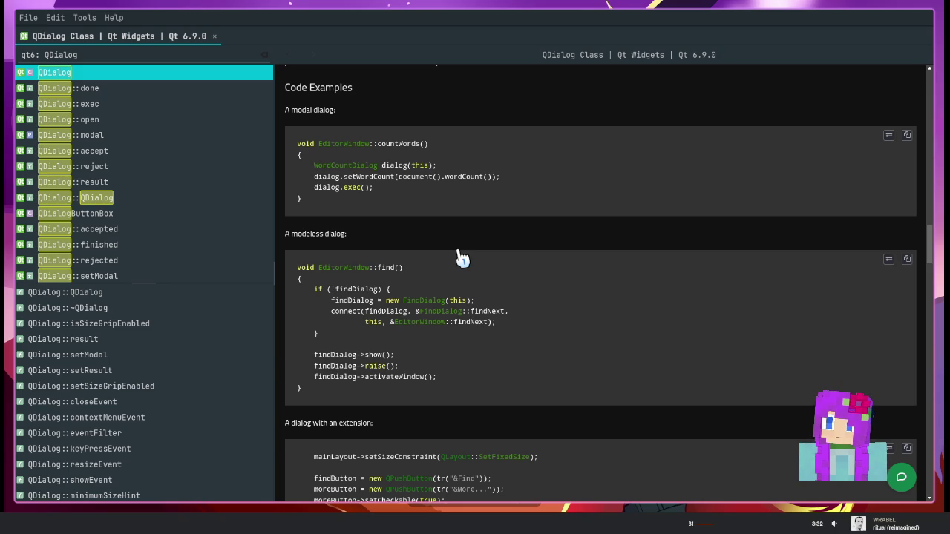
{"action": "scroll", "coordinate": [460, 258], "scroll_direction": "down", "scroll_amount": 3}
{"action": "scroll", "coordinate": [460, 257], "scroll_direction": "down", "scroll_amount": 2}
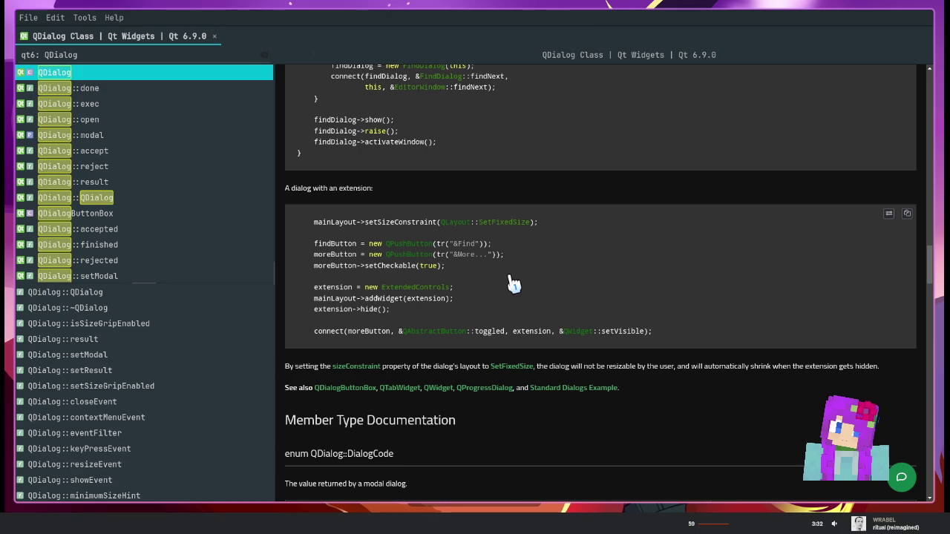
Open the Standard Dialogs Example page, skim the sidebar results, then switch to Portal-Toolkit
{"action": "left_click", "coordinate": [553, 388]}
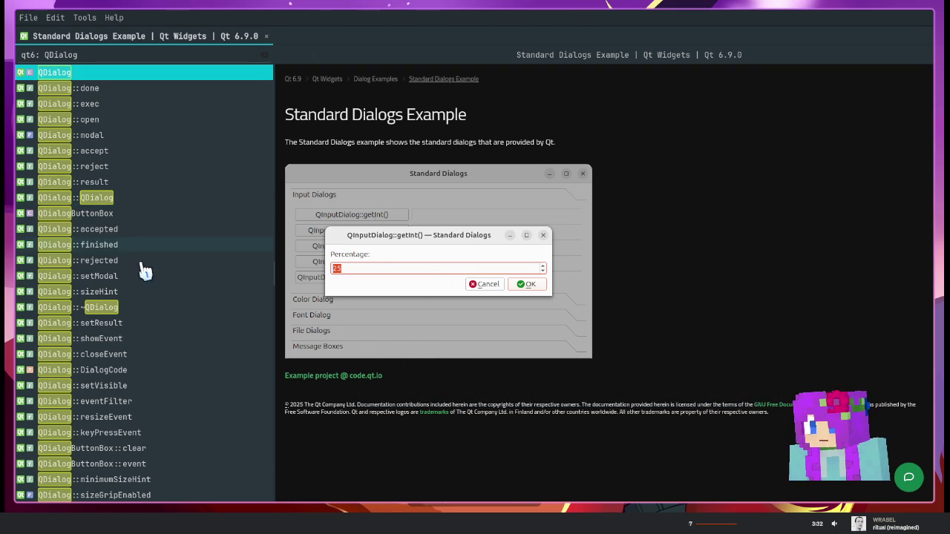
{"action": "scroll", "coordinate": [143, 297], "scroll_direction": "down", "scroll_amount": 1}
{"action": "scroll", "coordinate": [125, 334], "scroll_direction": "down", "scroll_amount": 1}
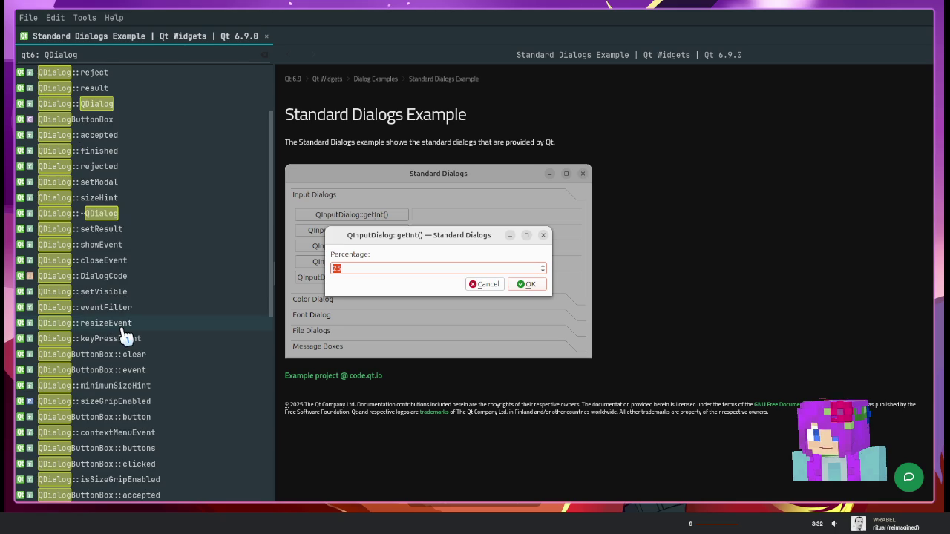
{"action": "scroll", "coordinate": [125, 336], "scroll_direction": "down", "scroll_amount": 3}
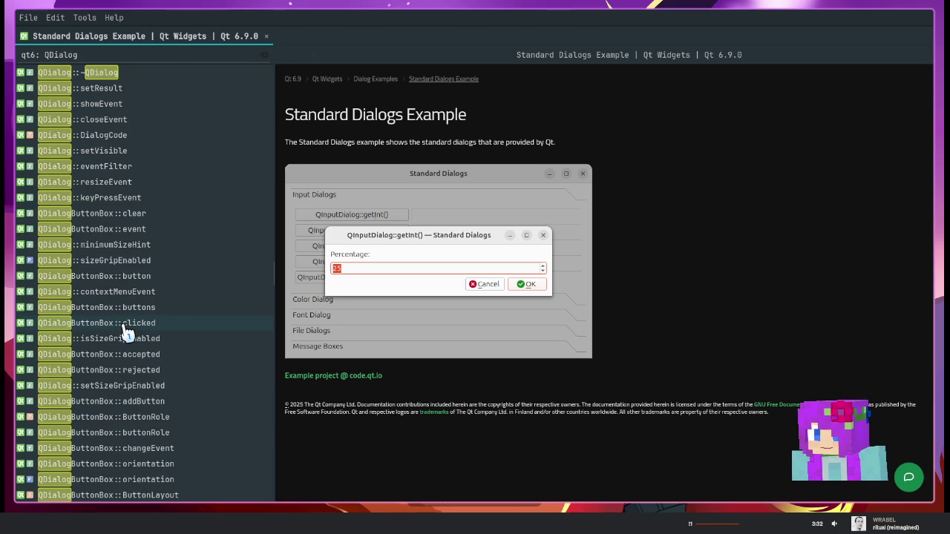
{"action": "scroll", "coordinate": [124, 334], "scroll_direction": "down", "scroll_amount": 4}
{"action": "scroll", "coordinate": [126, 332], "scroll_direction": "down", "scroll_amount": 1}
{"action": "scroll", "coordinate": [127, 331], "scroll_direction": "up", "scroll_amount": 1}
{"action": "scroll", "coordinate": [127, 330], "scroll_direction": "up", "scroll_amount": 9}
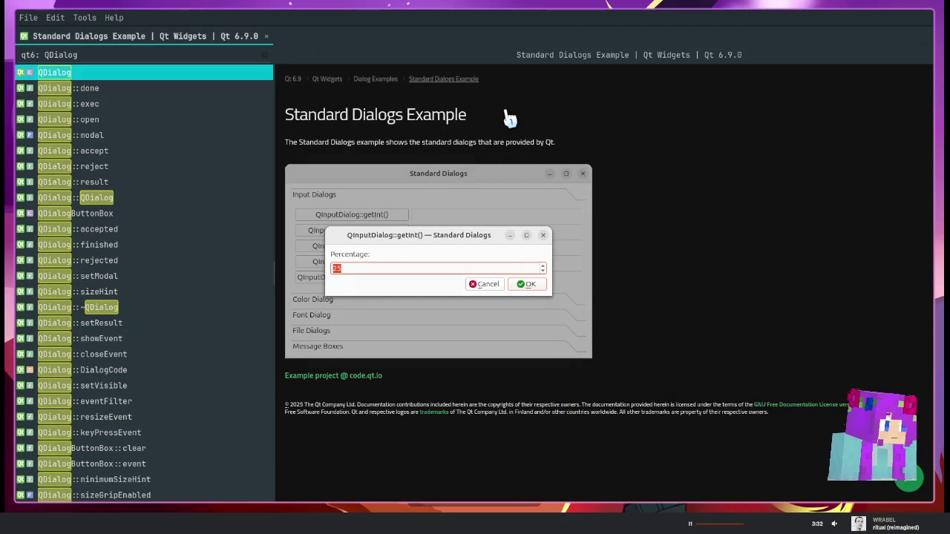
{"action": "key", "text": "alt+Tab"}
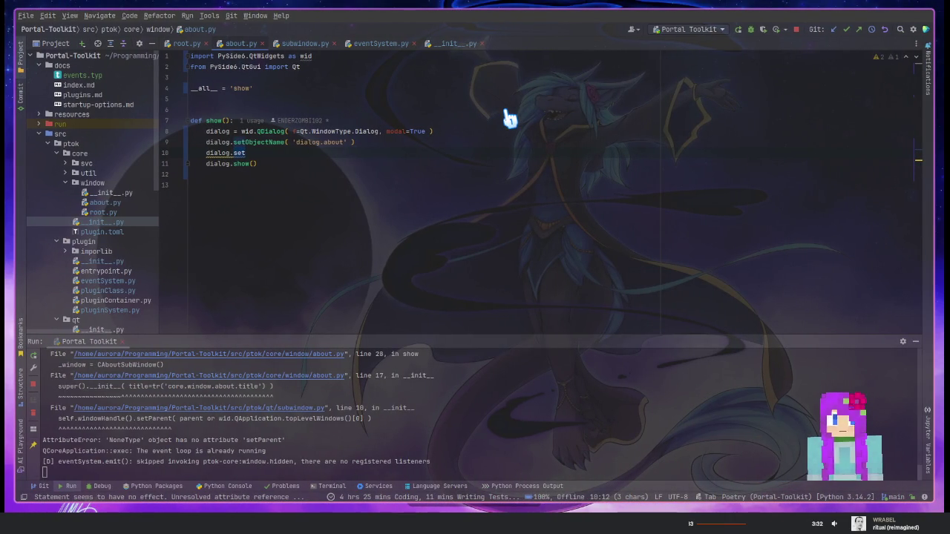
Return to the Portal-Toolkit PyCharm window and select the unfinished code on line 10
{"action": "key", "text": "alt+Tab"}
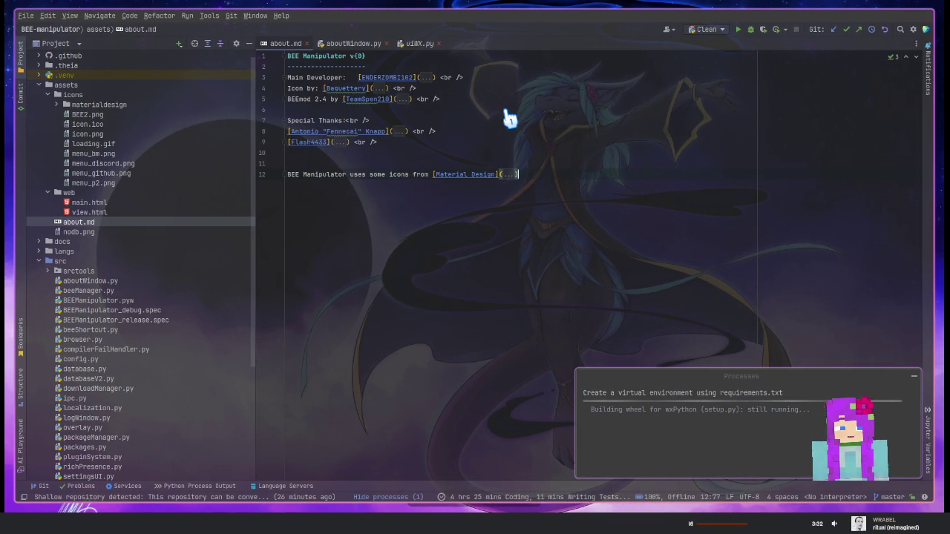
{"action": "key", "text": "alt+Tab"}
{"action": "left_click", "coordinate": [315, 155]}
{"action": "key", "text": "ctrl+shift+Left"}
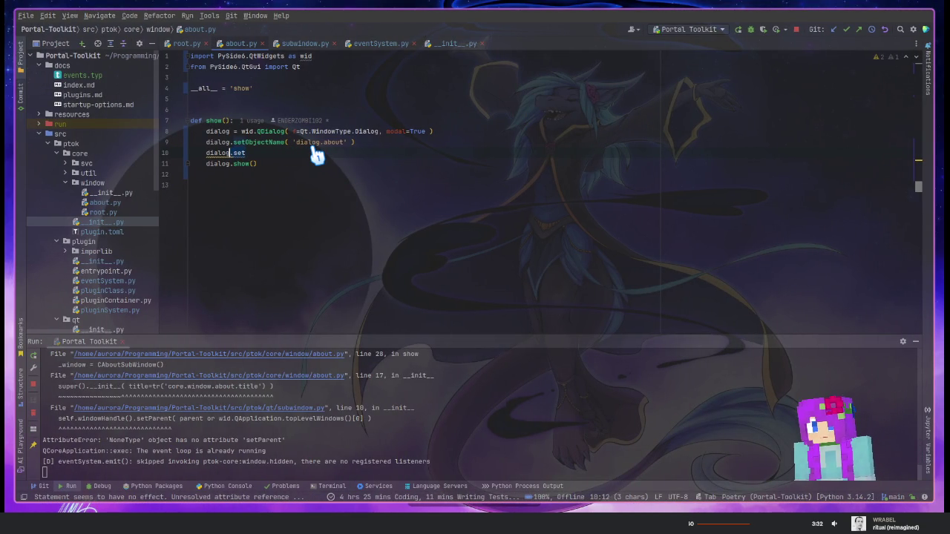
Complete line 10 to wid.QFontDialog and open its definition in QtWidgets.pyi
{"action": "type", "text": "wid"}
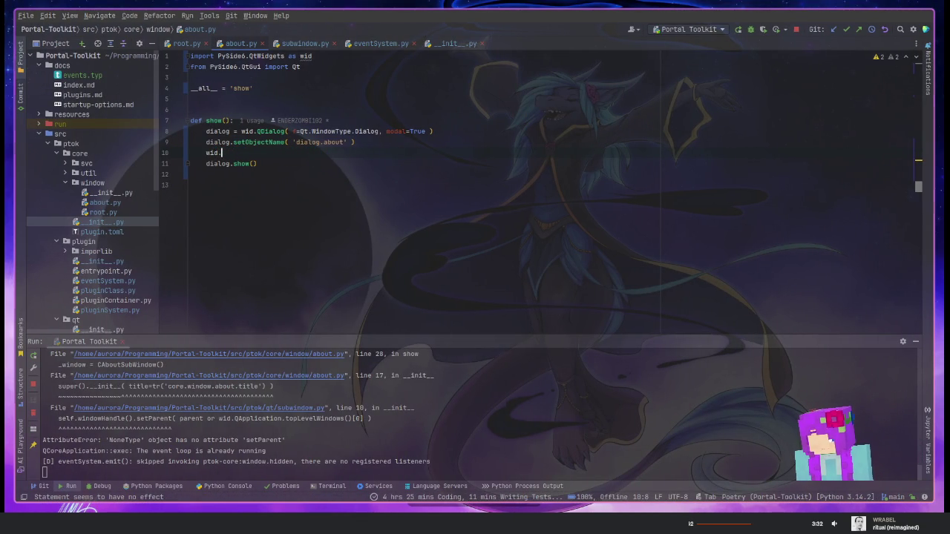
{"action": "type", "text": ".QDialog"}
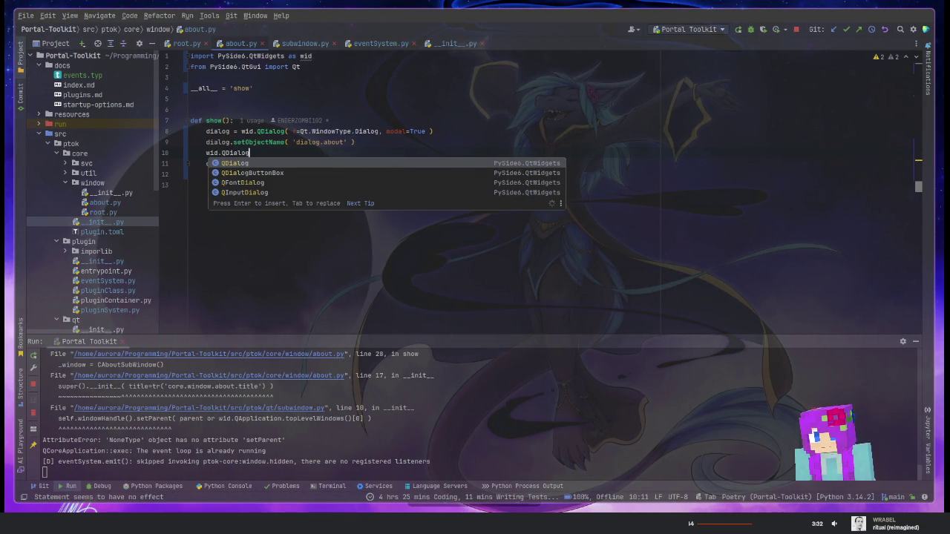
{"action": "key", "text": "Down"}
{"action": "key", "text": "Down"}
{"action": "key", "text": "Down"}
{"action": "key", "text": "Down"}
{"action": "key", "text": "Down"}
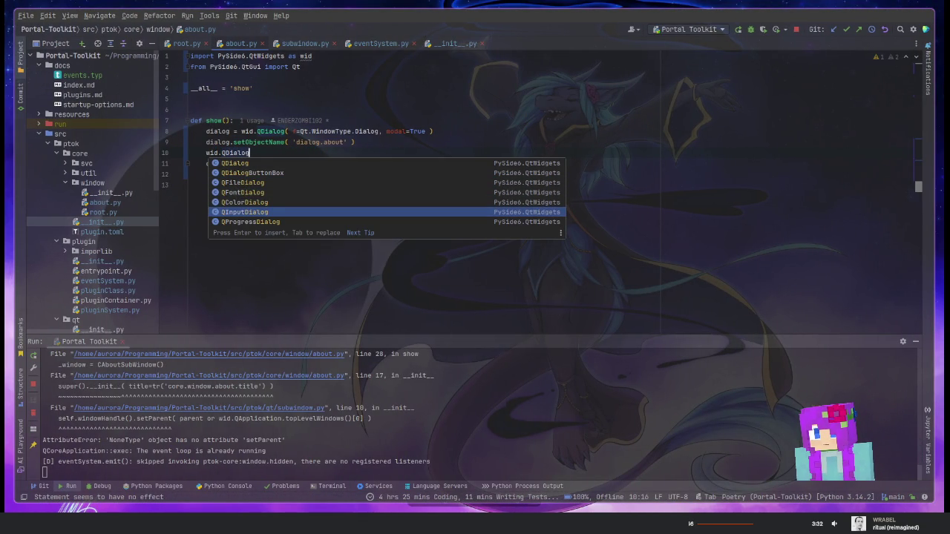
{"action": "key", "text": "Up"}
{"action": "key", "text": "Down"}
{"action": "key", "text": "Up"}
{"action": "key", "text": "Up"}
{"action": "key", "text": "Up"}
{"action": "key", "text": "Down"}
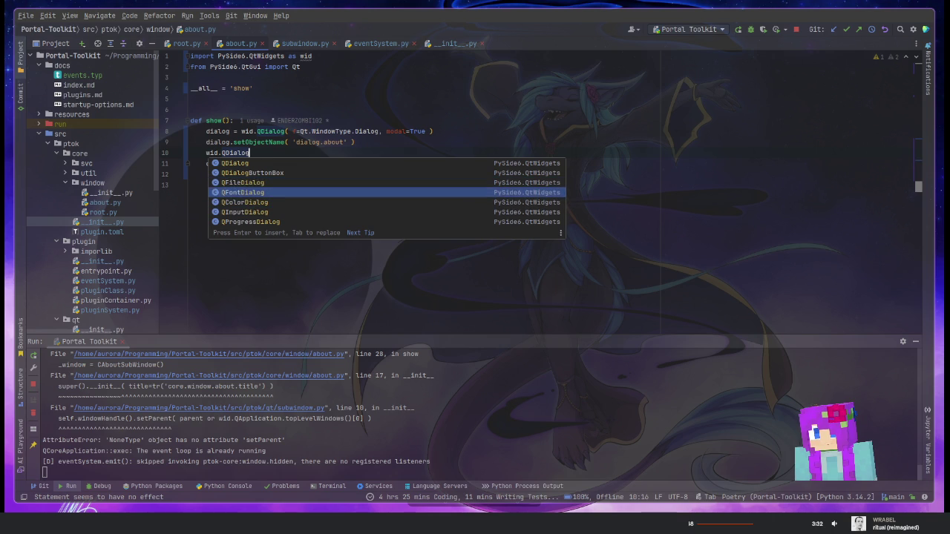
{"action": "key", "text": "Return"}
{"action": "key", "text": "ctrl+b"}
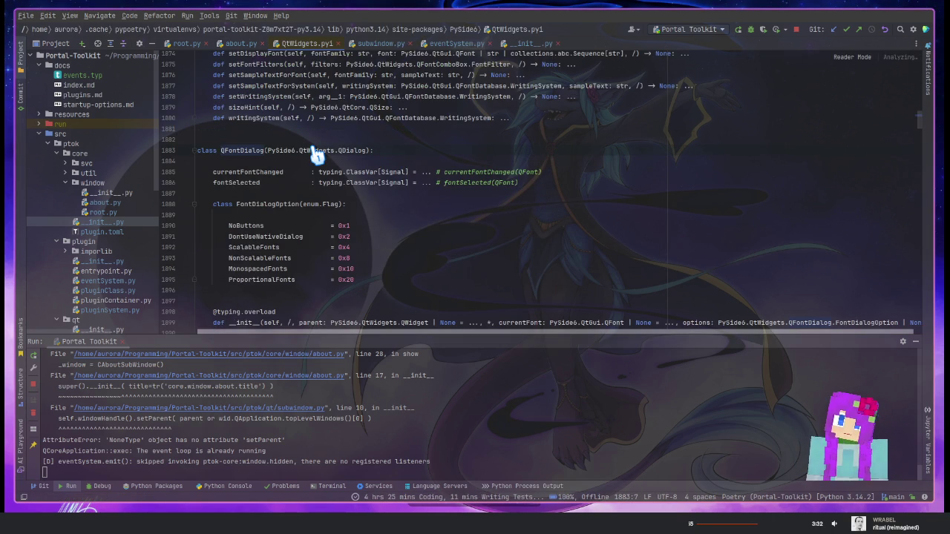
Read through the QFontDialog class and FontDialogOption stubs, then close QtWidgets.pyi
{"action": "key", "text": "shift+End"}
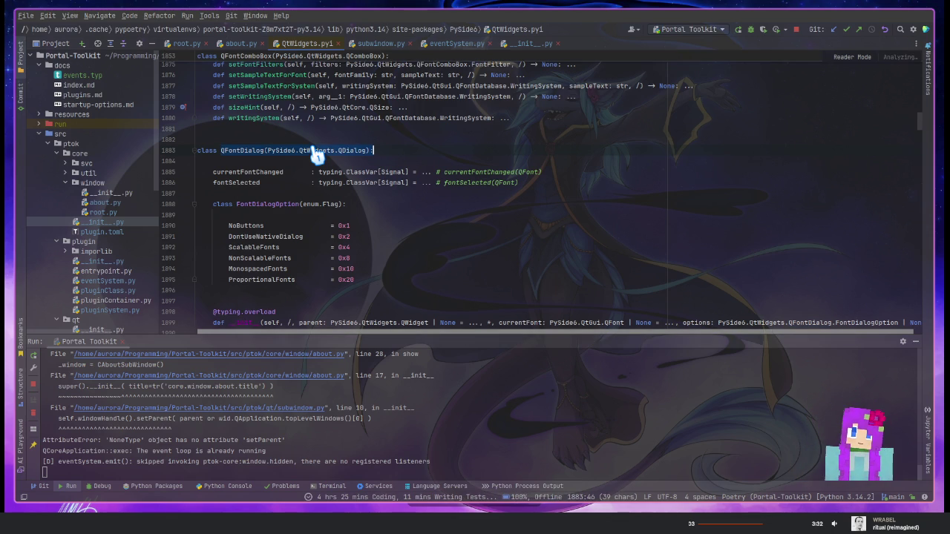
{"action": "scroll", "coordinate": [315, 155], "scroll_direction": "down", "scroll_amount": 2}
{"action": "scroll", "coordinate": [315, 155], "scroll_direction": "down", "scroll_amount": 3}
{"action": "scroll", "coordinate": [315, 155], "scroll_direction": "down", "scroll_amount": 2}
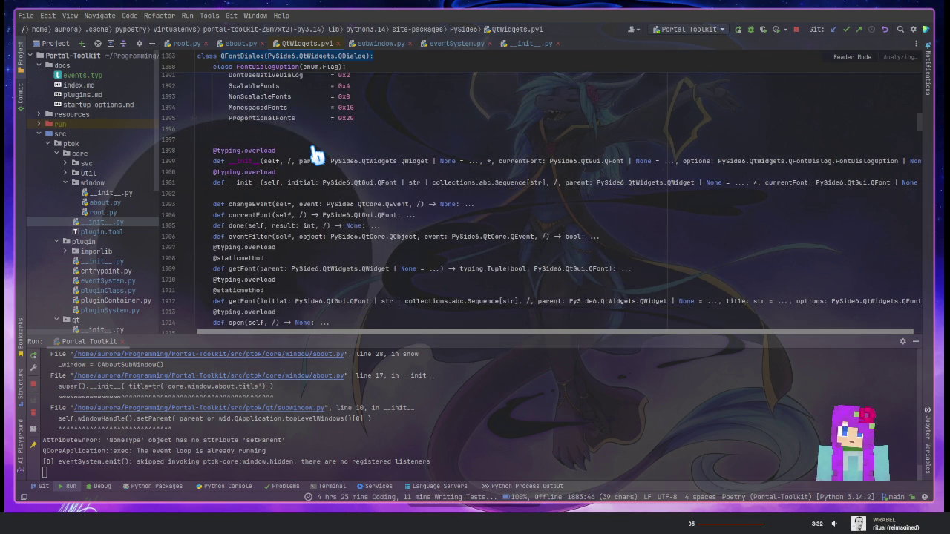
{"action": "scroll", "coordinate": [315, 154], "scroll_direction": "down", "scroll_amount": 1}
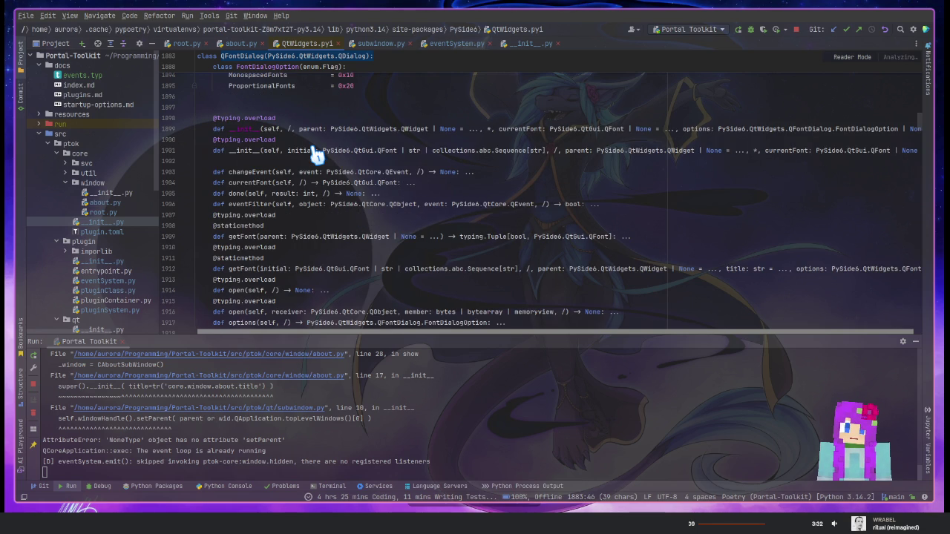
{"action": "scroll", "coordinate": [315, 155], "scroll_direction": "down", "scroll_amount": 2}
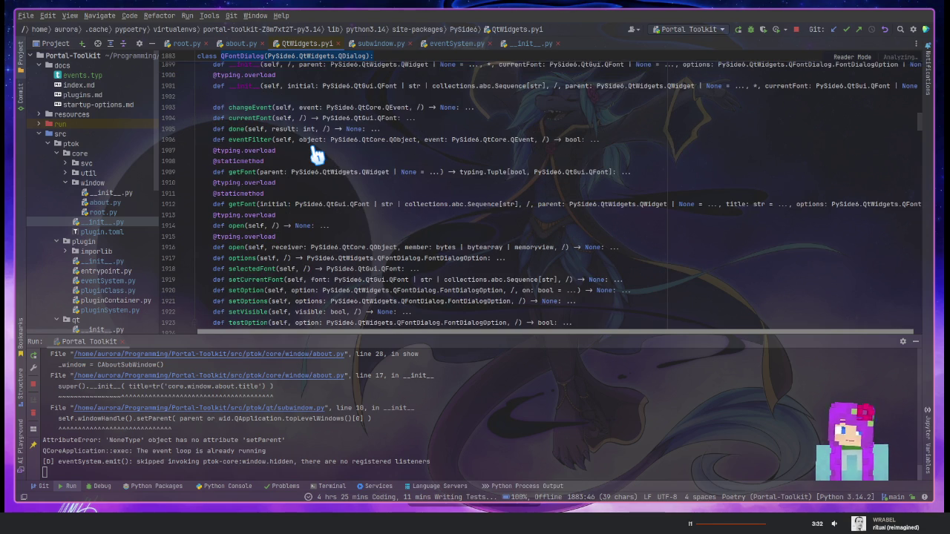
{"action": "scroll", "coordinate": [315, 154], "scroll_direction": "down", "scroll_amount": 1}
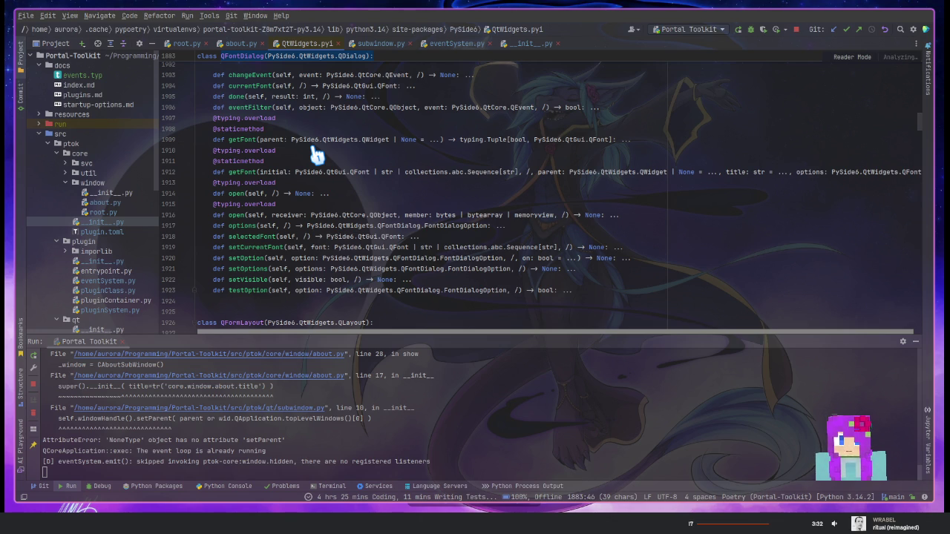
{"action": "scroll", "coordinate": [316, 155], "scroll_direction": "up", "scroll_amount": 3}
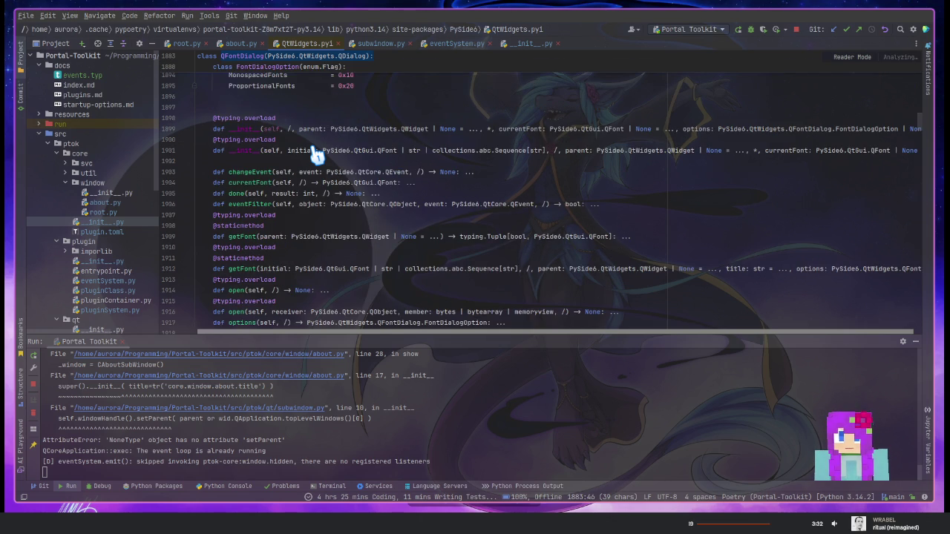
{"action": "scroll", "coordinate": [315, 155], "scroll_direction": "up", "scroll_amount": 2}
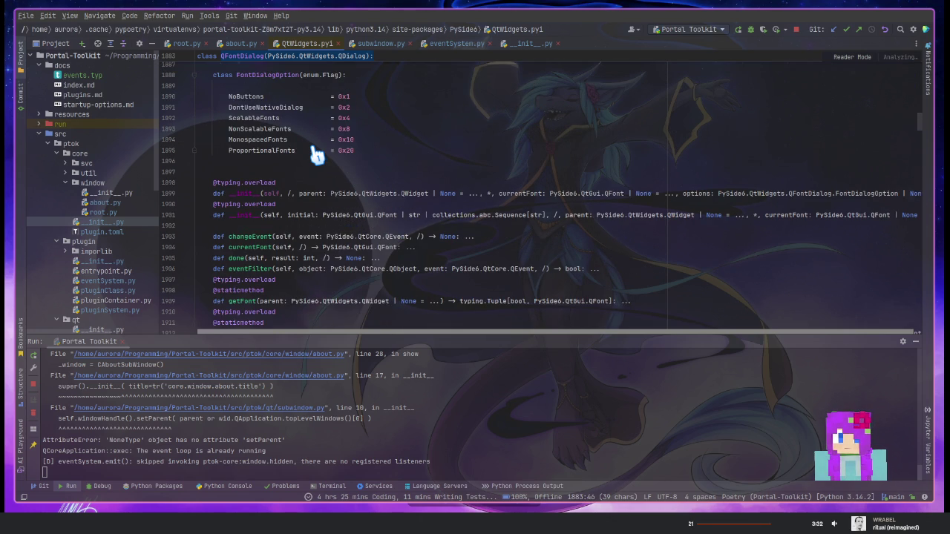
{"action": "scroll", "coordinate": [316, 154], "scroll_direction": "up", "scroll_amount": 2}
{"action": "scroll", "coordinate": [315, 154], "scroll_direction": "up", "scroll_amount": 1}
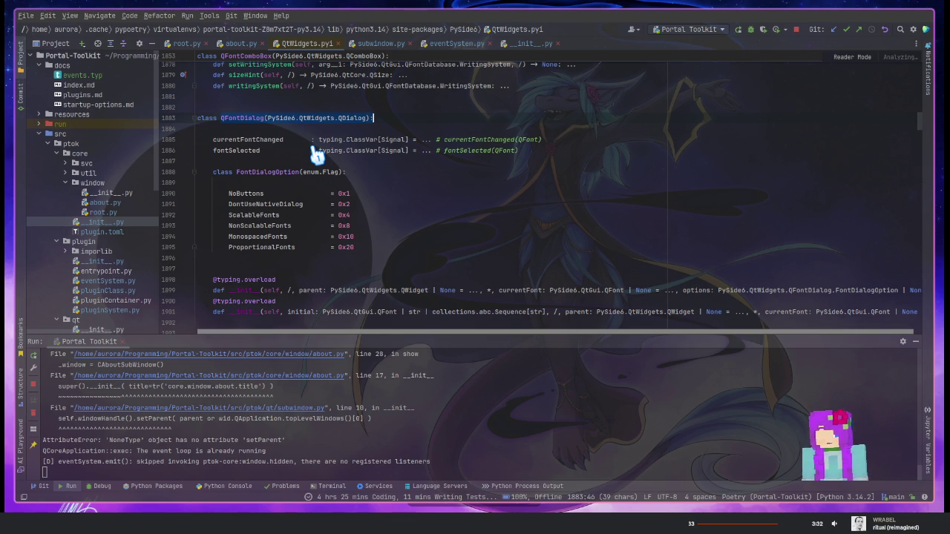
{"action": "key", "text": "ctrl+F4"}
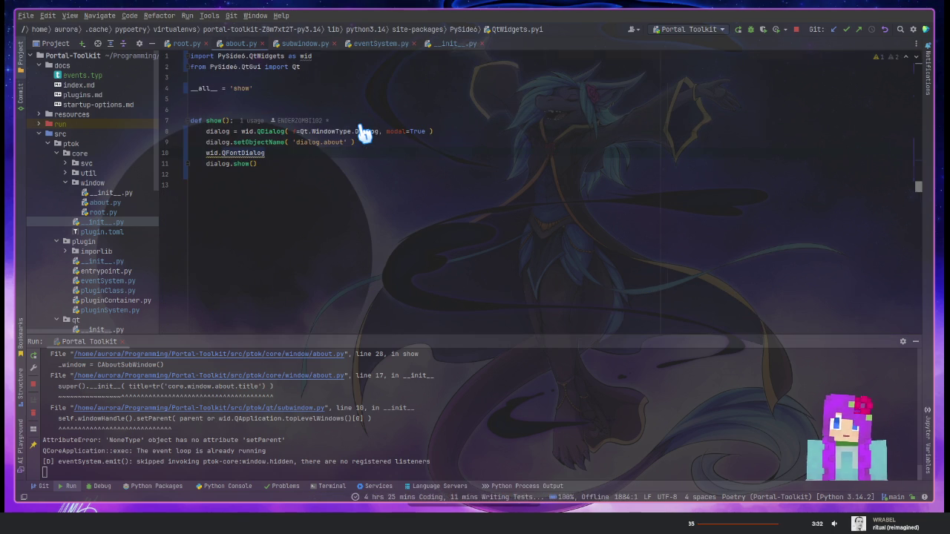
Insert blank lines above show() and start typing a class there
{"action": "left_click", "coordinate": [334, 110]}
{"action": "key", "text": "Return"}
{"action": "key", "text": "Return"}
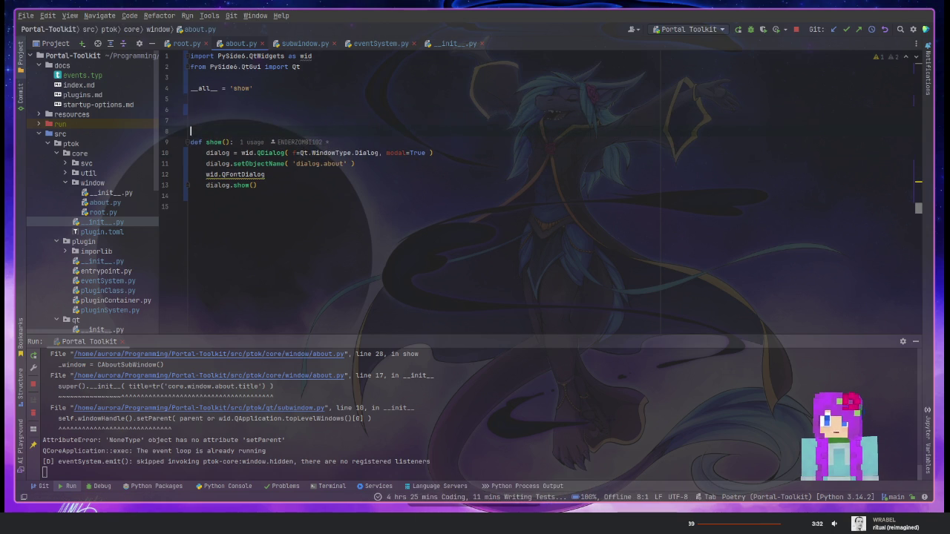
{"action": "key", "text": "Return"}
{"action": "type", "text": "cla"}
Replace wid.QFontDialog with wid.QMessageBox on line 13 and open the QMessageBox declaration
{"action": "key", "text": "Down"}
{"action": "key", "text": "Down"}
{"action": "key", "text": "Down"}
{"action": "key", "text": "Down"}
{"action": "left_click", "coordinate": [237, 163]}
{"action": "left_click_drag", "start_coordinate": [240, 164], "coordinate": [432, 164]}
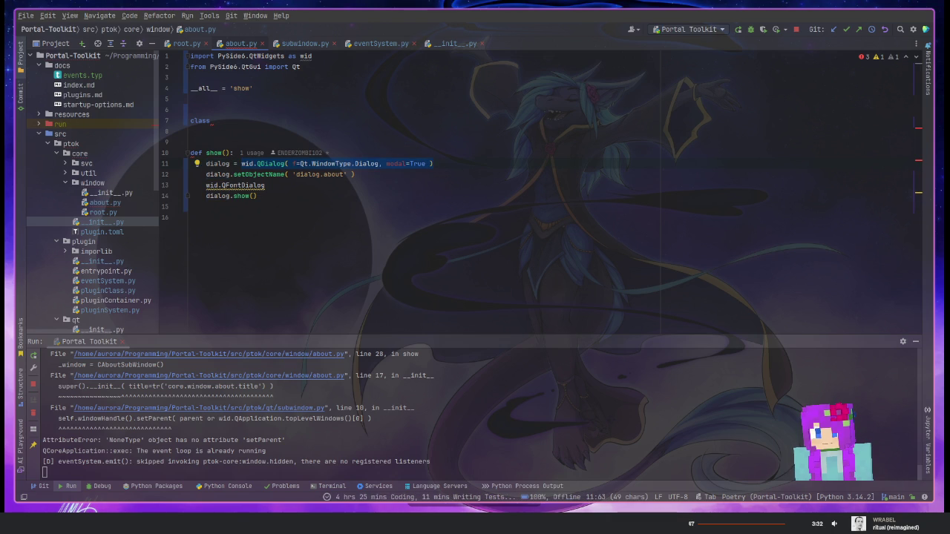
{"action": "left_click", "coordinate": [259, 186]}
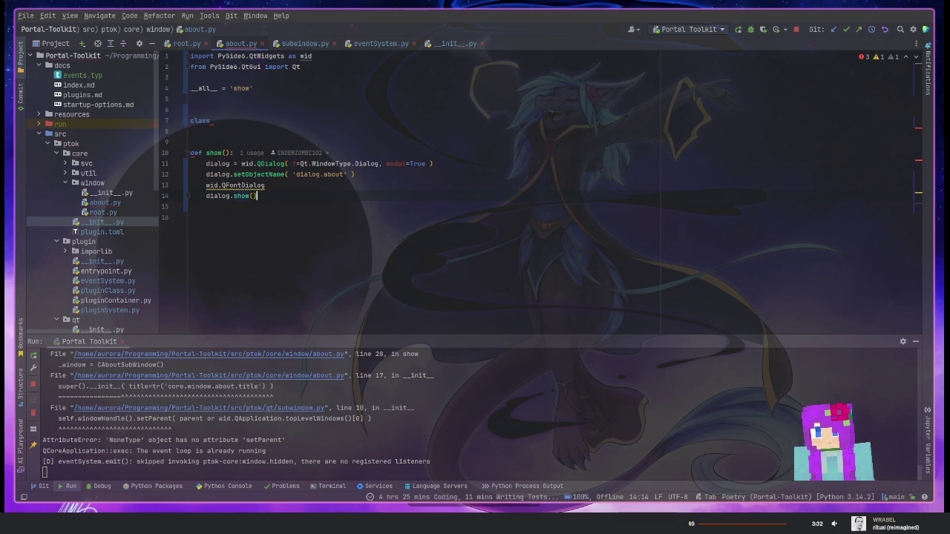
{"action": "left_click_drag", "start_coordinate": [265, 185], "coordinate": [207, 186]}
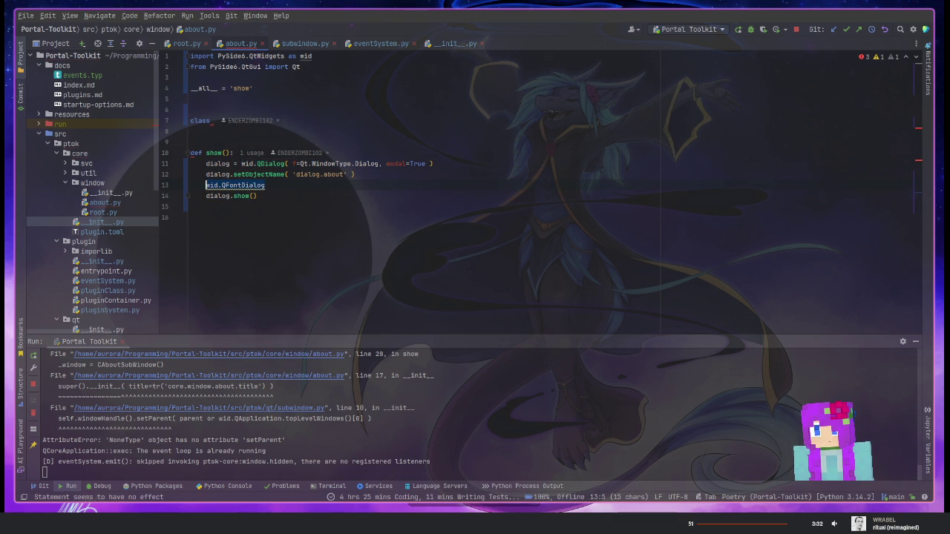
{"action": "type", "text": "QMess"}
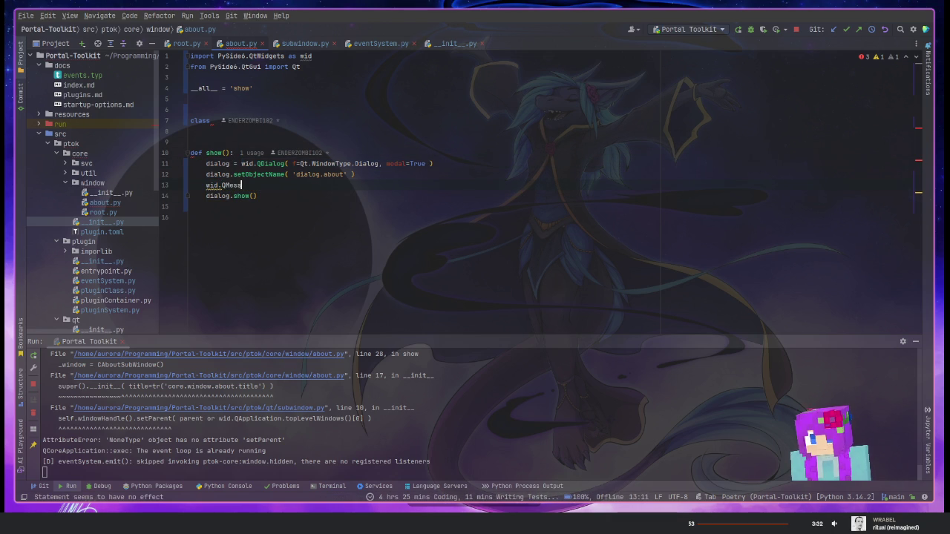
{"action": "key", "text": "Return"}
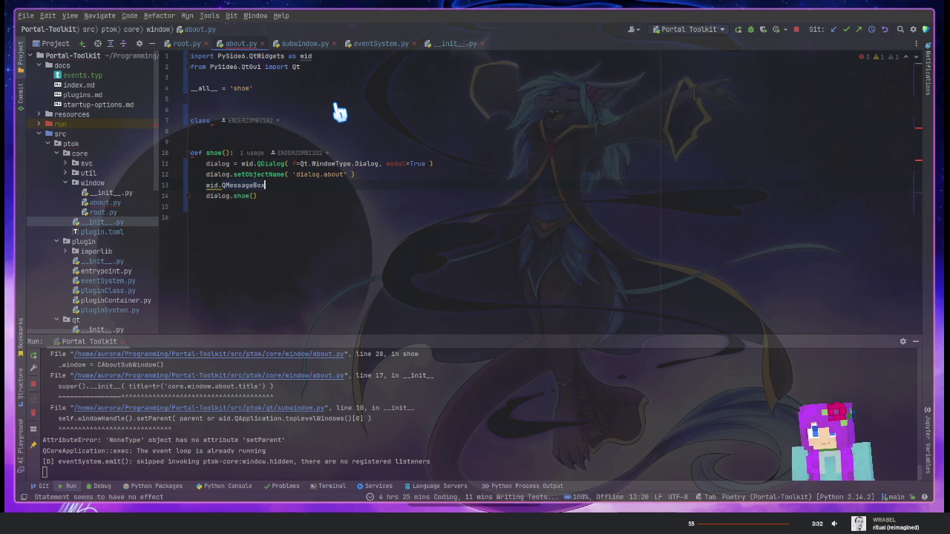
{"action": "key", "text": "ctrl+b"}
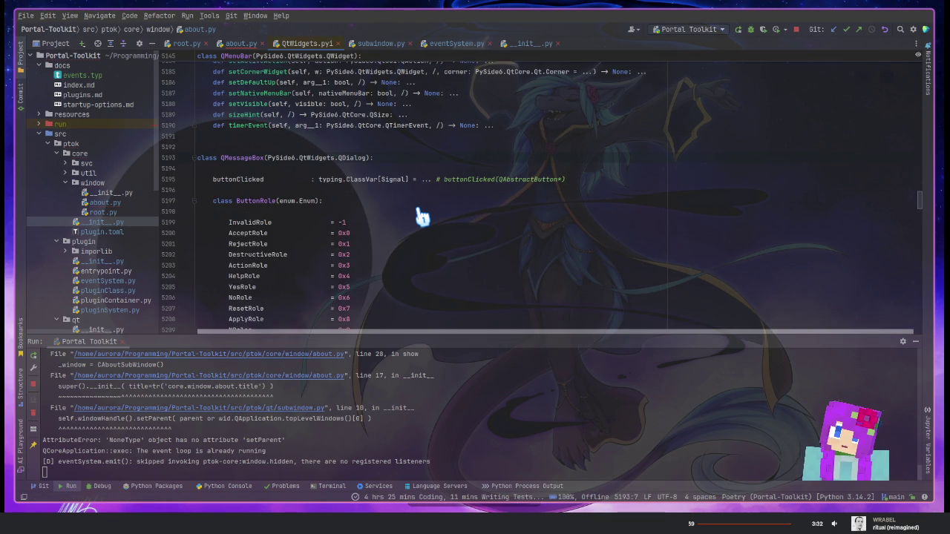
Browse QMessageBox's ButtonRole, Icon and StandardButton enums in the stub, then return to about.py
{"action": "scroll", "coordinate": [403, 221], "scroll_direction": "down", "scroll_amount": 3}
{"action": "scroll", "coordinate": [404, 223], "scroll_direction": "down", "scroll_amount": 1}
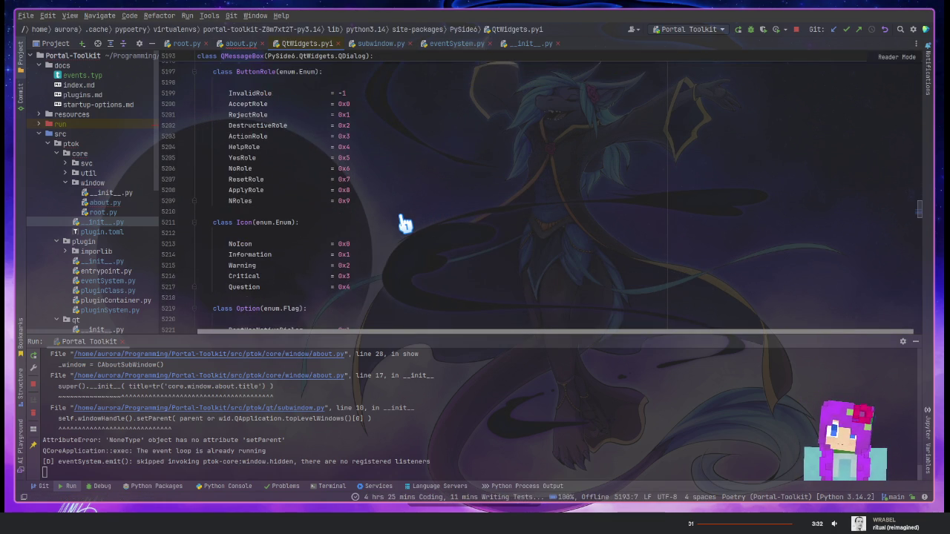
{"action": "scroll", "coordinate": [405, 223], "scroll_direction": "down", "scroll_amount": 2}
{"action": "scroll", "coordinate": [404, 222], "scroll_direction": "down", "scroll_amount": 2}
{"action": "scroll", "coordinate": [404, 223], "scroll_direction": "down", "scroll_amount": 1}
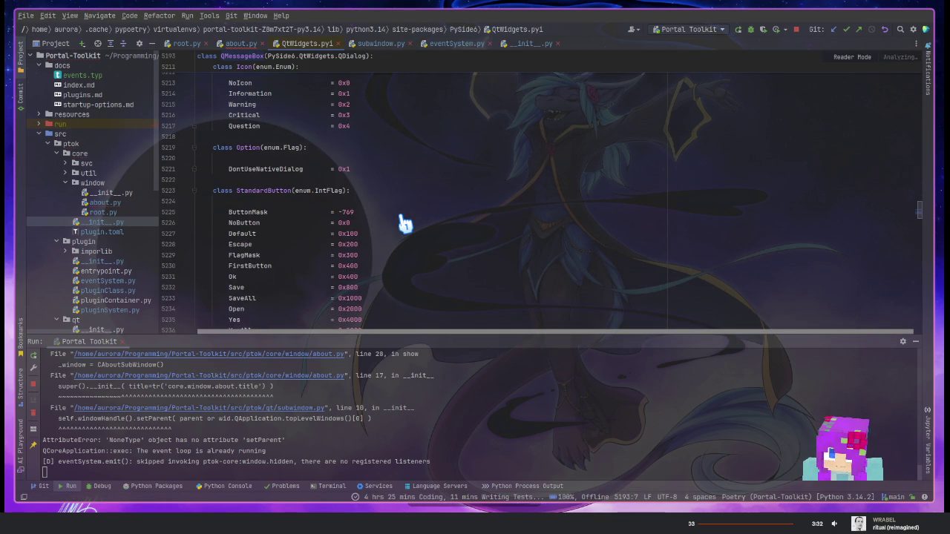
{"action": "scroll", "coordinate": [404, 223], "scroll_direction": "down", "scroll_amount": 2}
{"action": "scroll", "coordinate": [404, 223], "scroll_direction": "down", "scroll_amount": 2}
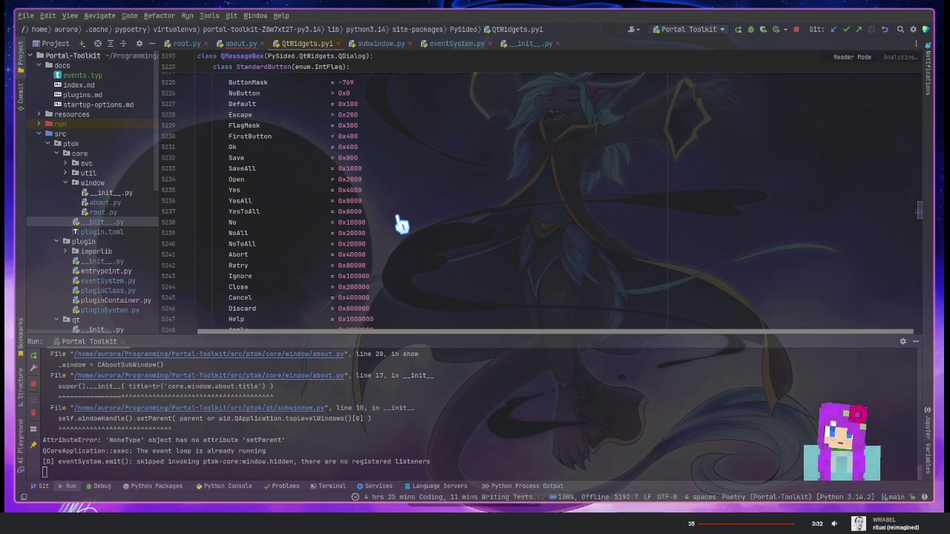
{"action": "scroll", "coordinate": [401, 224], "scroll_direction": "down", "scroll_amount": 3}
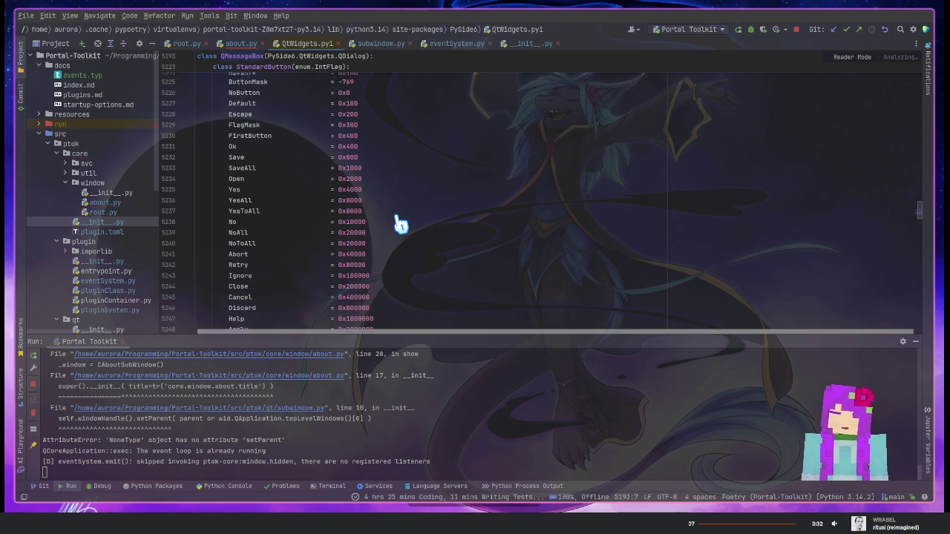
{"action": "scroll", "coordinate": [400, 224], "scroll_direction": "down", "scroll_amount": 3}
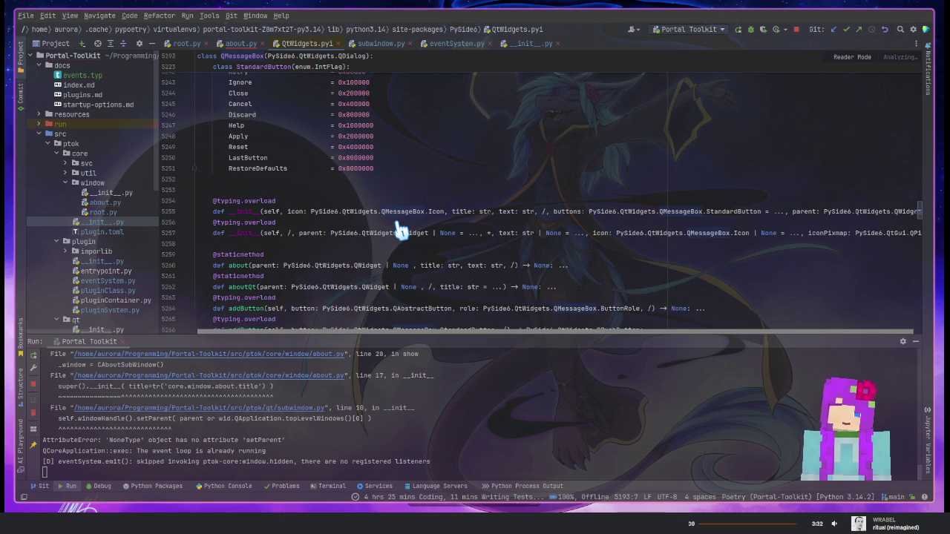
{"action": "scroll", "coordinate": [347, 222], "scroll_direction": "down", "scroll_amount": 1}
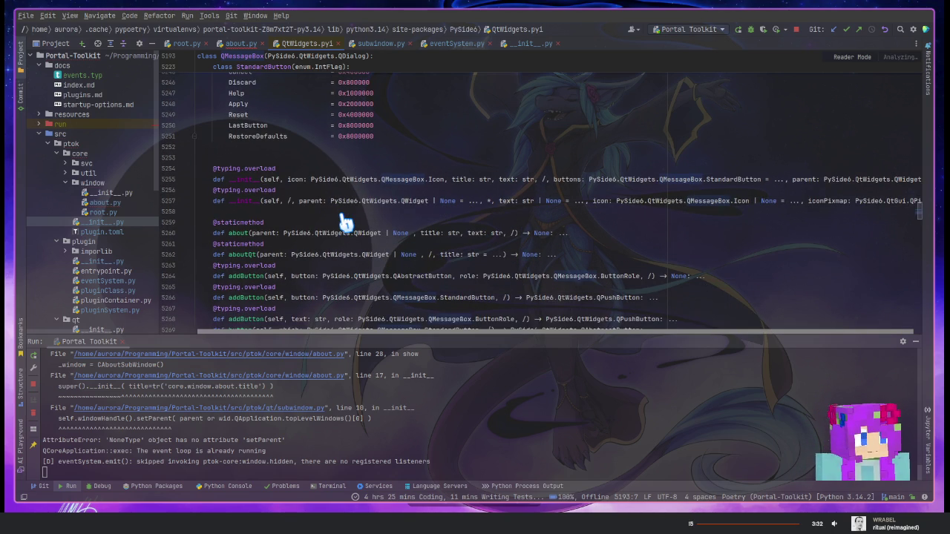
{"action": "scroll", "coordinate": [327, 242], "scroll_direction": "up", "scroll_amount": 3}
{"action": "scroll", "coordinate": [326, 241], "scroll_direction": "up", "scroll_amount": 2}
{"action": "scroll", "coordinate": [327, 241], "scroll_direction": "up", "scroll_amount": 3}
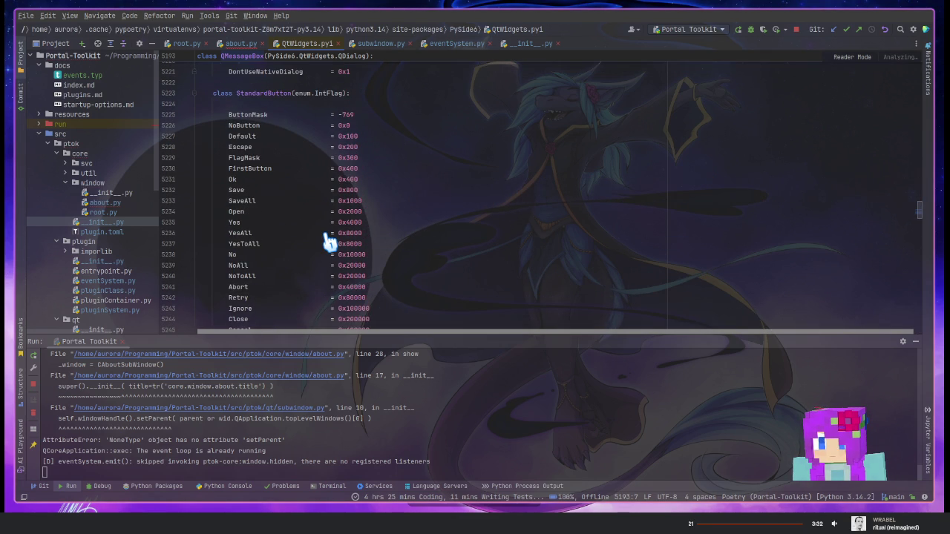
{"action": "scroll", "coordinate": [327, 241], "scroll_direction": "down", "scroll_amount": 1}
{"action": "left_click", "coordinate": [236, 43]}
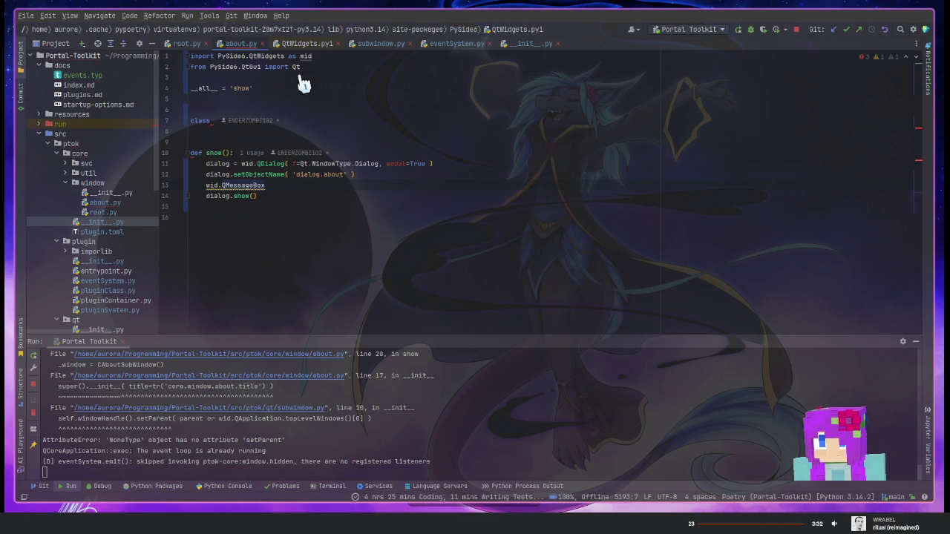
Change line 11's QDialog to QMessageBox and view its quick documentation
{"action": "key", "text": "Up"}
{"action": "key", "text": "Up"}
{"action": "key", "text": "ctrl+Right"}
{"action": "key", "text": "ctrl+Right"}
{"action": "key", "text": "ctrl+Right"}
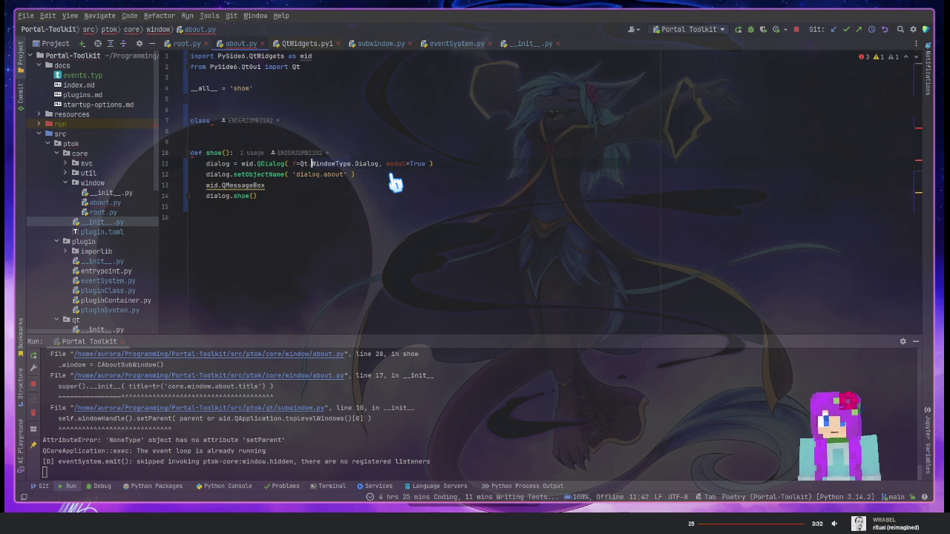
{"action": "key", "text": "ctrl+Left"}
{"action": "key", "text": "ctrl+Left"}
{"action": "key", "text": "ctrl+Delete"}
{"action": "type", "text": "Q"}
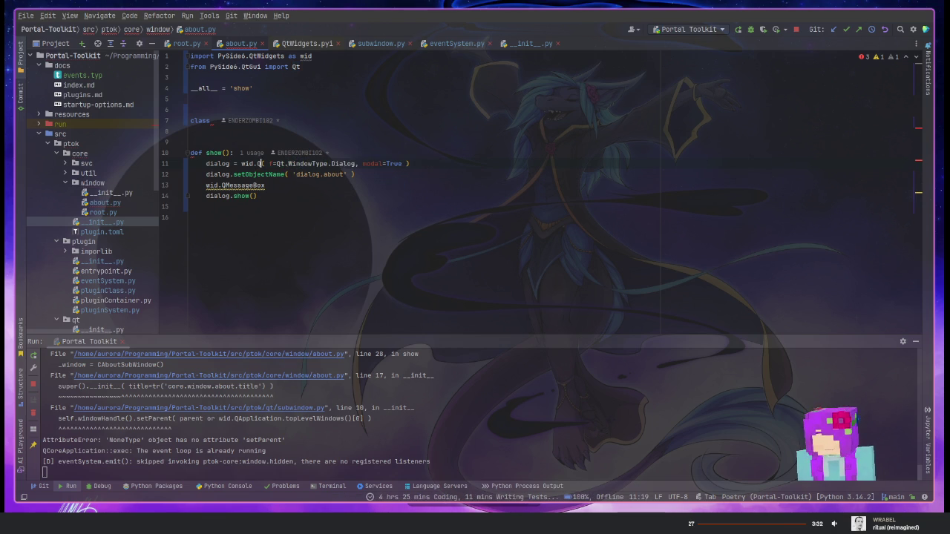
{"action": "type", "text": "MessageBo"}
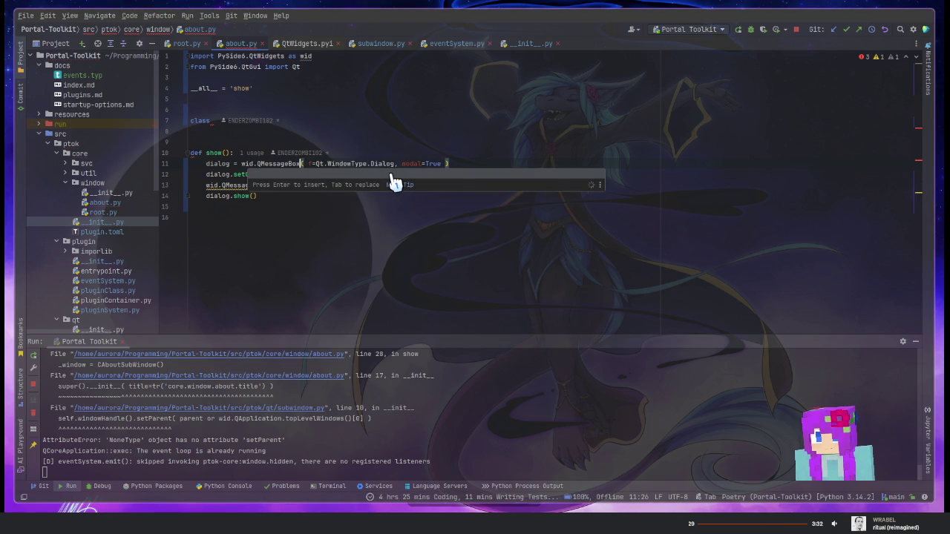
{"action": "type", "text": "x"}
{"action": "key", "text": "Right"}
{"action": "key", "text": "ctrl+Left"}
{"action": "key", "text": "ctrl+q"}
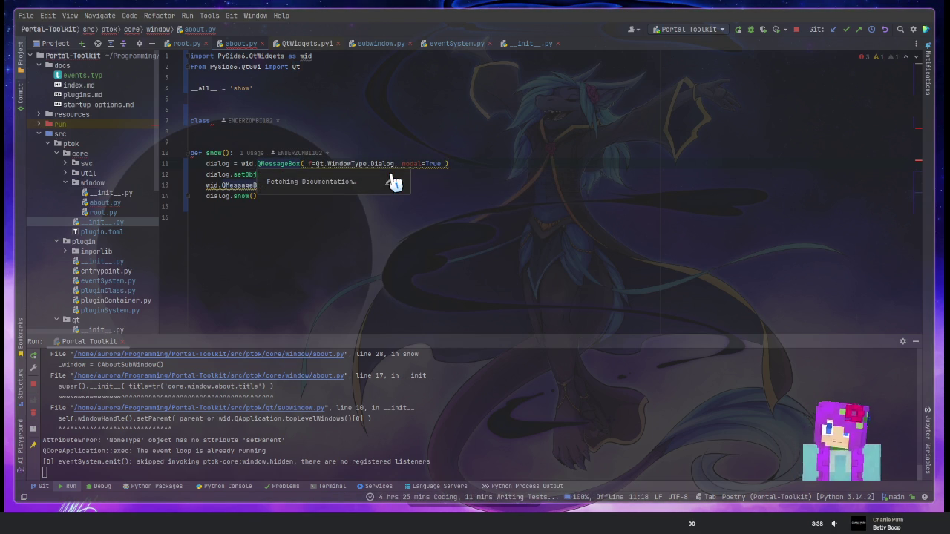
{"action": "key", "text": "Escape"}
Delete the unfinished class line and blank lines above show()
{"action": "key", "text": "Up"}
{"action": "key", "text": "Up"}
{"action": "key", "text": "Up"}
{"action": "key", "text": "Home"}
{"action": "key", "text": "shift+Down"}
{"action": "key", "text": "shift+Down"}
{"action": "key", "text": "shift+Down"}
{"action": "key", "text": "Delete"}
Reopen the QMessageBox quick documentation, then switch to the Zeal documentation browser
{"action": "key", "text": "Down"}
{"action": "key", "text": "ctrl+Right"}
{"action": "key", "text": "ctrl+Right"}
{"action": "key", "text": "ctrl+Right"}
{"action": "key", "text": "ctrl+q"}
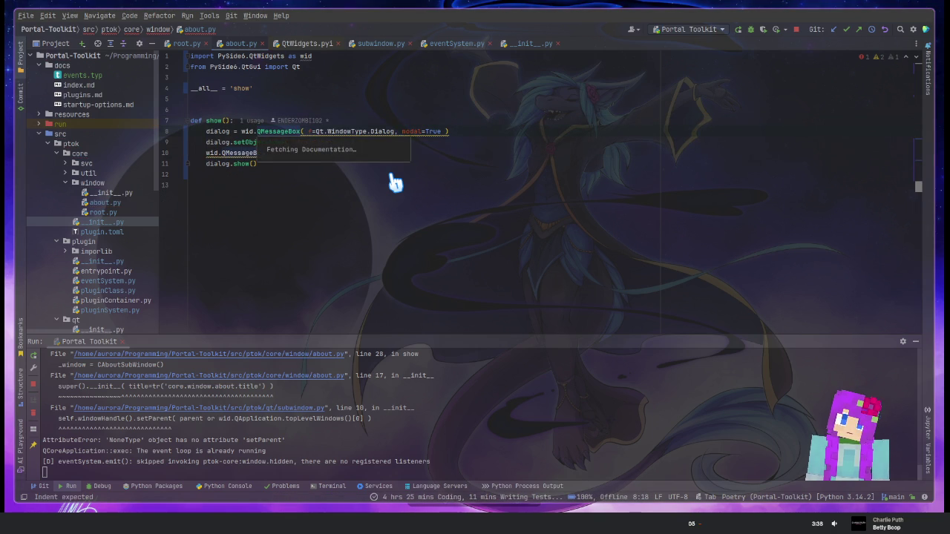
{"action": "key", "text": "Escape"}
{"action": "key", "text": "alt+Tab"}
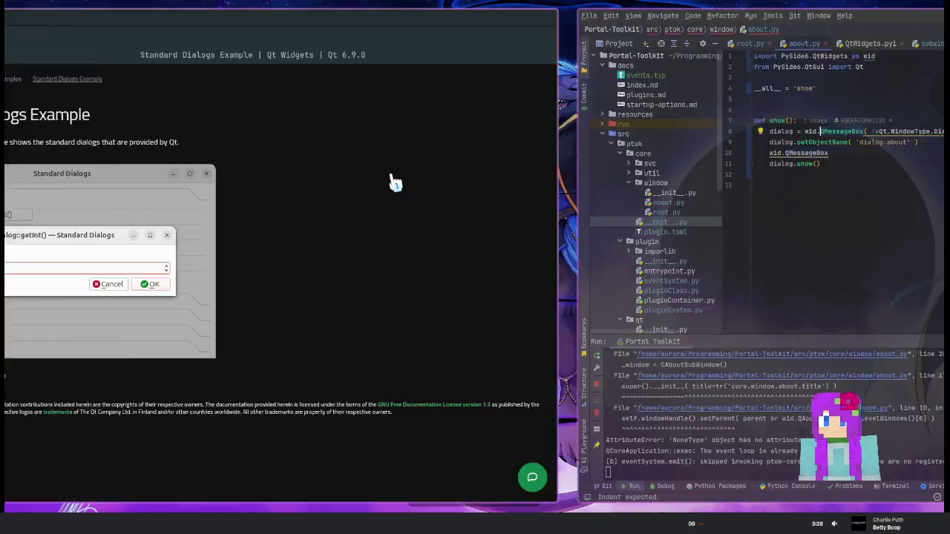
Search Zeal for QMessageBox and read its description down to the Property-based API section
{"action": "left_click", "coordinate": [155, 56]}
{"action": "type", "text": "QDialog"}
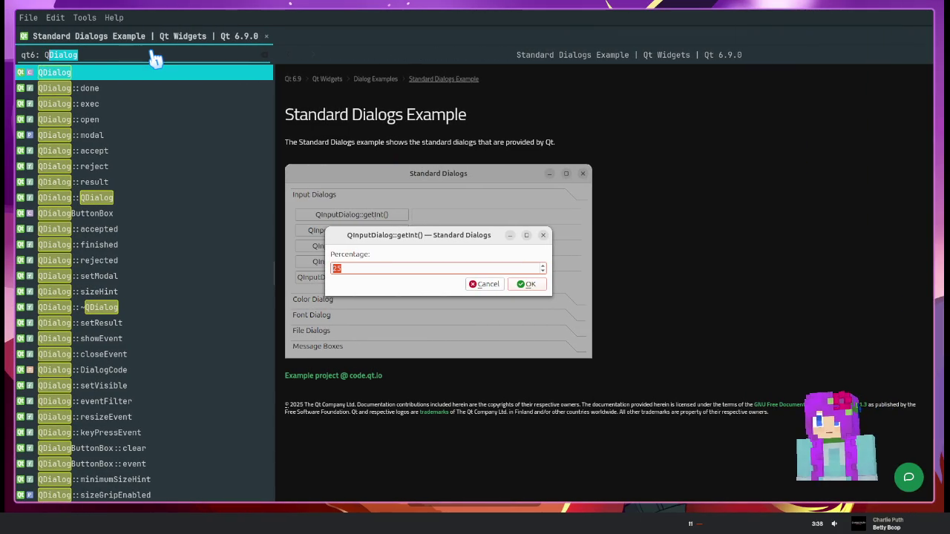
{"action": "type", "text": "MessageB"}
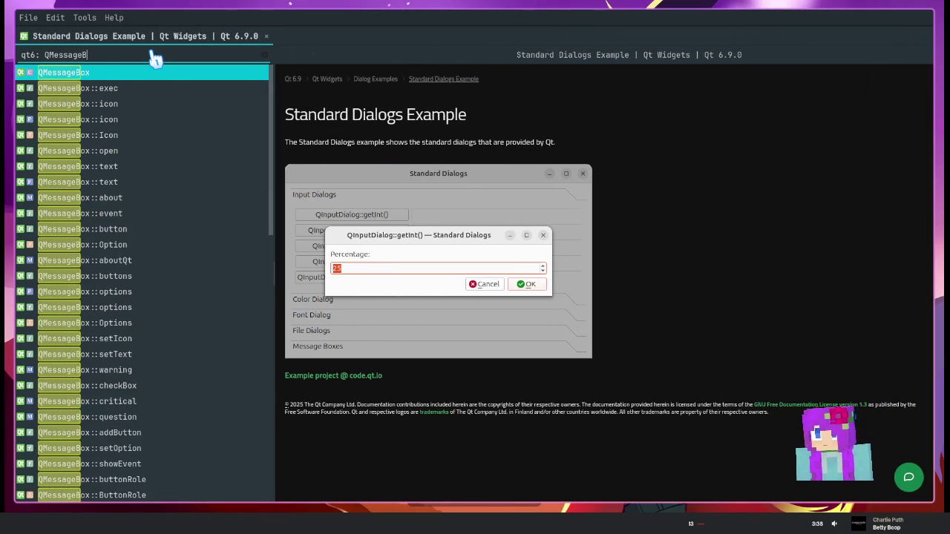
{"action": "type", "text": "ox"}
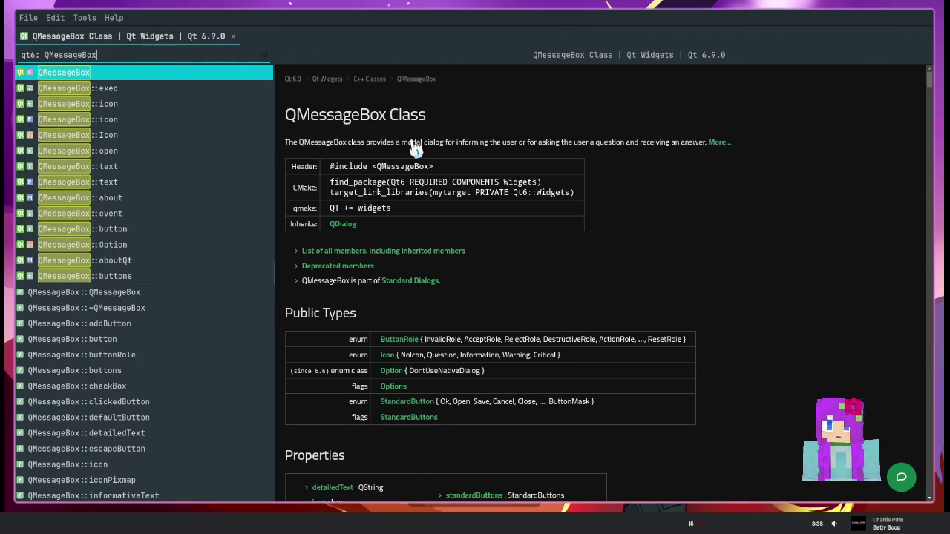
{"action": "scroll", "coordinate": [460, 204], "scroll_direction": "down", "scroll_amount": 1}
{"action": "scroll", "coordinate": [453, 208], "scroll_direction": "down", "scroll_amount": 2}
{"action": "scroll", "coordinate": [446, 210], "scroll_direction": "down", "scroll_amount": 2}
{"action": "scroll", "coordinate": [441, 210], "scroll_direction": "down", "scroll_amount": 3}
{"action": "scroll", "coordinate": [441, 210], "scroll_direction": "down", "scroll_amount": 4}
{"action": "scroll", "coordinate": [442, 210], "scroll_direction": "down", "scroll_amount": 5}
{"action": "scroll", "coordinate": [438, 211], "scroll_direction": "down", "scroll_amount": 4}
{"action": "scroll", "coordinate": [434, 212], "scroll_direction": "down", "scroll_amount": 3}
{"action": "scroll", "coordinate": [426, 230], "scroll_direction": "down", "scroll_amount": 6}
{"action": "scroll", "coordinate": [416, 249], "scroll_direction": "up", "scroll_amount": 1}
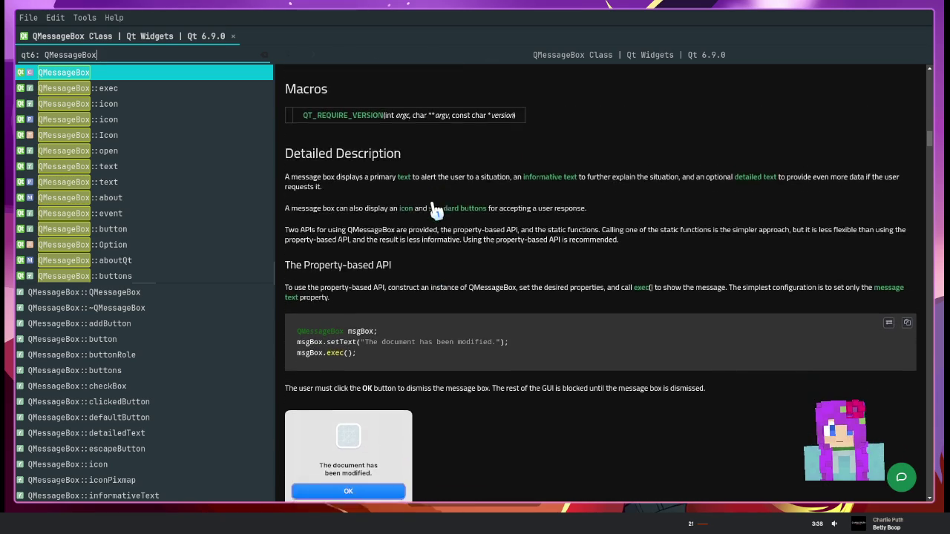
{"action": "scroll", "coordinate": [410, 256], "scroll_direction": "down", "scroll_amount": 1}
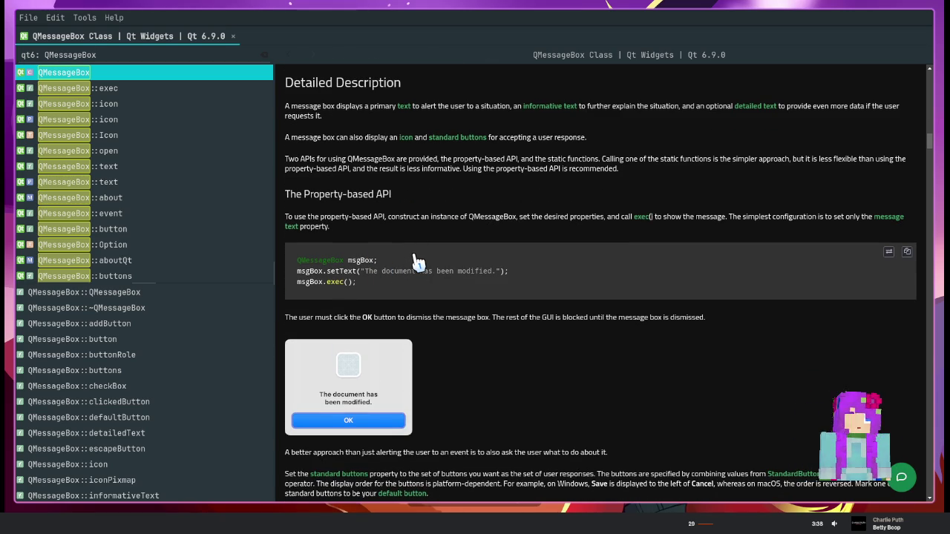
{"action": "key", "text": "alt+Tab"}
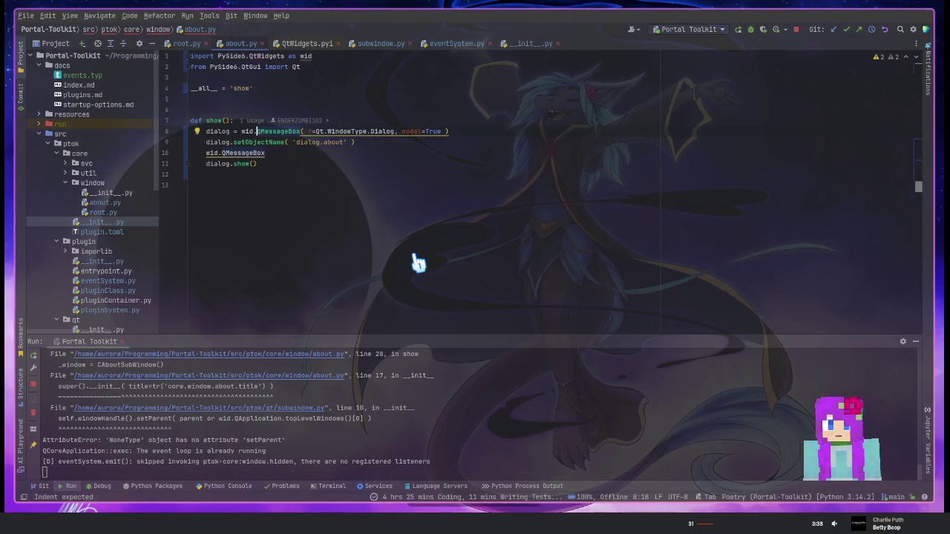
Change dialog.show() to dialog.exec()
{"action": "key", "text": "Up"}
{"action": "key", "text": "End"}
{"action": "key", "text": "Left"}
{"action": "key", "text": "Left"}
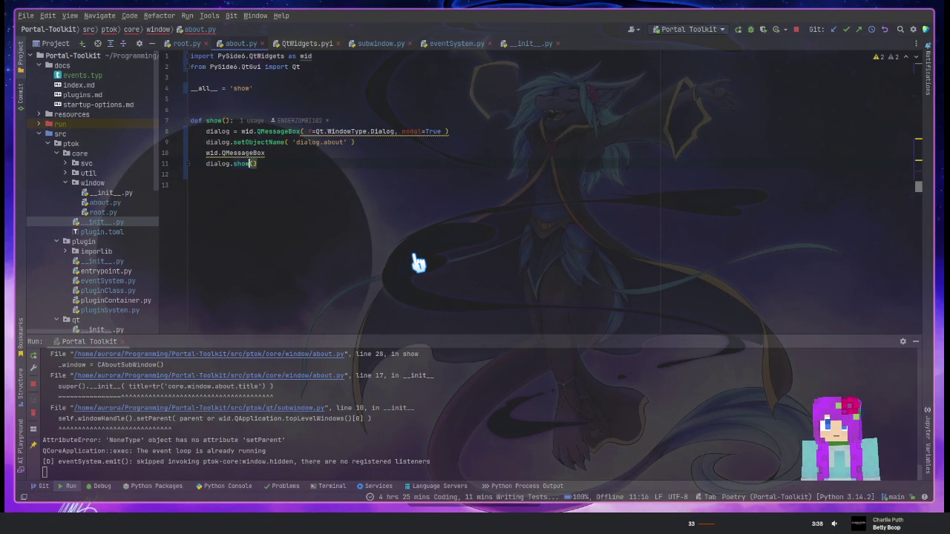
{"action": "key", "text": "BackSpace"}
{"action": "key", "text": "BackSpace"}
{"action": "key", "text": "BackSpace"}
{"action": "type", "text": "exec"}
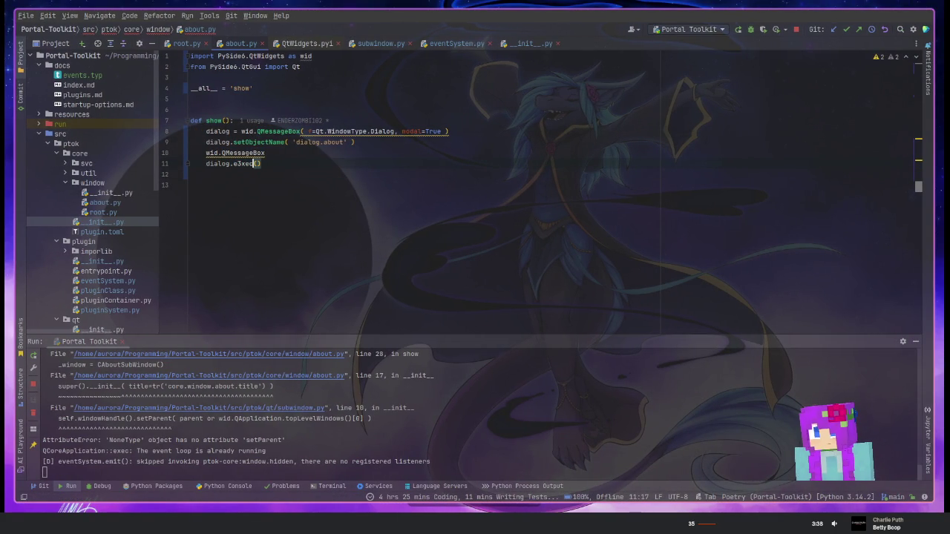
Delete the stray wid.QMessageBox line above the dialog creation
{"action": "key", "text": "Up"}
{"action": "key", "text": "End"}
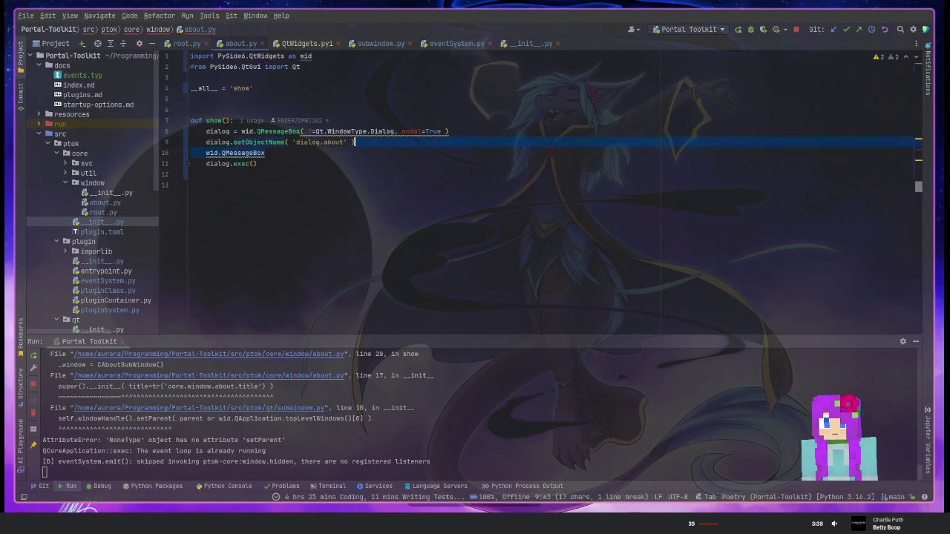
{"action": "key", "text": "ctrl+y"}
{"action": "key", "text": "Up"}
{"action": "key", "text": "Up"}
{"action": "key", "text": "End"}
Remove the window-type and modal arguments from wid.QMessageBox() and view its constructor signatures
{"action": "key", "text": "Home"}
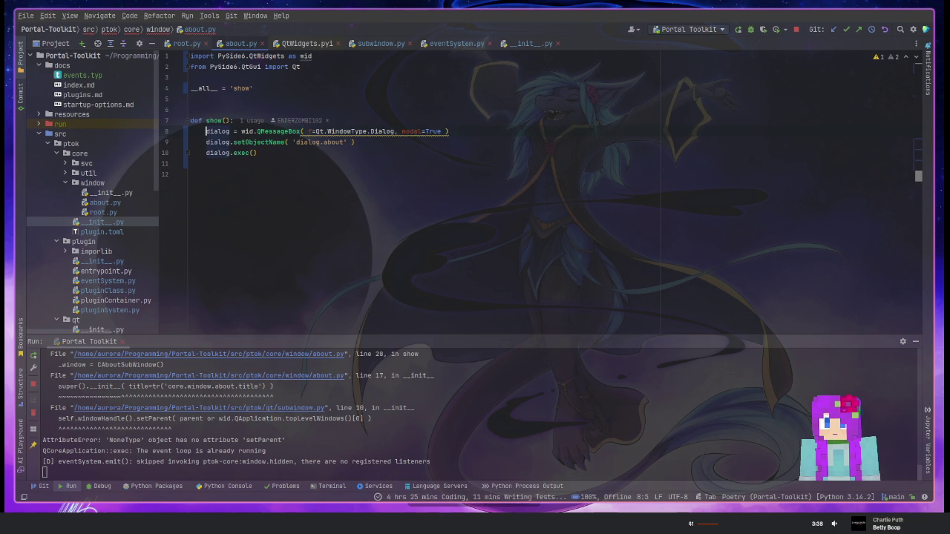
{"action": "key", "text": "ctrl+Right"}
{"action": "key", "text": "ctrl+Right"}
{"action": "key", "text": "ctrl+Right"}
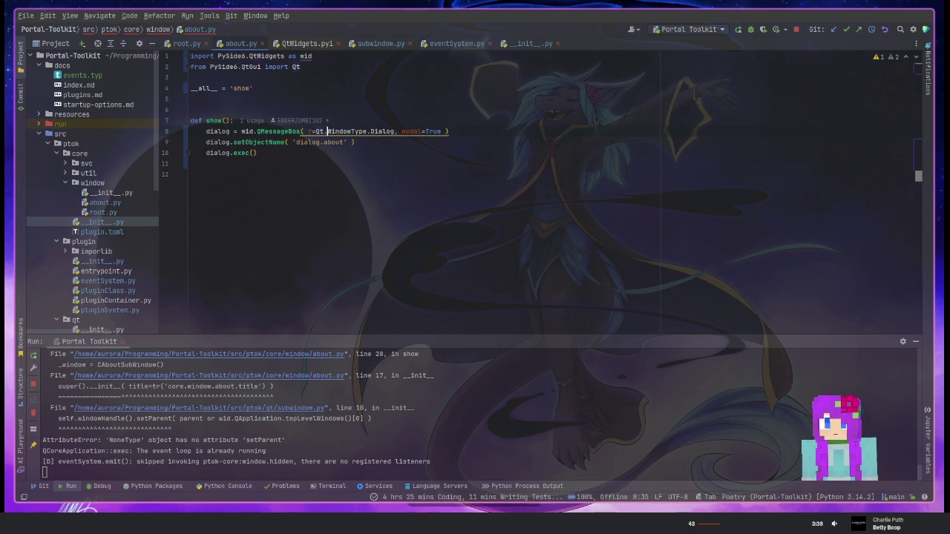
{"action": "key", "text": "ctrl+shift+Right"}
{"action": "key", "text": "ctrl+shift+Right"}
{"action": "key", "text": "ctrl+shift+Right"}
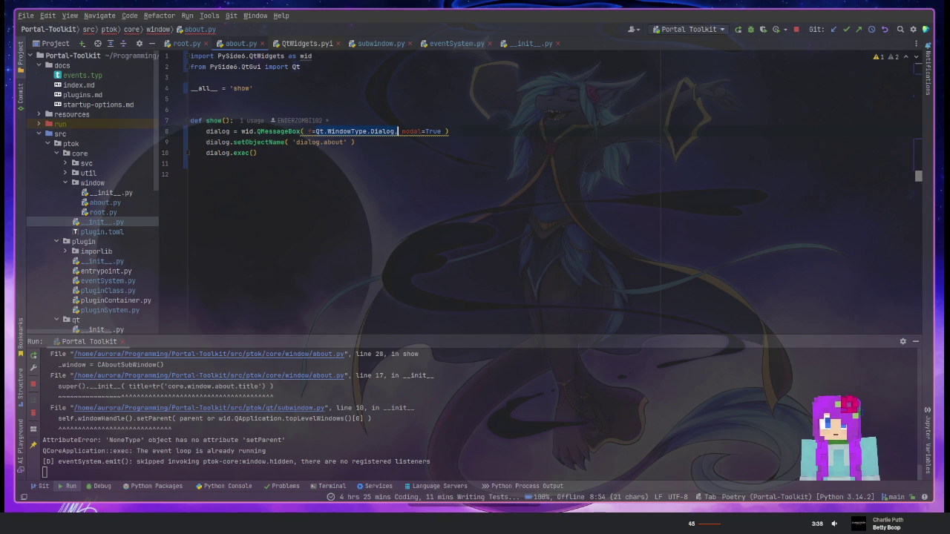
{"action": "key", "text": "BackSpace"}
{"action": "key", "text": "BackSpace"}
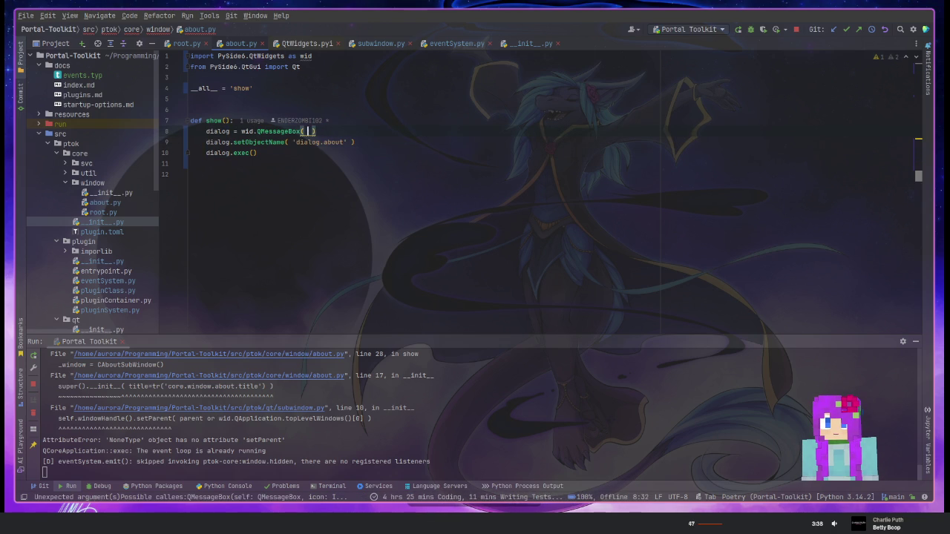
{"action": "key", "text": "ctrl+q"}
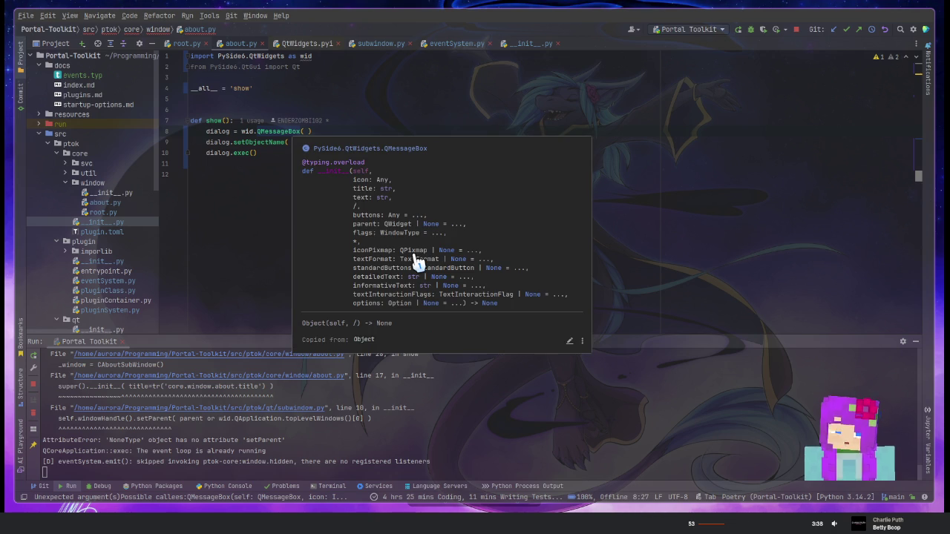
Add title 'awaw' and text 'wawa' arguments to the QMessageBox call in about.py
{"action": "key", "text": "Escape"}
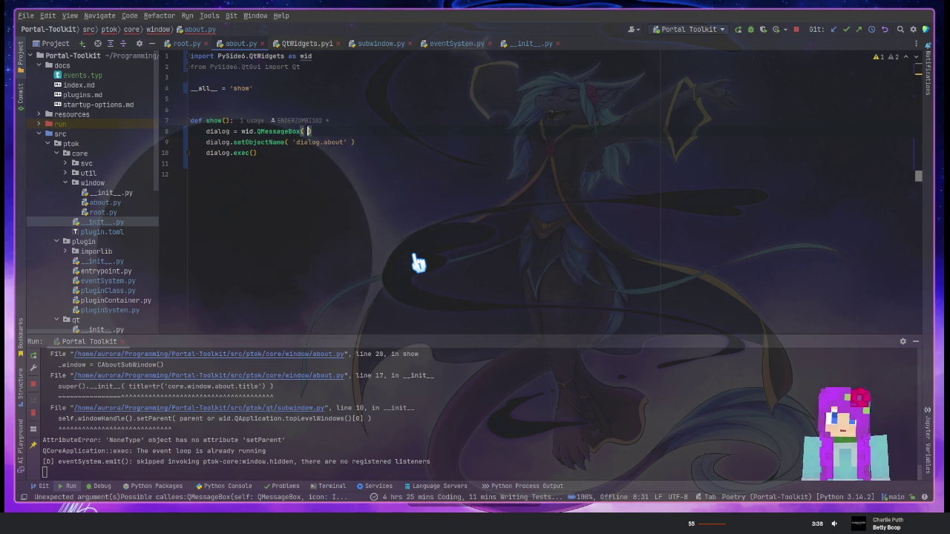
{"action": "key", "text": "ctrl+q"}
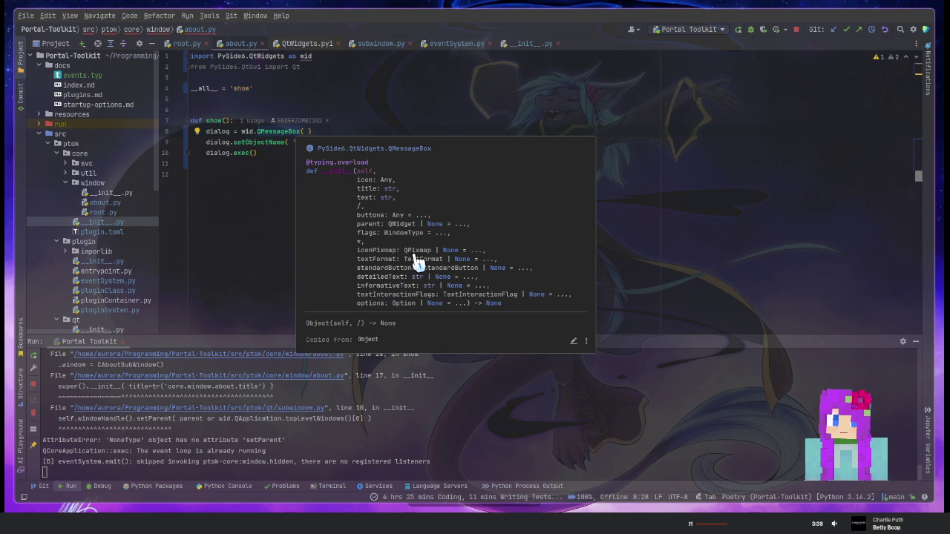
{"action": "key", "text": "Escape"}
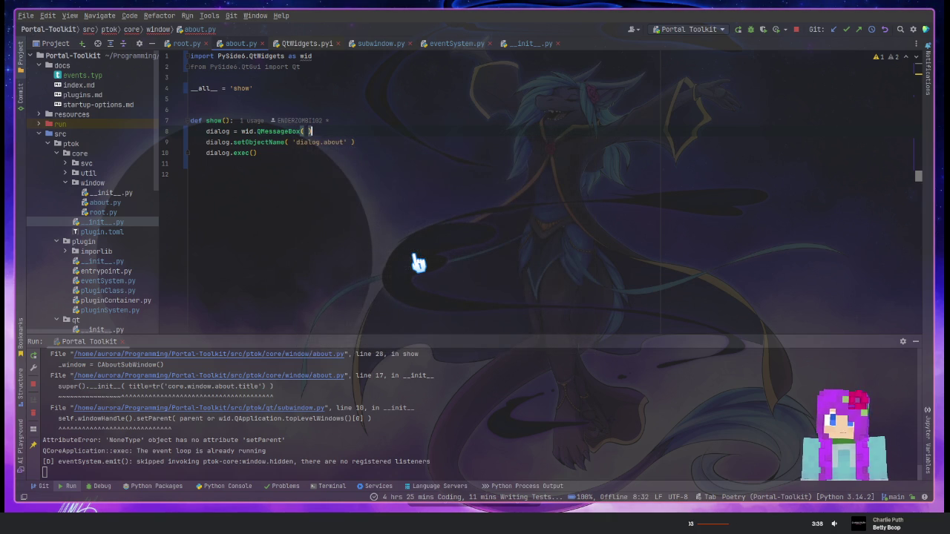
{"action": "type", "text": "title='',"}
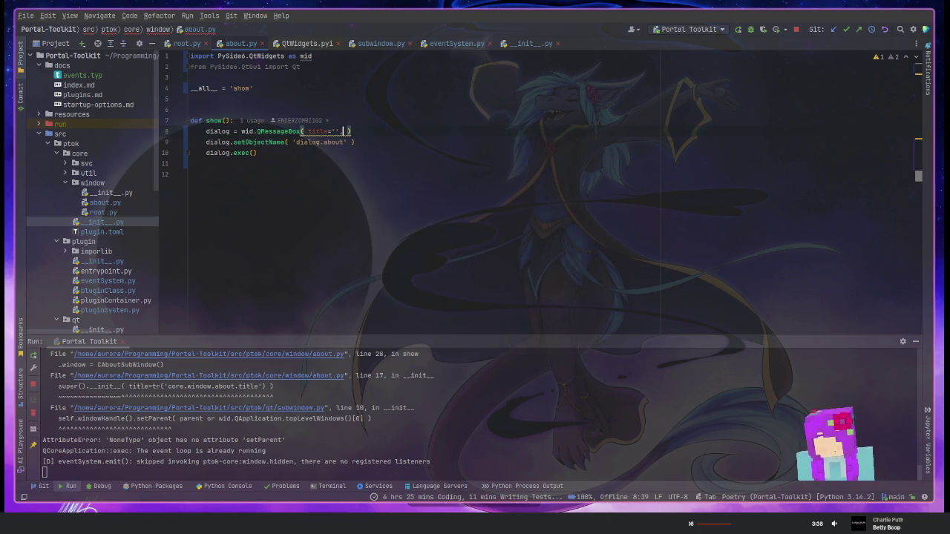
{"action": "key", "text": "Left"}
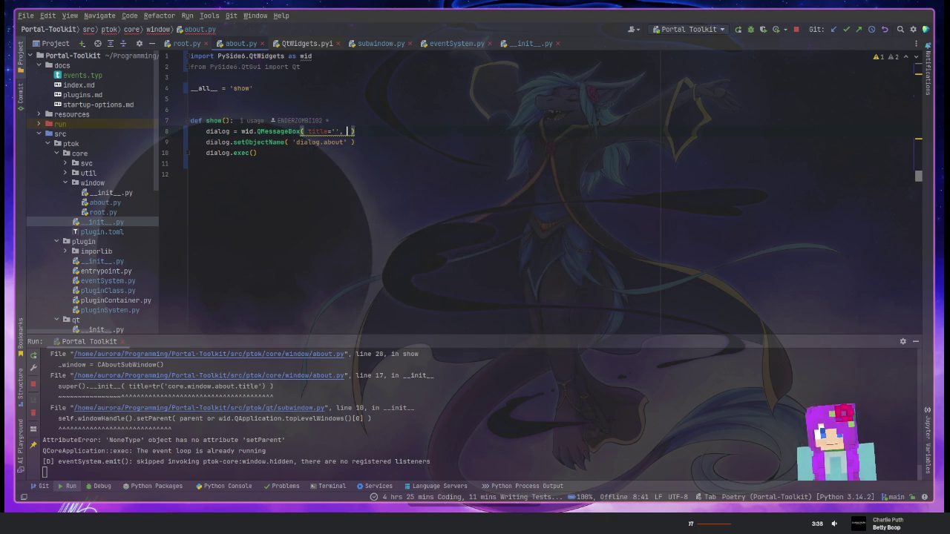
{"action": "key", "text": "Right"}
{"action": "key", "text": "Right"}
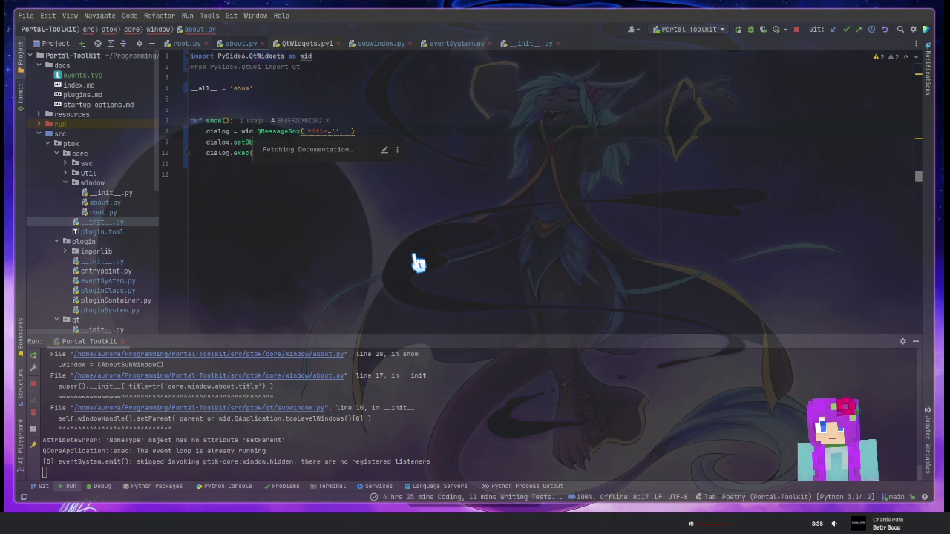
{"action": "key", "text": "ctrl+q"}
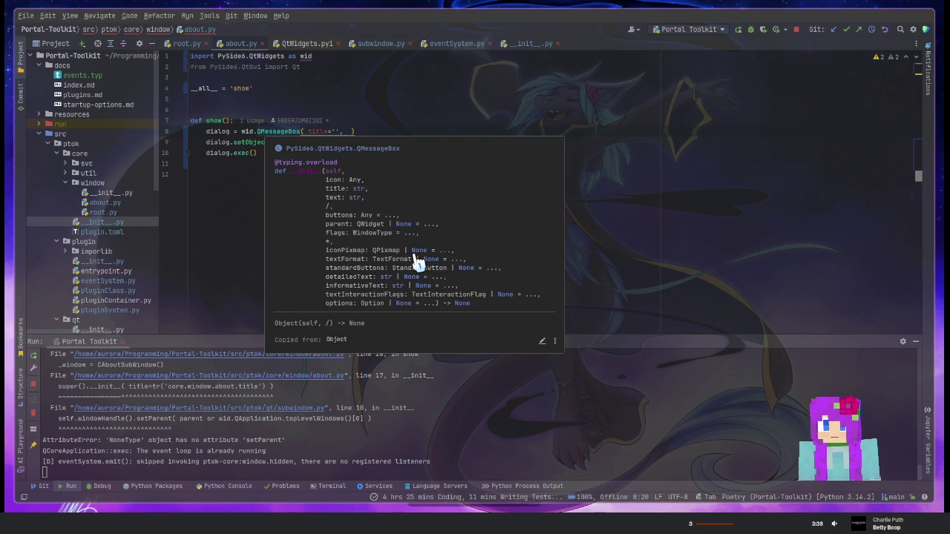
{"action": "key", "text": "End"}
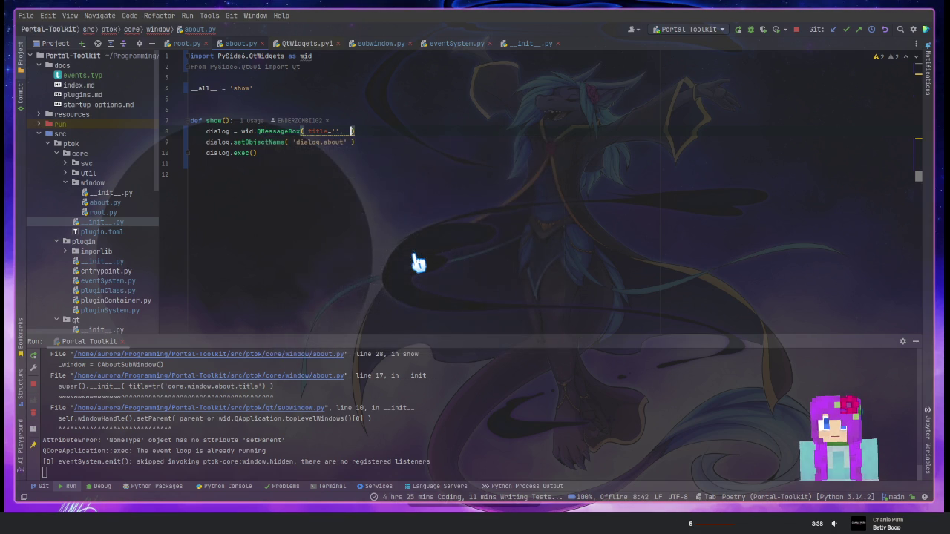
{"action": "key", "text": "Left"}
{"action": "key", "text": "Left"}
{"action": "key", "text": "Left"}
{"action": "key", "text": "Left"}
{"action": "type", "text": ", "}
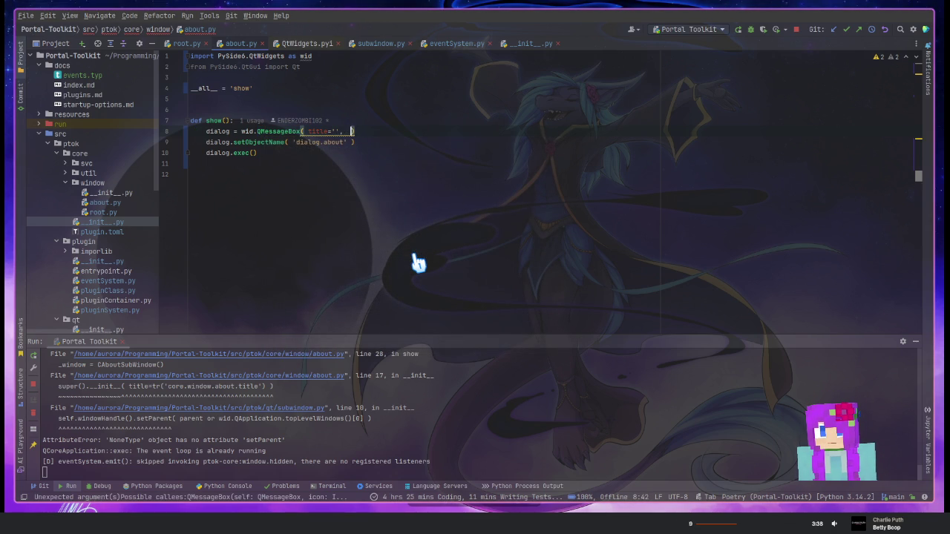
{"action": "type", "text": "text='mawa"}
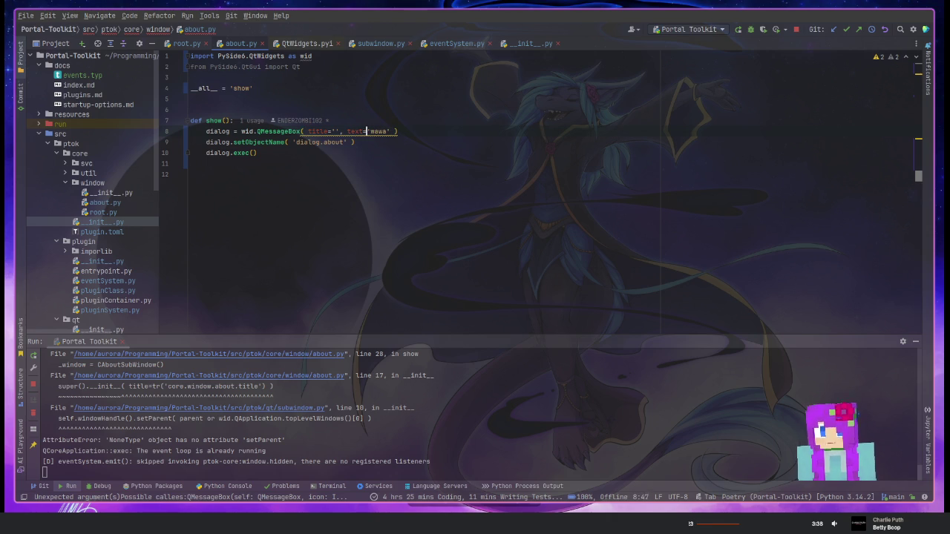
{"action": "type", "text": "awawa"}
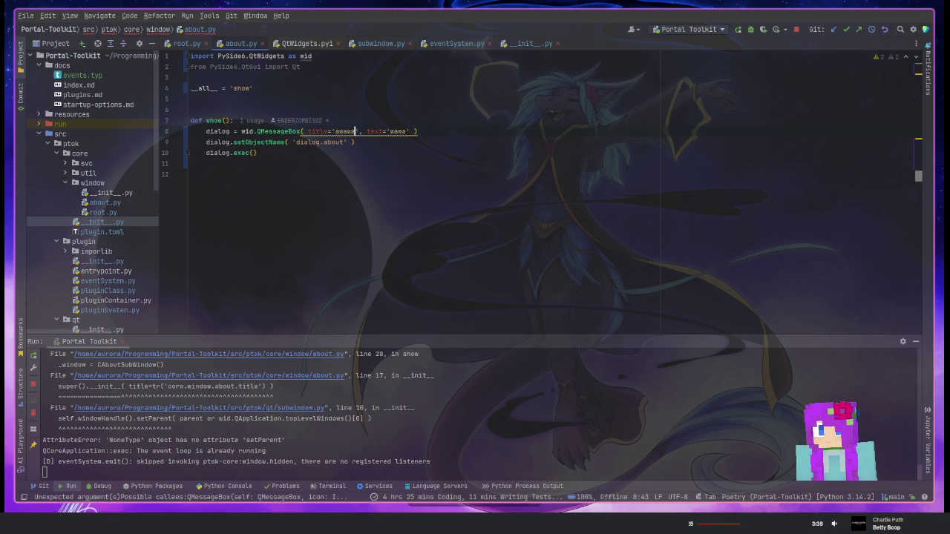
Copy the standardButtons parameter name from the docs into the QMessageBox call
{"action": "key", "text": "Left"}
{"action": "key", "text": "Left"}
{"action": "key", "text": "Left"}
{"action": "key", "text": "Left"}
{"action": "key", "text": "Left"}
{"action": "key", "text": "Left"}
{"action": "key", "text": "Left"}
{"action": "key", "text": "Left"}
{"action": "key", "text": "ctrl+q"}
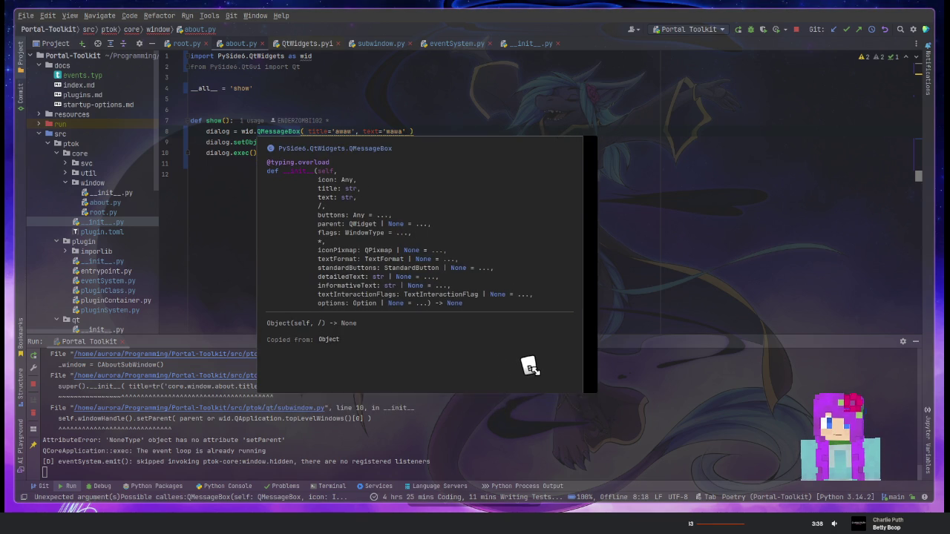
{"action": "double_click", "coordinate": [365, 269]}
{"action": "key", "text": "ctrl+c"}
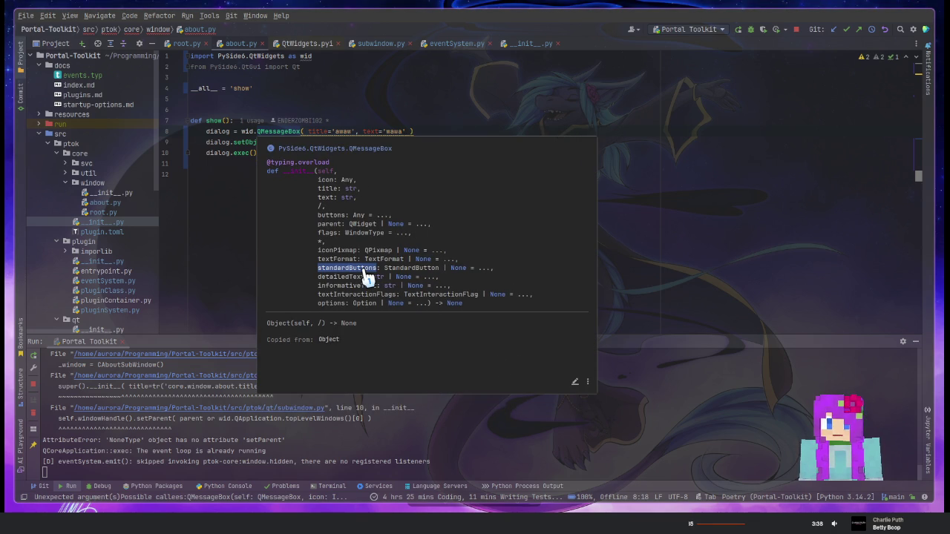
{"action": "left_click", "coordinate": [454, 132]}
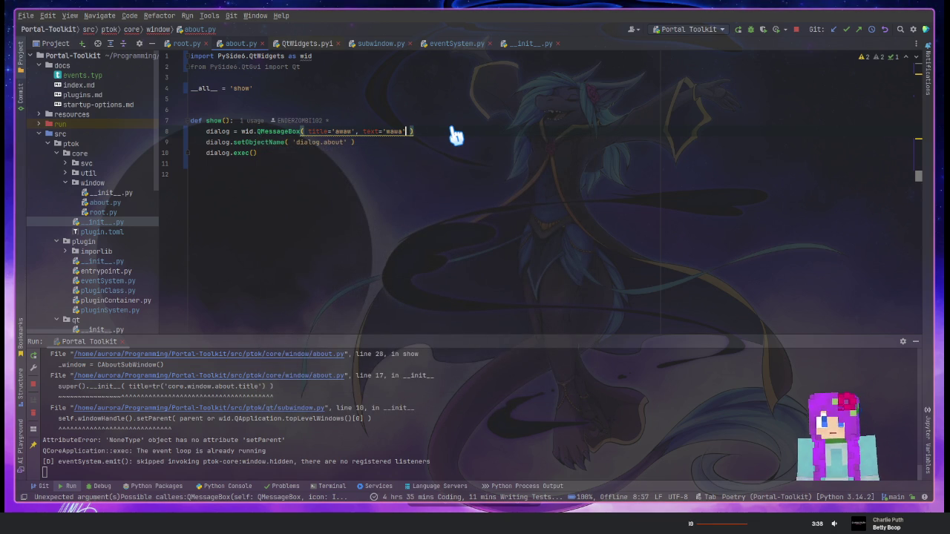
{"action": "type", "text": ","}
{"action": "key", "text": "ctrl+v"}
{"action": "type", "text": "="}
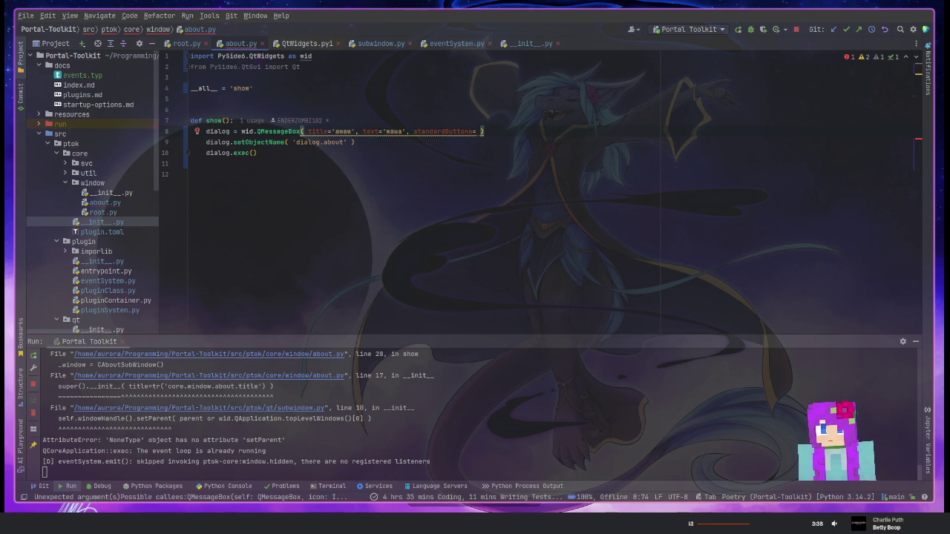
Set standardButtons to wid.QMessageBox.StandardButton.Close
{"action": "left_click", "coordinate": [257, 132]}
{"action": "left_click_drag", "start_coordinate": [253, 131], "coordinate": [301, 131]}
{"action": "key", "text": "ctrl+c"}
{"action": "left_click", "coordinate": [453, 132]}
{"action": "key", "text": "ctrl+v"}
{"action": "type", "text": "."}
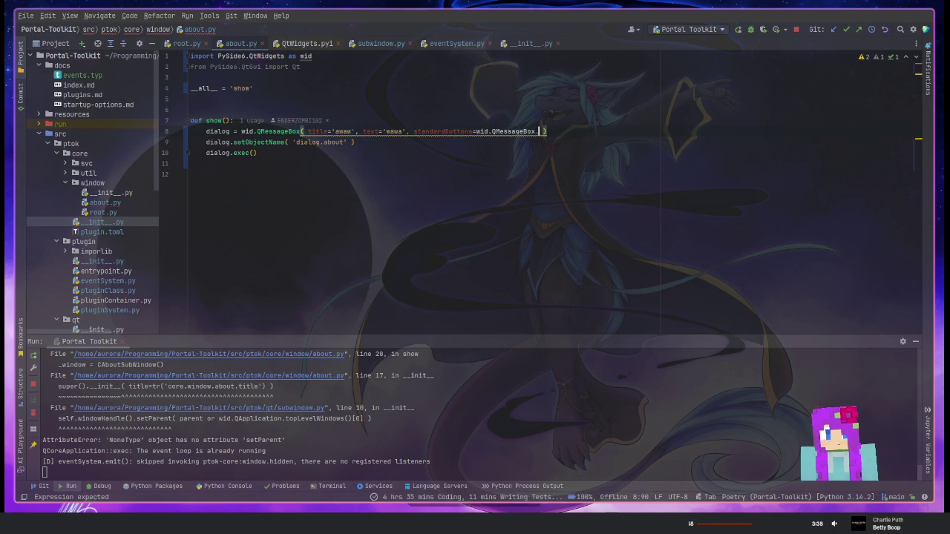
{"action": "type", "text": "Bu"}
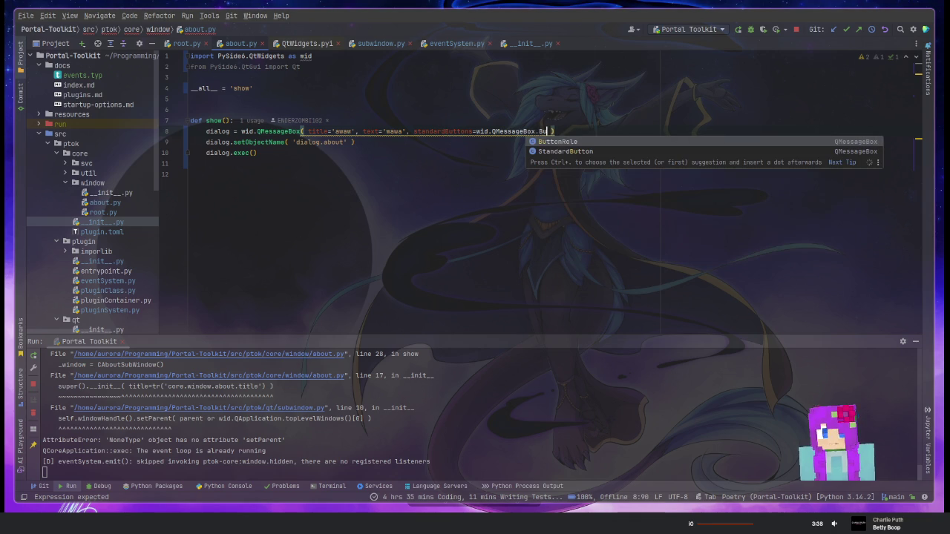
{"action": "key", "text": "Down"}
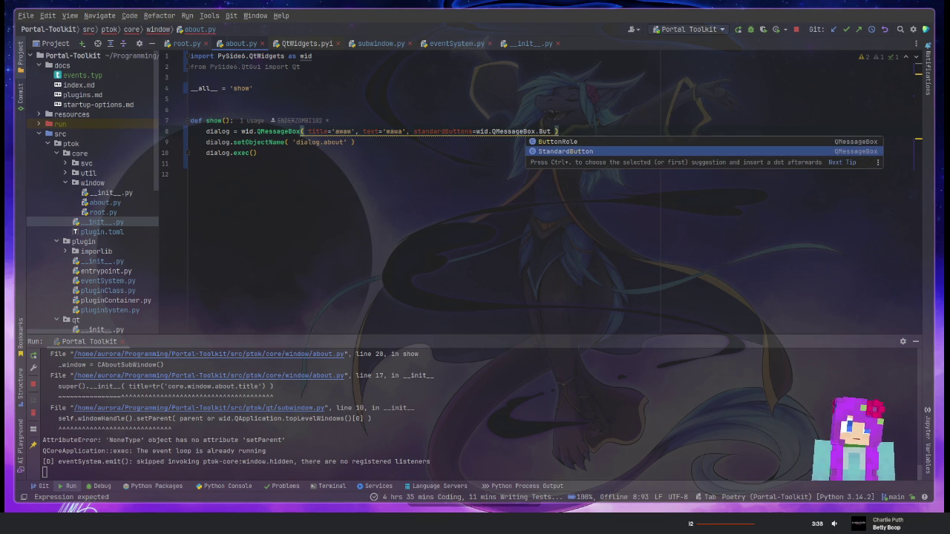
{"action": "key", "text": "Return"}
{"action": "type", "text": "."}
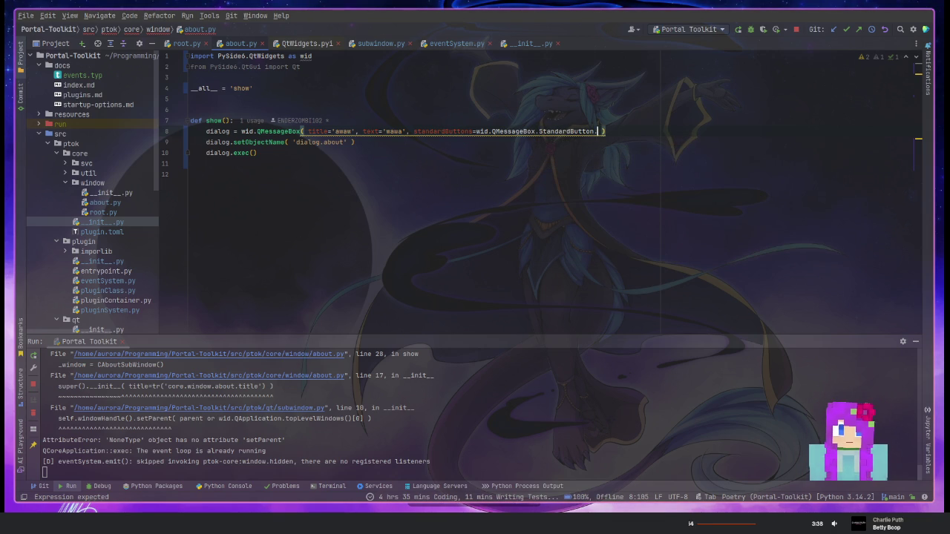
{"action": "type", "text": "Clo"}
{"action": "key", "text": "Return"}
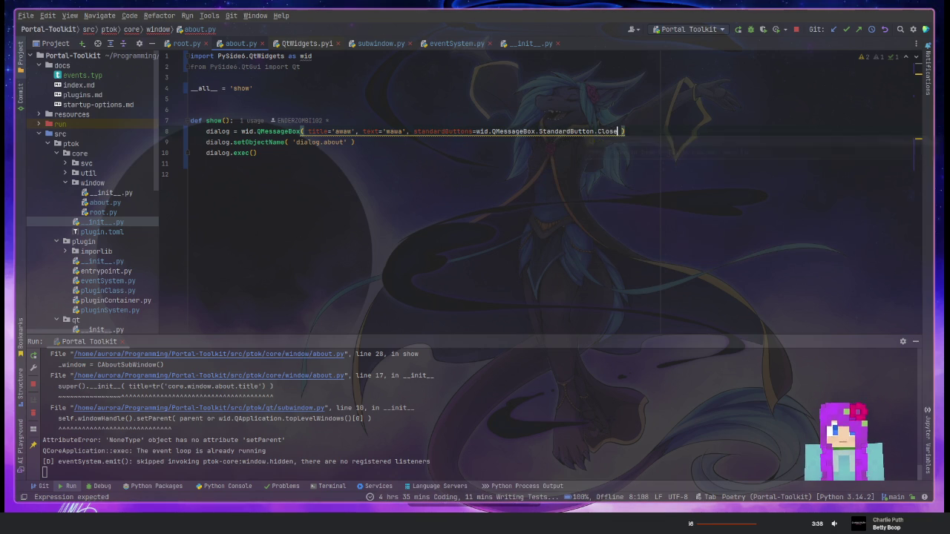
{"action": "key", "text": "ctrl+w"}
{"action": "key", "text": "ctrl+w"}
{"action": "key", "text": "ctrl+w"}
{"action": "key", "text": "Left"}
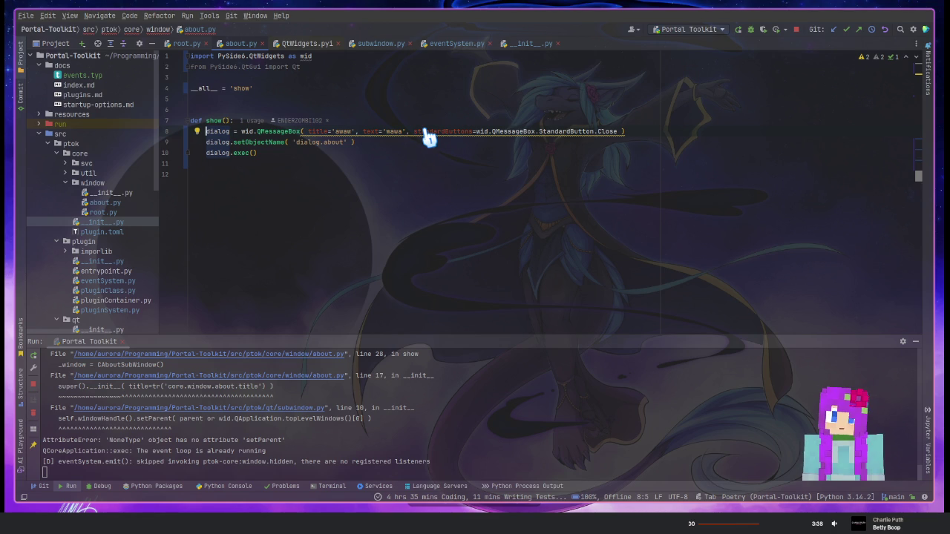
{"action": "mouse_move", "coordinate": [444, 131]}
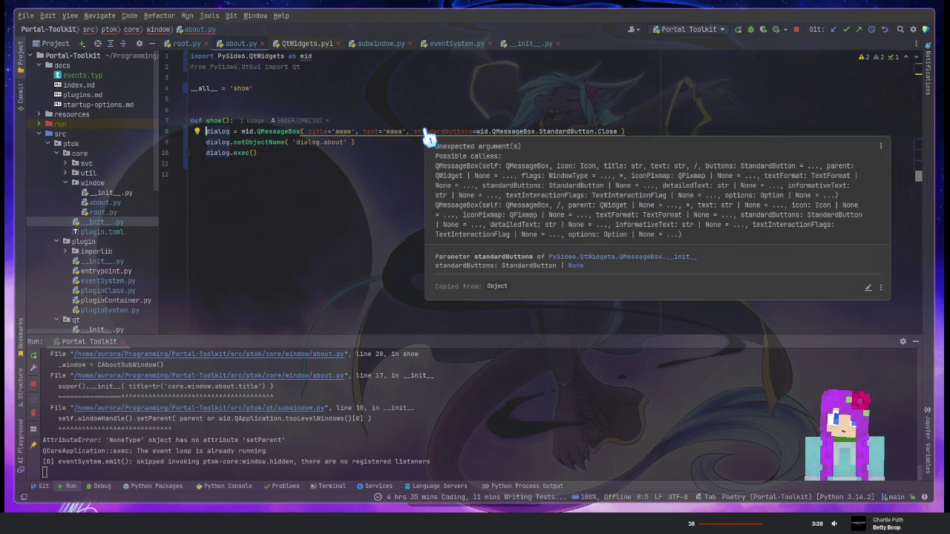
Try inserting a Qt icon before the title argument, then undo it
{"action": "left_click", "coordinate": [308, 134]}
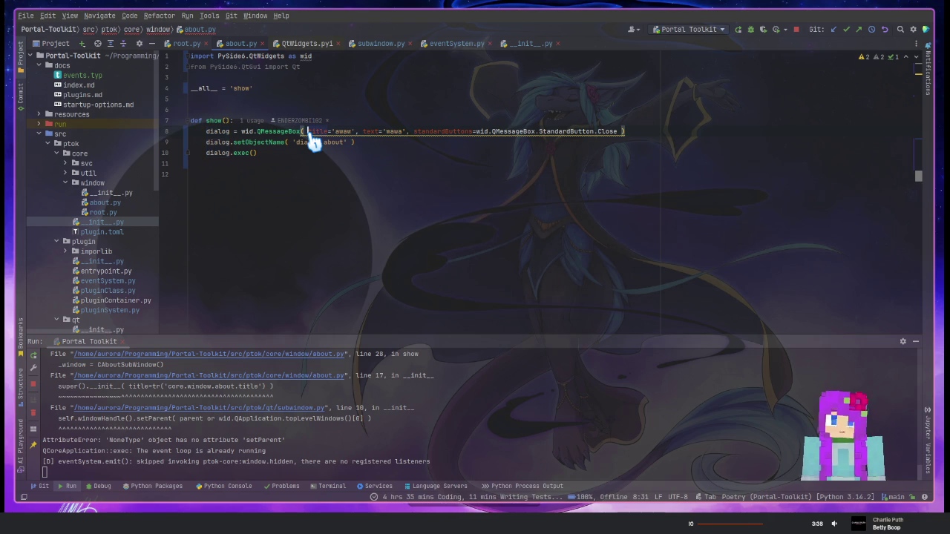
{"action": "mouse_move", "coordinate": [320, 131]}
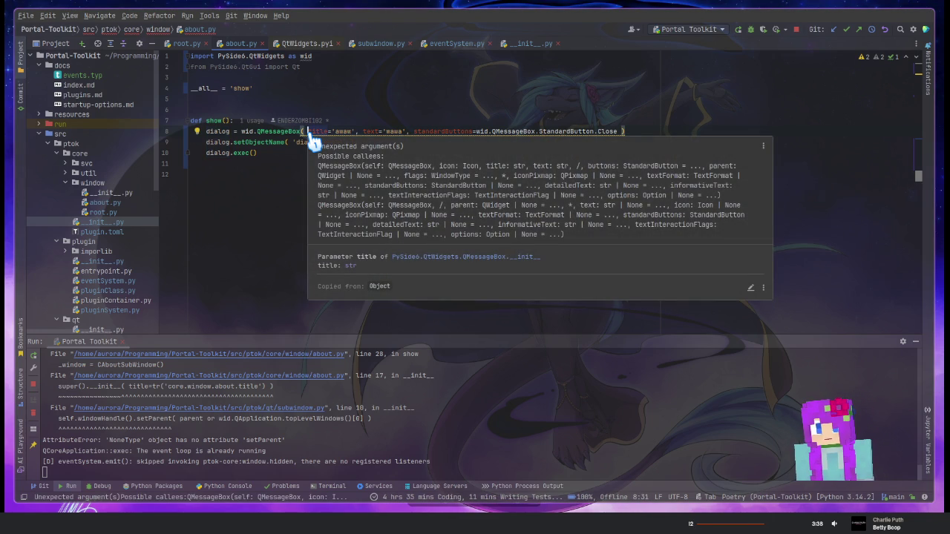
{"action": "middle_click", "coordinate": [310, 134]}
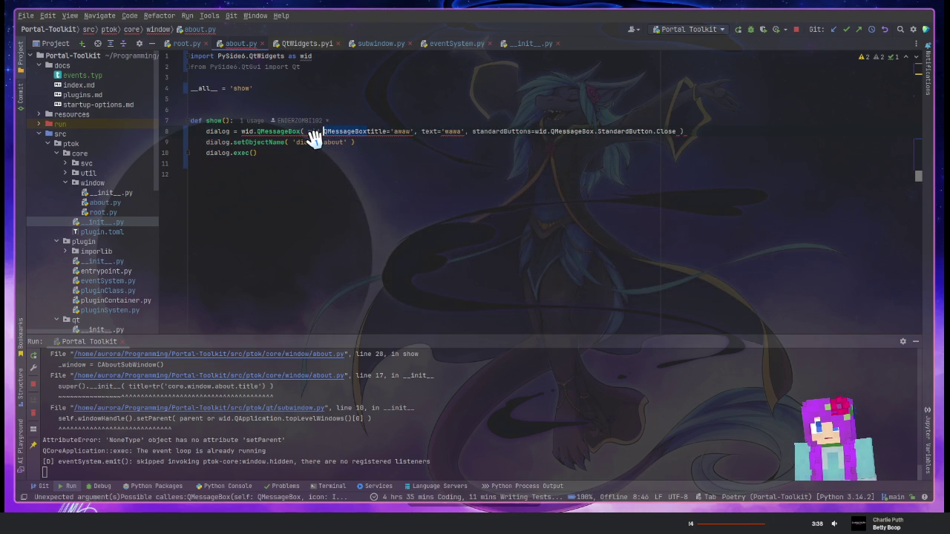
{"action": "key", "text": "shift+Left"}
{"action": "key", "text": "shift+Left"}
{"action": "key", "text": "shift+Left"}
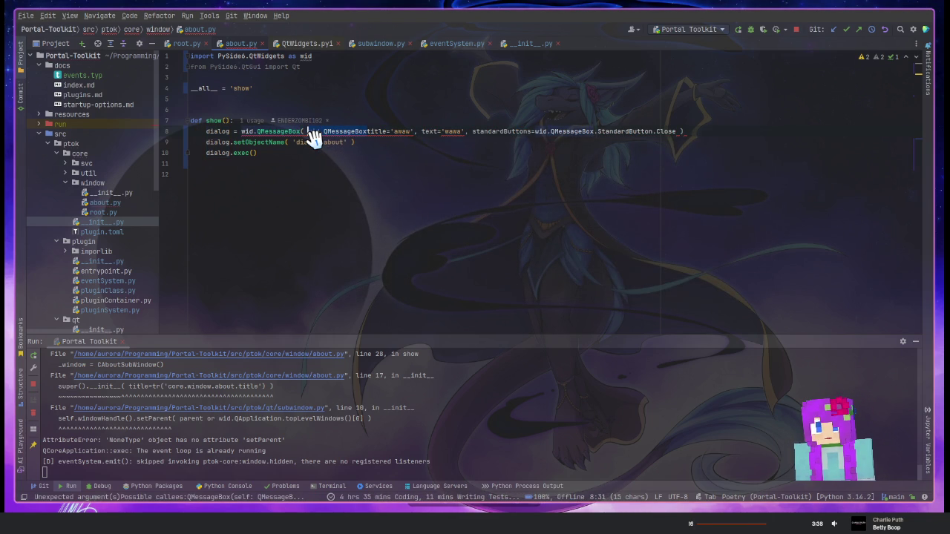
{"action": "type", "text": "Q"}
{"action": "key", "text": "BackSpace"}
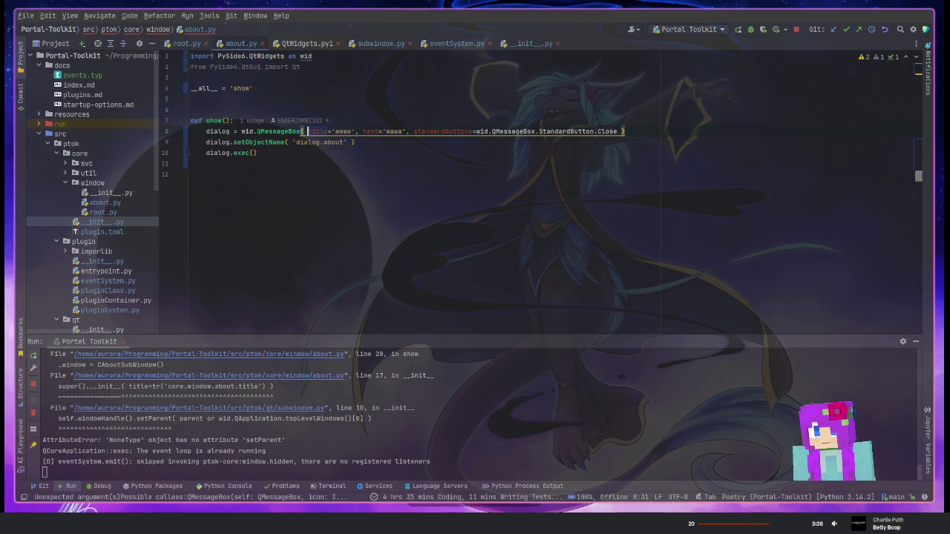
{"action": "type", "text": "Qt"}
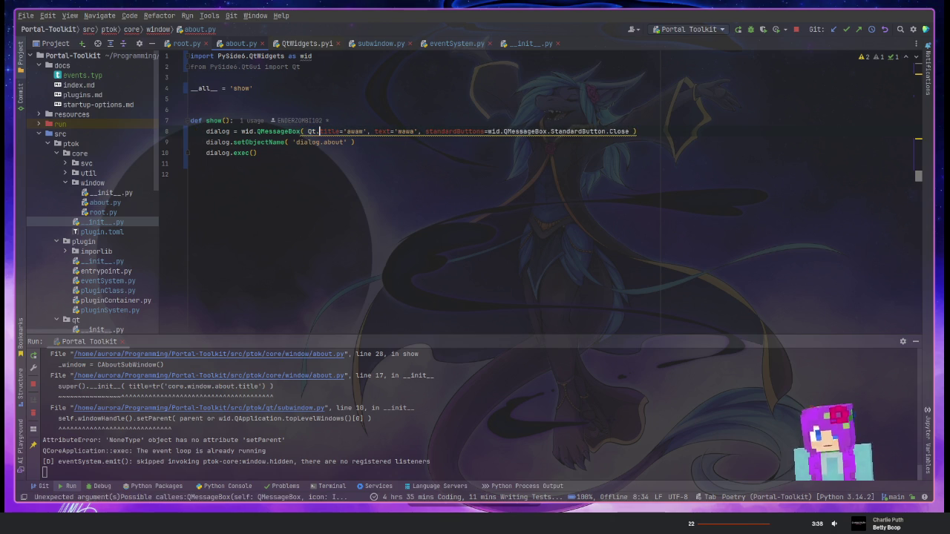
{"action": "type", "text": ".Ico"}
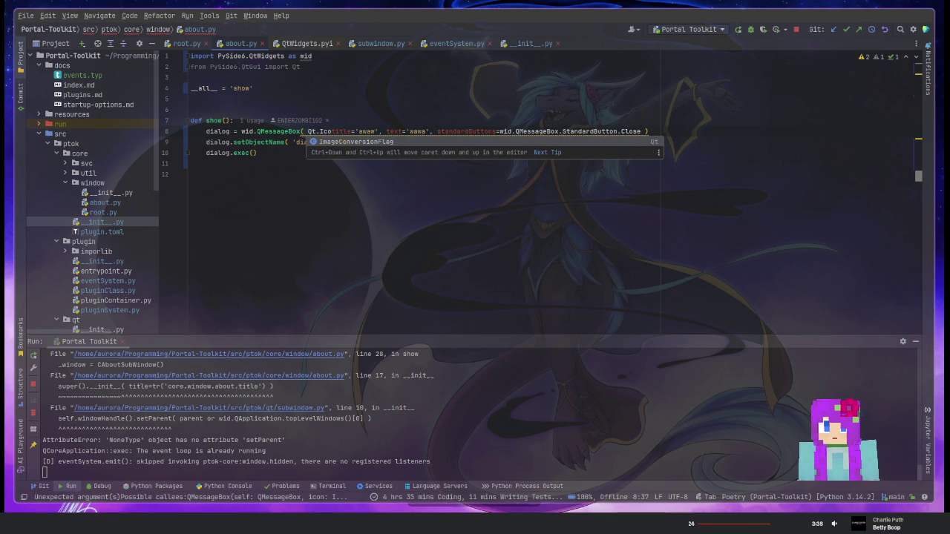
{"action": "key", "text": "Escape"}
{"action": "key", "text": "ctrl+z"}
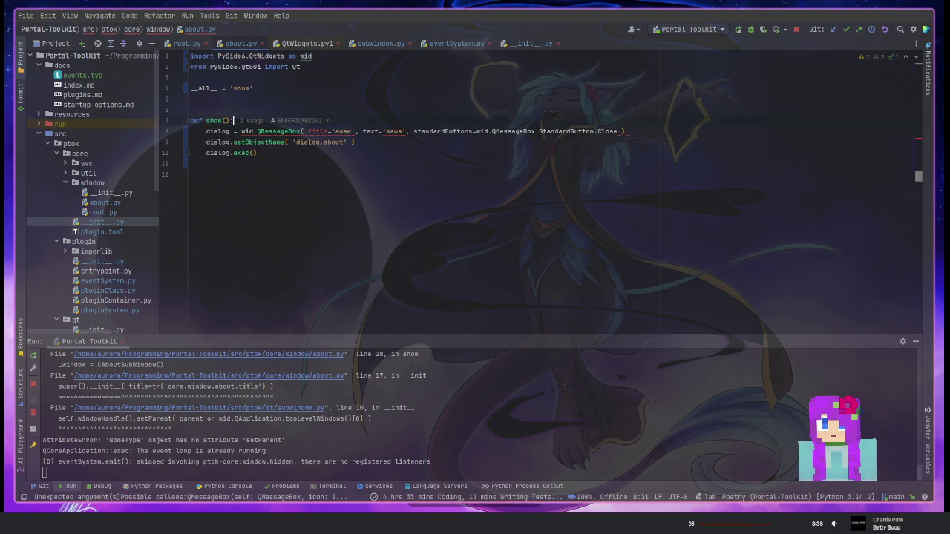
Change line 2 to 'import PySide6.QtGui as gui' and insert gui.QIcon before title
{"action": "key", "text": "ctrl+shift+Left"}
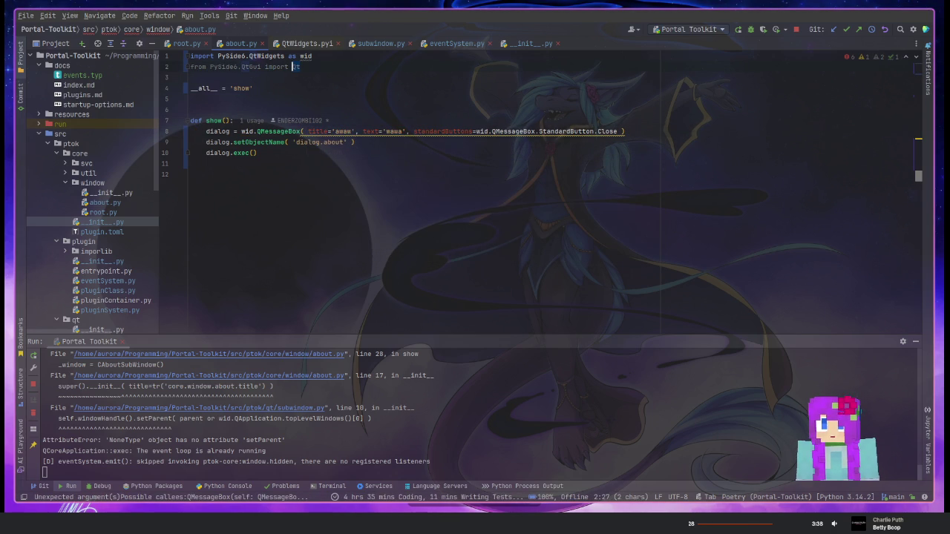
{"action": "type", "text": "gui"}
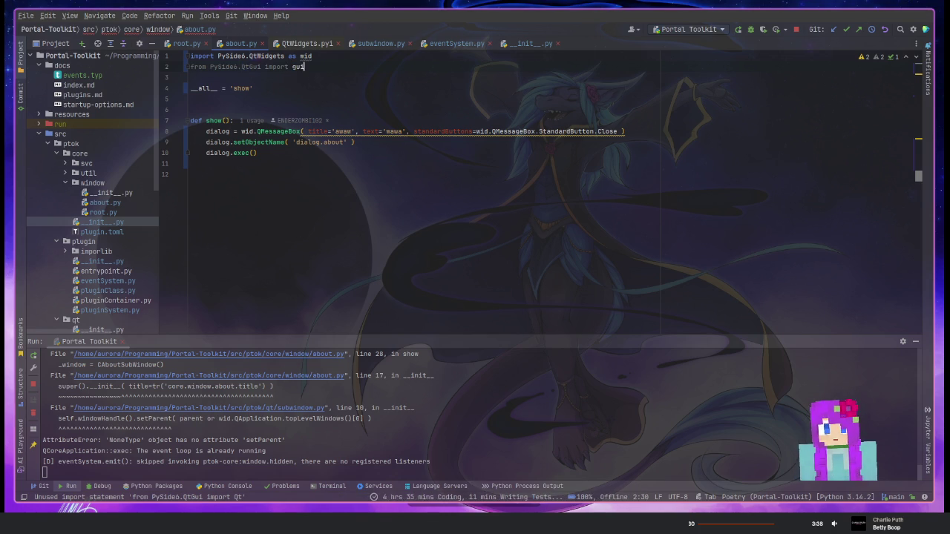
{"action": "key", "text": "ctrl+shift+Left"}
{"action": "key", "text": "ctrl+shift+Left"}
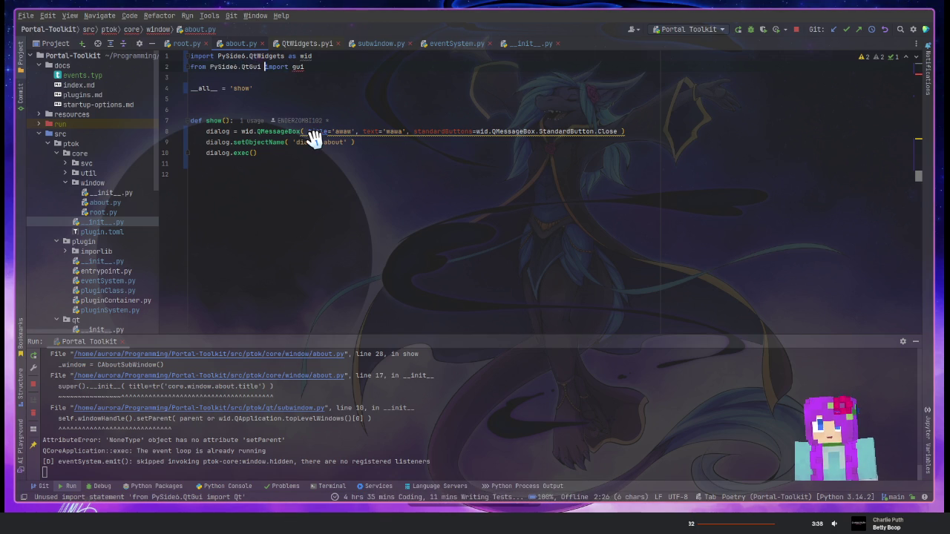
{"action": "type", "text": "as"}
{"action": "key", "text": "Home"}
{"action": "key", "text": "ctrl+shift+Right"}
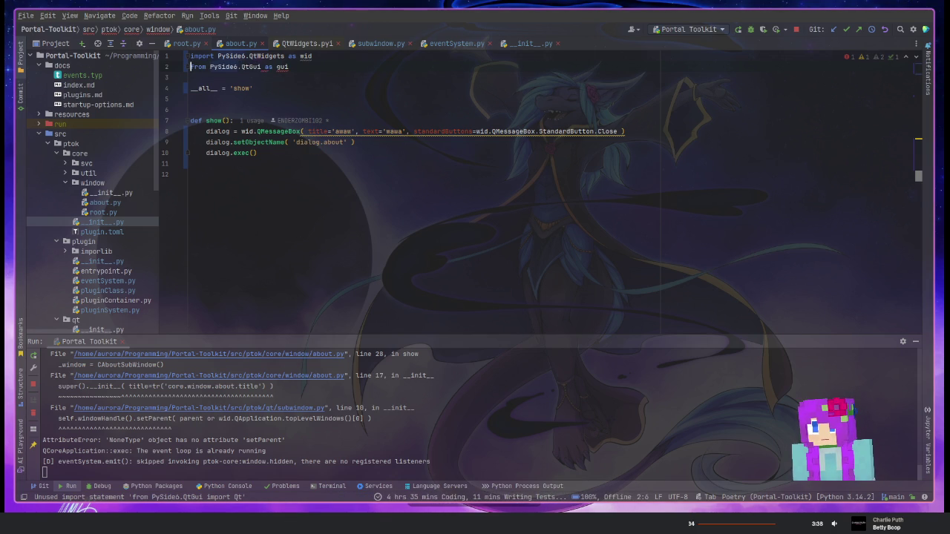
{"action": "type", "text": "import"}
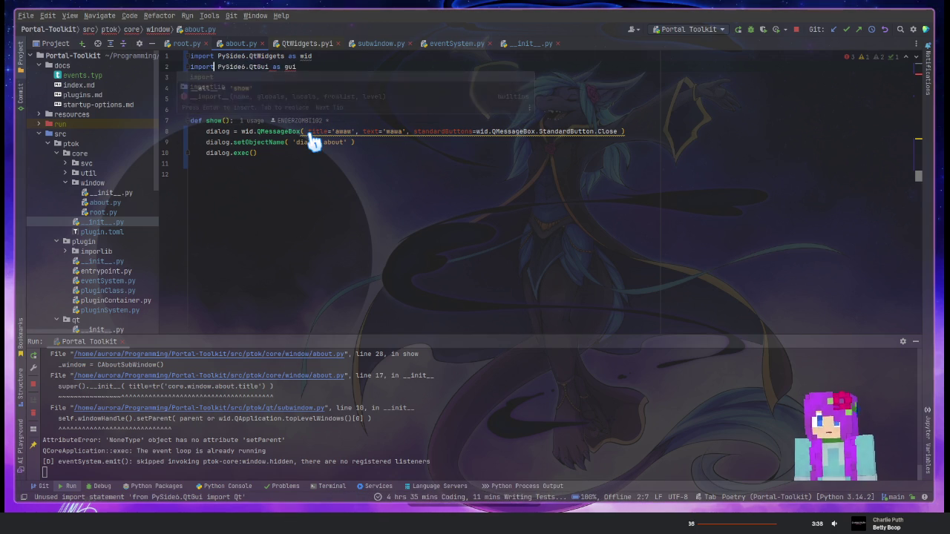
{"action": "left_click", "coordinate": [328, 132]}
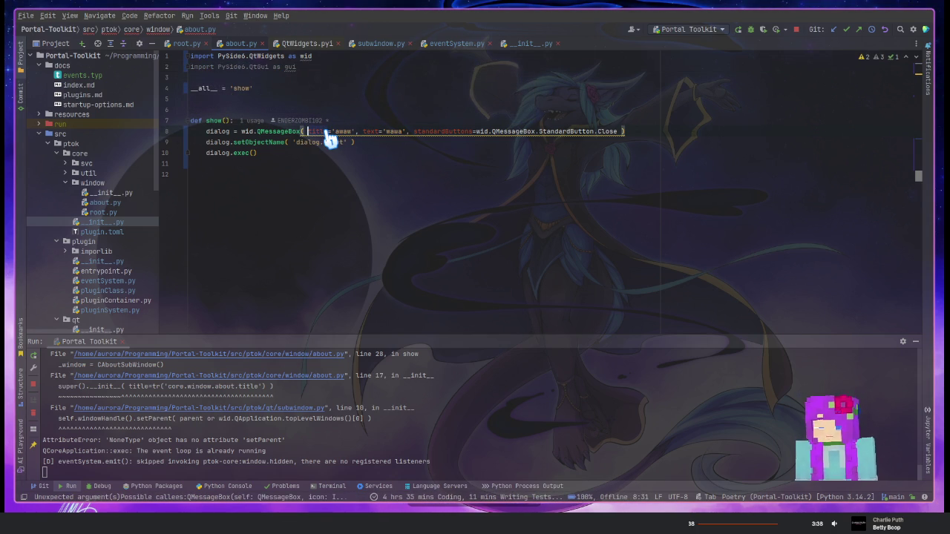
{"action": "type", "text": "gui.Icon"}
{"action": "key", "text": "Return"}
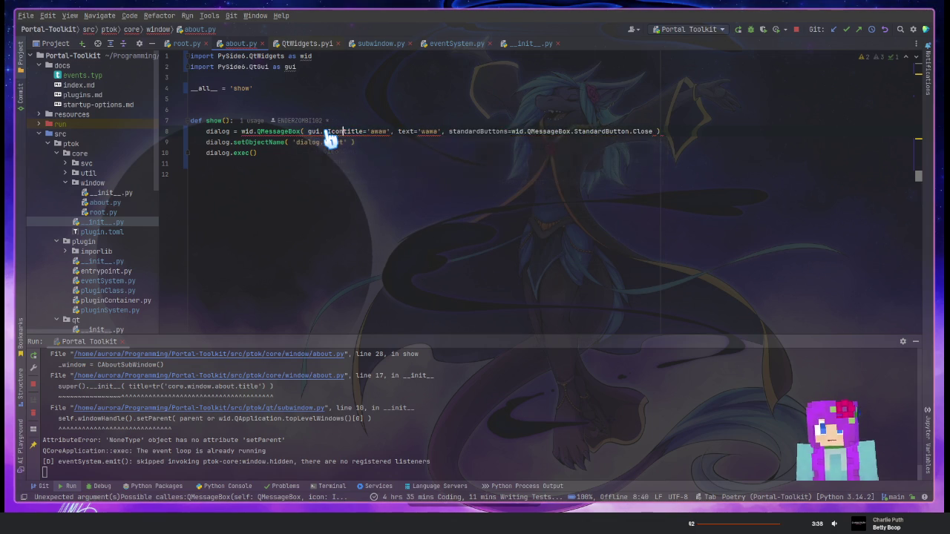
Make the first argument gui.QIcon.ThemeIcon.DialogInformation
{"action": "type", "text": "."}
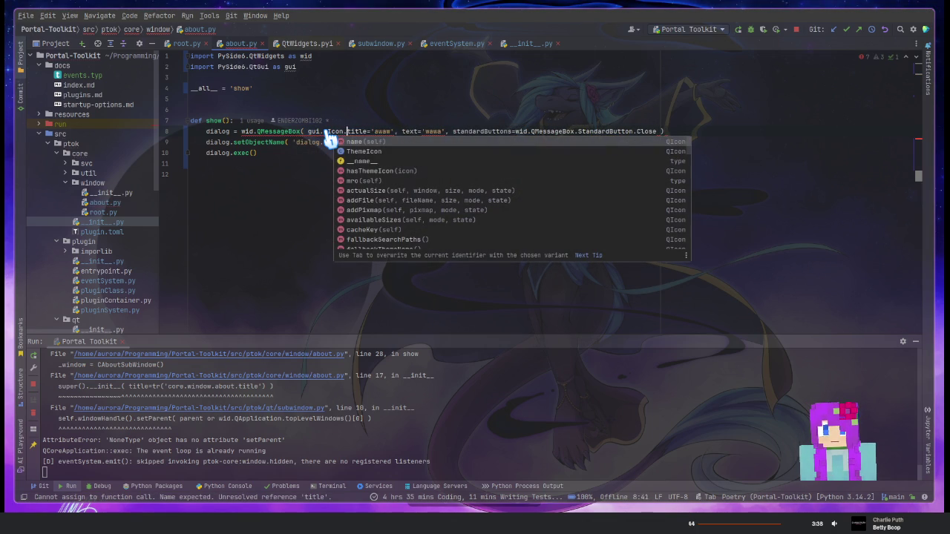
{"action": "key", "text": "Down"}
{"action": "key", "text": "Return"}
{"action": "type", "text": "."}
{"action": "key", "text": "Down"}
{"action": "key", "text": "Down"}
{"action": "key", "text": "Down"}
{"action": "key", "text": "Down"}
{"action": "key", "text": "Down"}
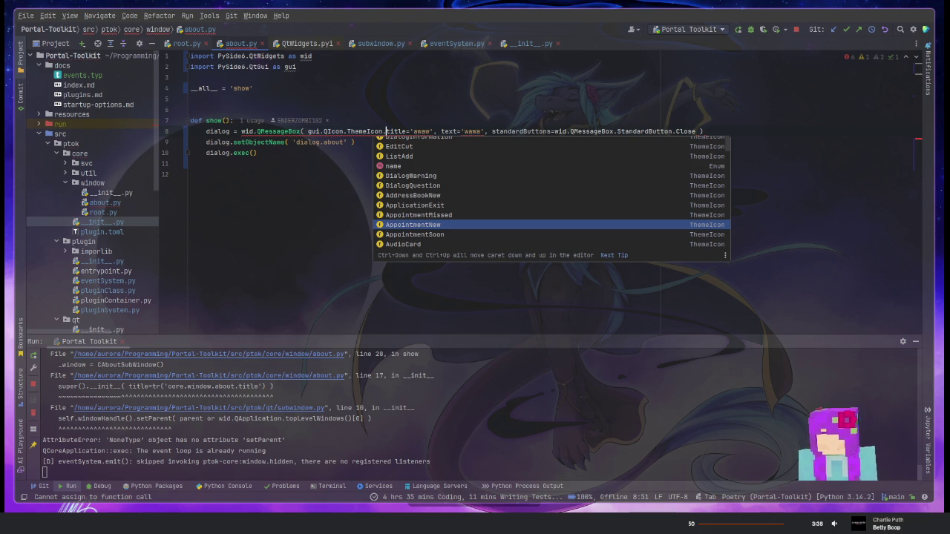
{"action": "type", "text": "Inf"}
{"action": "key", "text": "Return"}
{"action": "type", "text": ","}
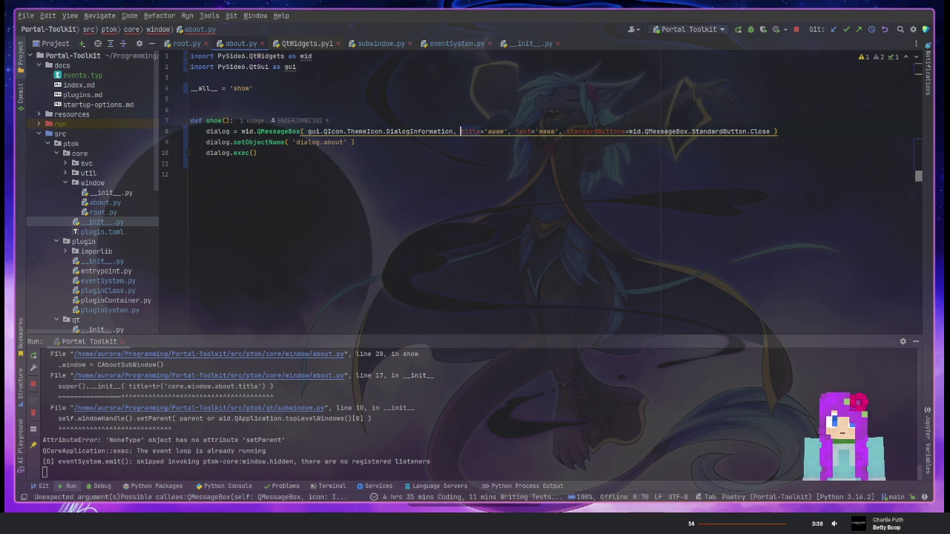
Remove the title= and text= keywords so 'awaw' and 'wawa' pass positionally
{"action": "key", "text": "BackSpace"}
{"action": "key", "text": "BackSpace"}
{"action": "key", "text": "BackSpace"}
{"action": "key", "text": "ctrl+Right"}
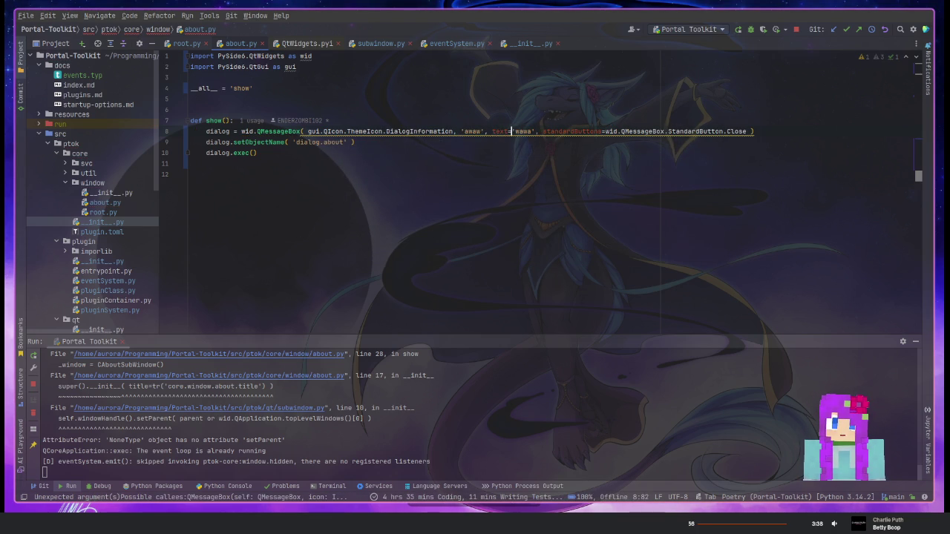
{"action": "key", "text": "BackSpace"}
{"action": "key", "text": "BackSpace"}
{"action": "key", "text": "BackSpace"}
{"action": "left_click", "coordinate": [232, 131]}
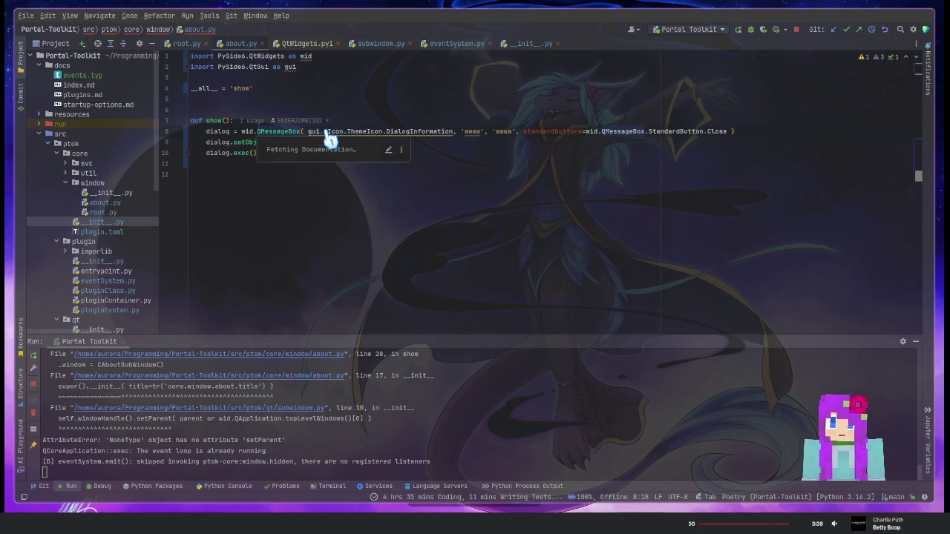
{"action": "mouse_move", "coordinate": [278, 131]}
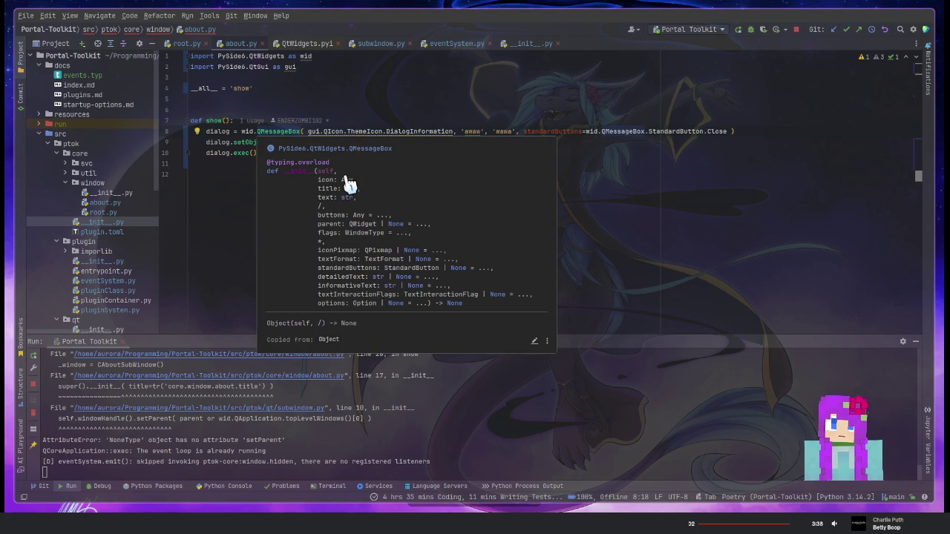
{"action": "left_click", "coordinate": [423, 131]}
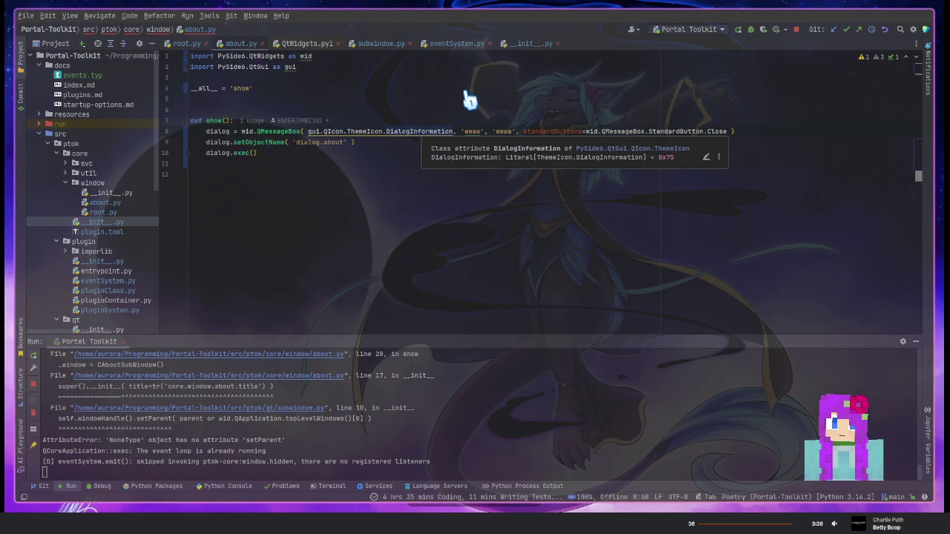
{"action": "key", "text": "ctrl+w"}
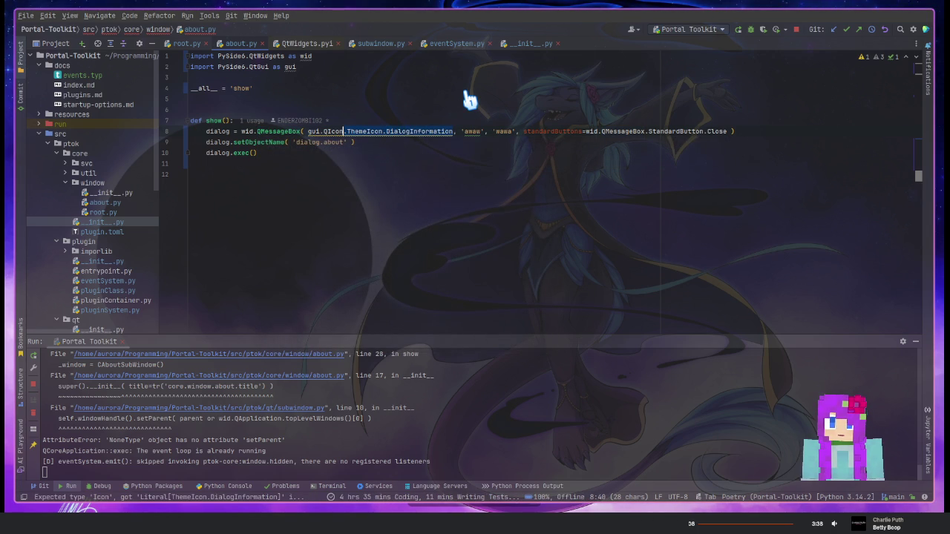
Replace the icon argument with wid.QMessageBox.Icon.Information
{"action": "type", "text": "."}
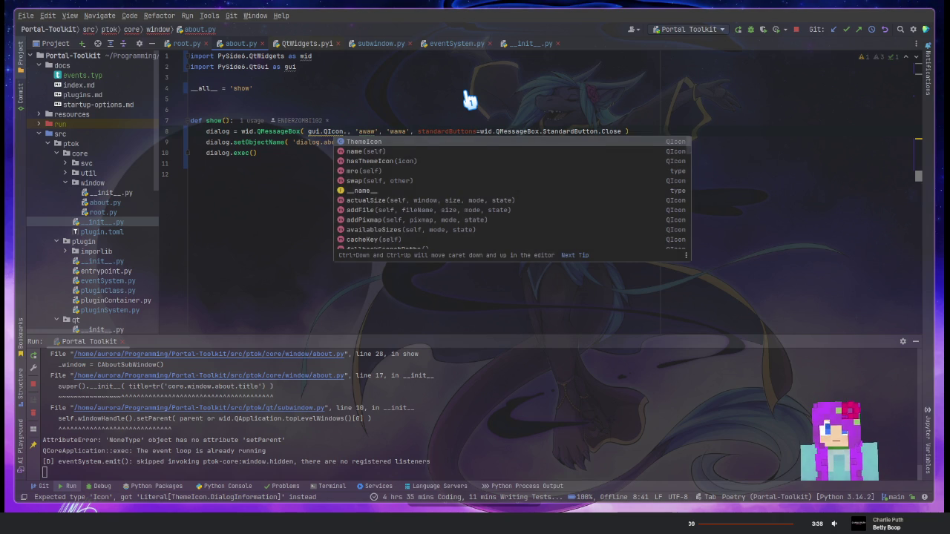
{"action": "key", "text": "Up"}
{"action": "key", "text": "Up"}
{"action": "key", "text": "Up"}
{"action": "key", "text": "Up"}
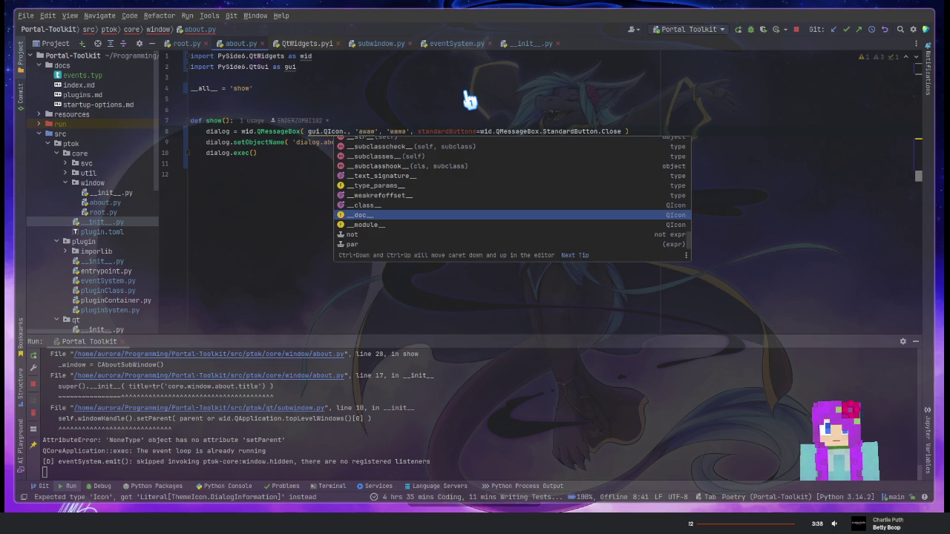
{"action": "key", "text": "Escape"}
{"action": "key", "text": "ctrl+w"}
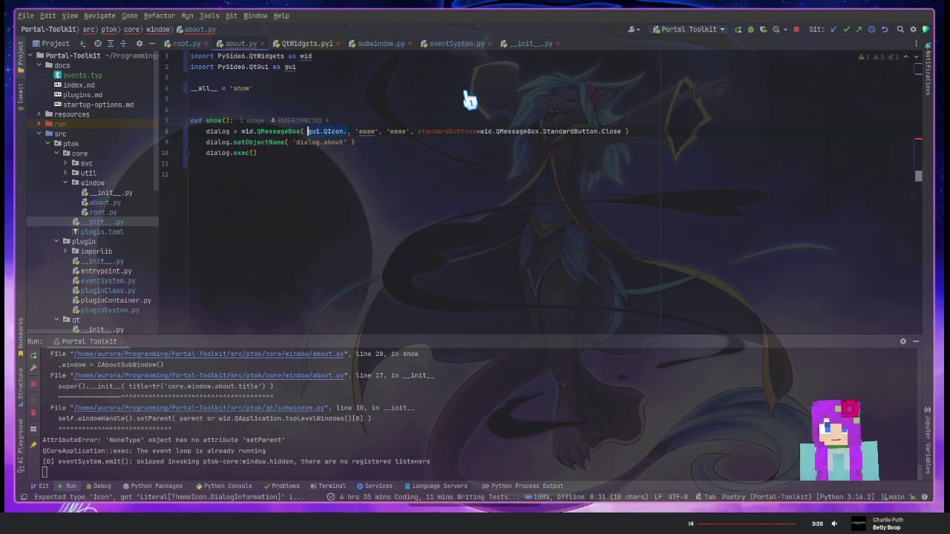
{"action": "type", "text": "wid."}
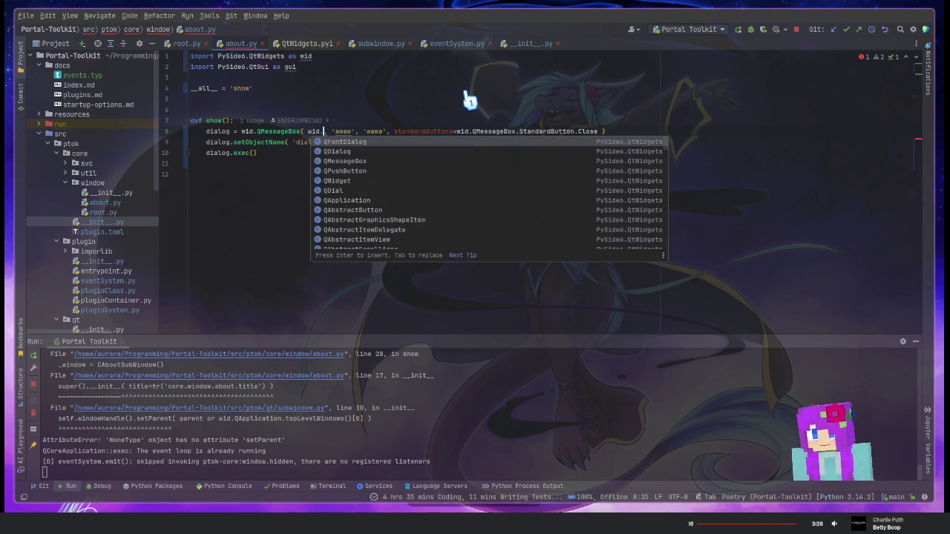
{"action": "type", "text": "QMessa"}
{"action": "key", "text": "Return"}
{"action": "type", "text": ".I"}
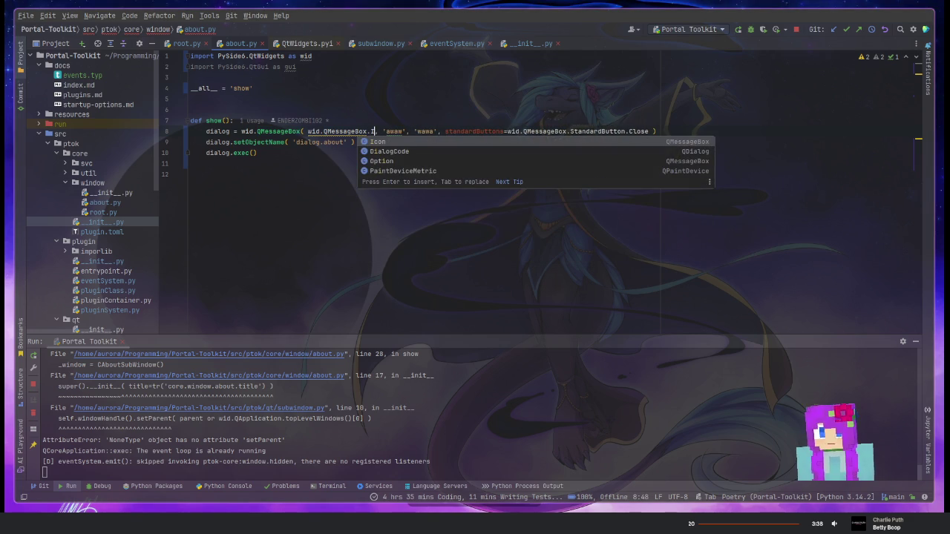
{"action": "key", "text": "Return"}
{"action": "type", "text": "."}
{"action": "key", "text": "Down"}
{"action": "key", "text": "Down"}
{"action": "key", "text": "Down"}
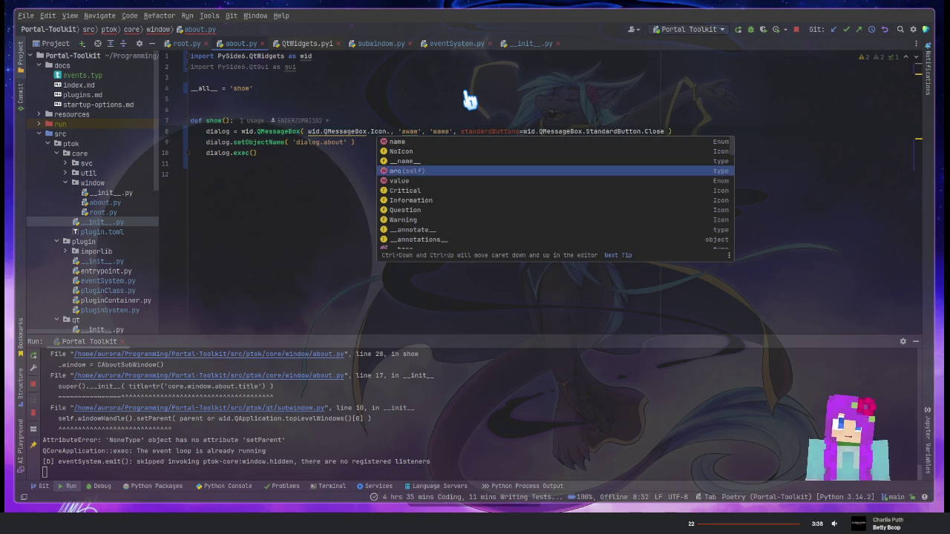
{"action": "key", "text": "Down"}
{"action": "key", "text": "Down"}
{"action": "key", "text": "Down"}
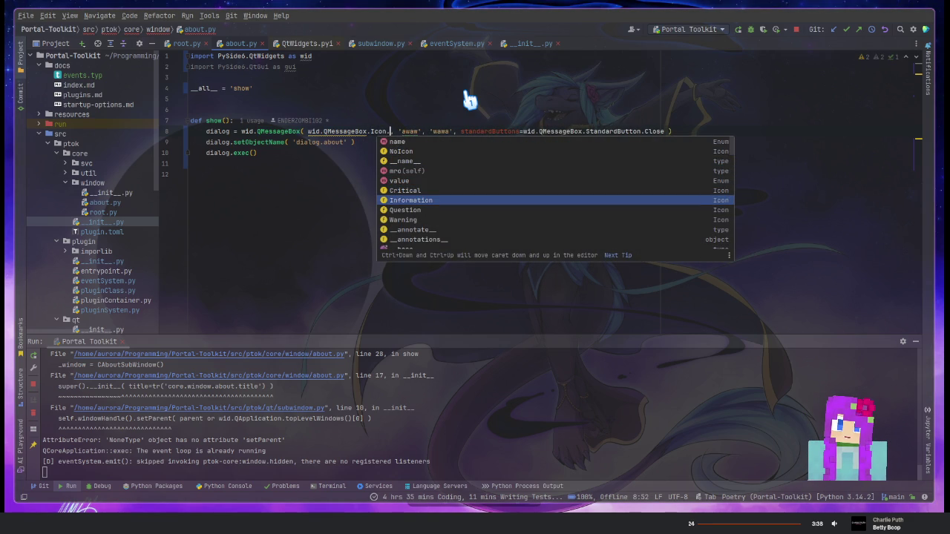
{"action": "key", "text": "Return"}
Rerun the Portal Toolkit app with Shift+F10
{"action": "key", "text": "Home"}
{"action": "key", "text": "shift+End"}
{"action": "key", "text": "Escape"}
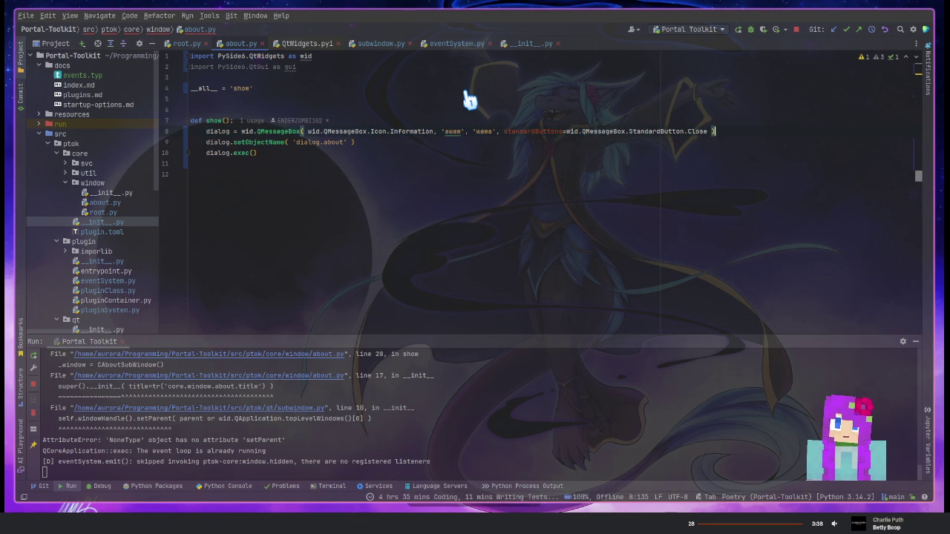
{"action": "key", "text": "shift+F10"}
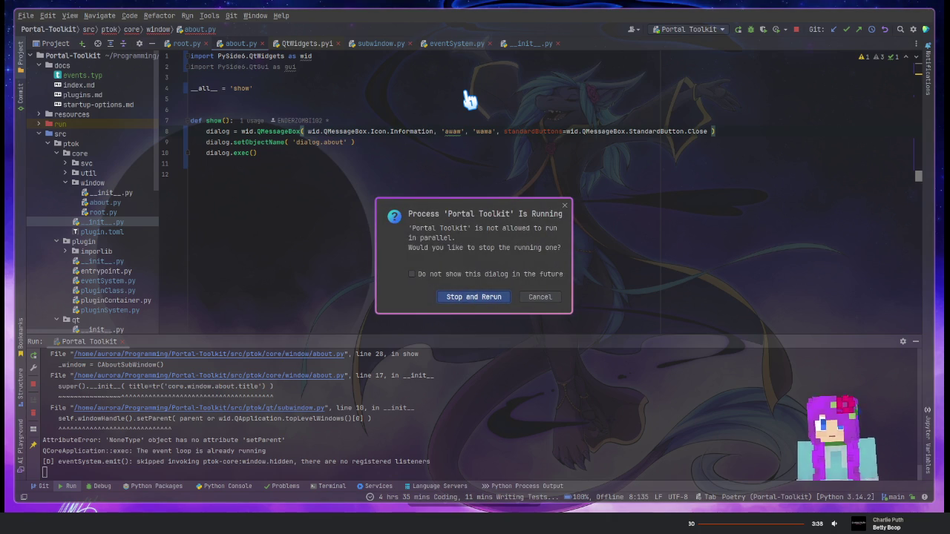
Restart Portal Toolkit, show Help > About the toolkit, and close the 'wawa' box
{"action": "key", "text": "Return"}
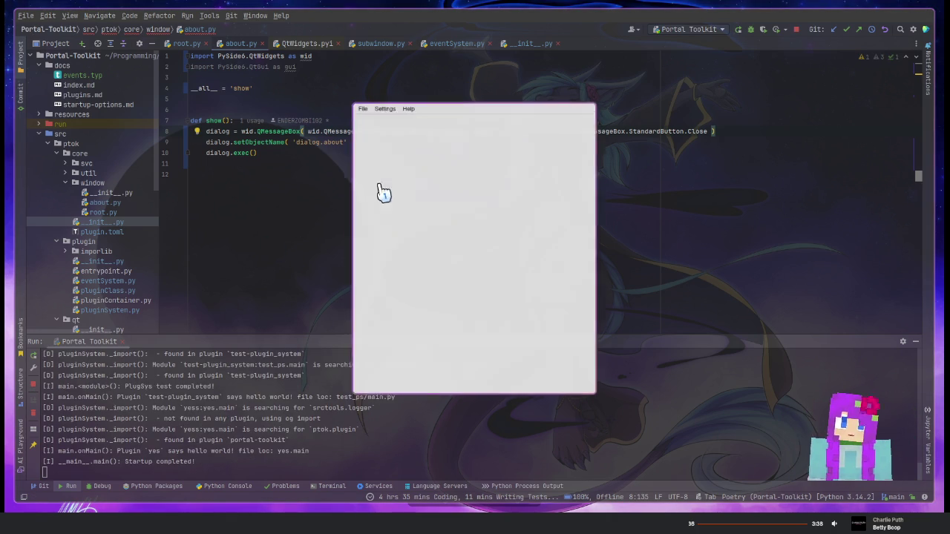
{"action": "left_click_drag", "start_coordinate": [468, 237], "coordinate": [791, 205]}
{"action": "left_click", "coordinate": [728, 75]}
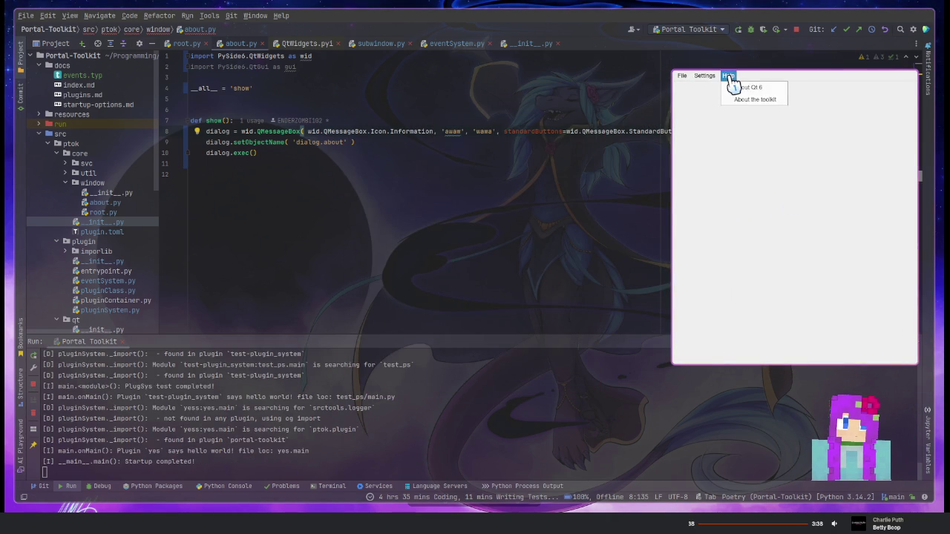
{"action": "left_click", "coordinate": [746, 97]}
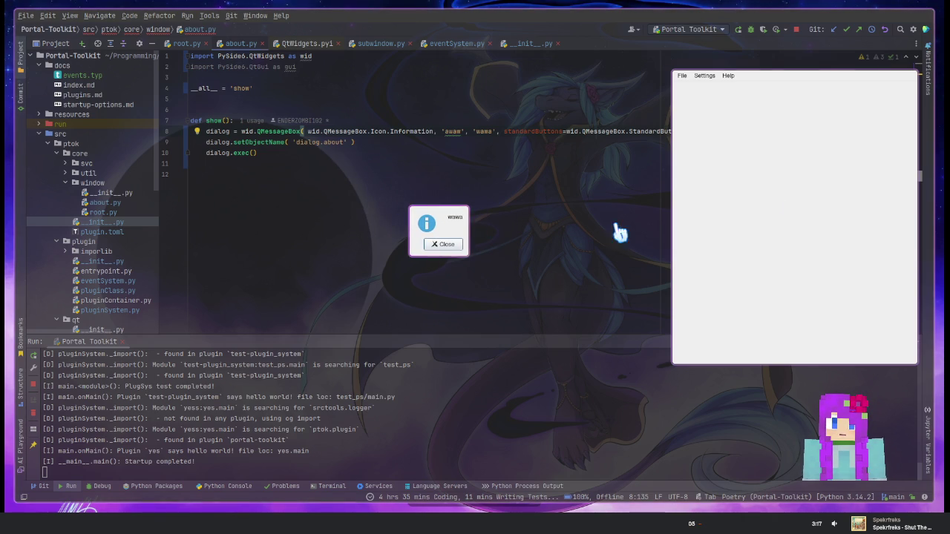
{"action": "left_click_drag", "start_coordinate": [776, 144], "coordinate": [640, 142]}
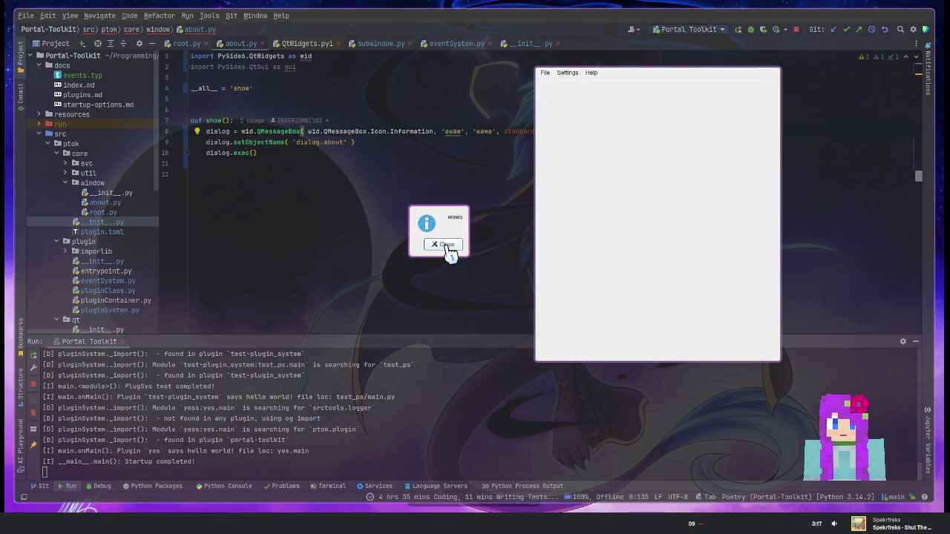
{"action": "left_click", "coordinate": [446, 246]}
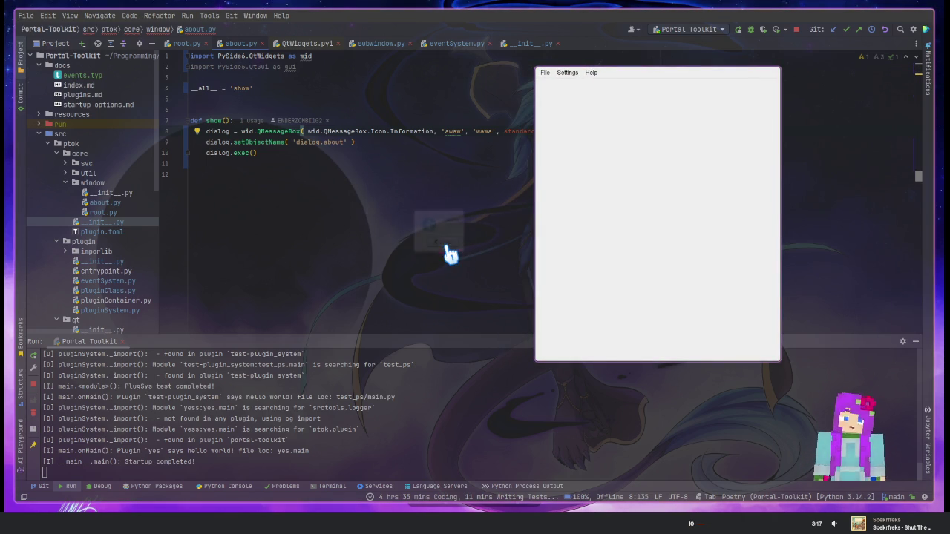
Show the about message again, close it, and switch to the BEE-manipulator workspace
{"action": "left_click", "coordinate": [594, 74]}
{"action": "left_click", "coordinate": [598, 97]}
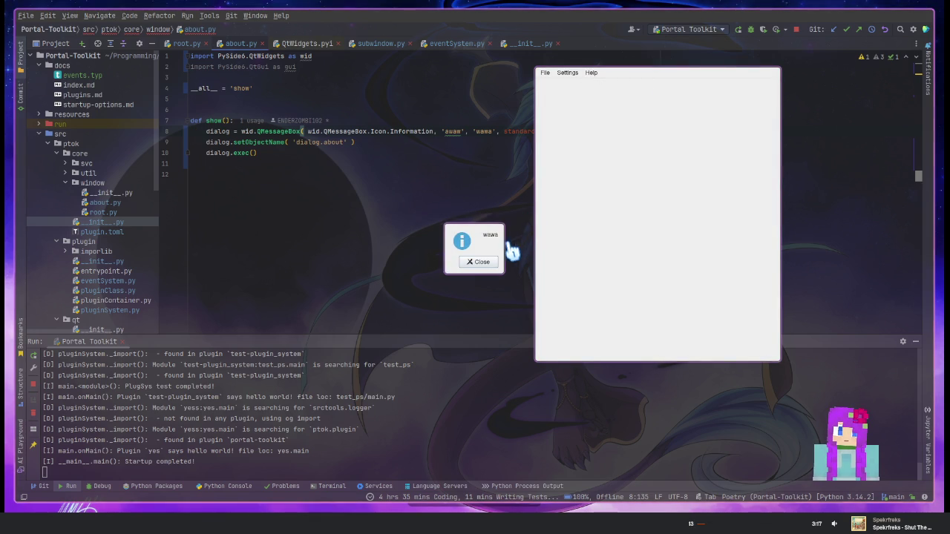
{"action": "left_click", "coordinate": [478, 261]}
{"action": "left_click", "coordinate": [591, 72]}
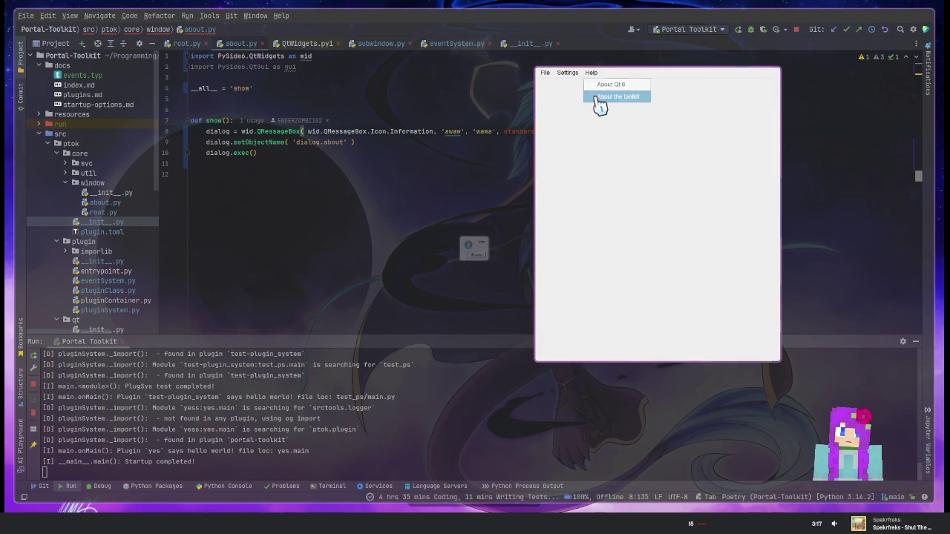
{"action": "left_click", "coordinate": [598, 96]}
{"action": "key", "text": "Escape"}
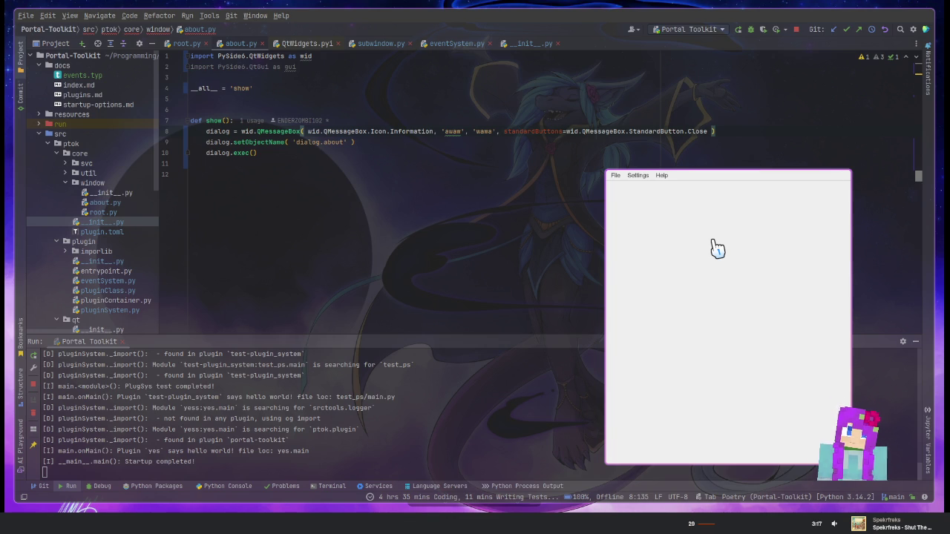
{"action": "key", "text": "super+ctrl+Right"}
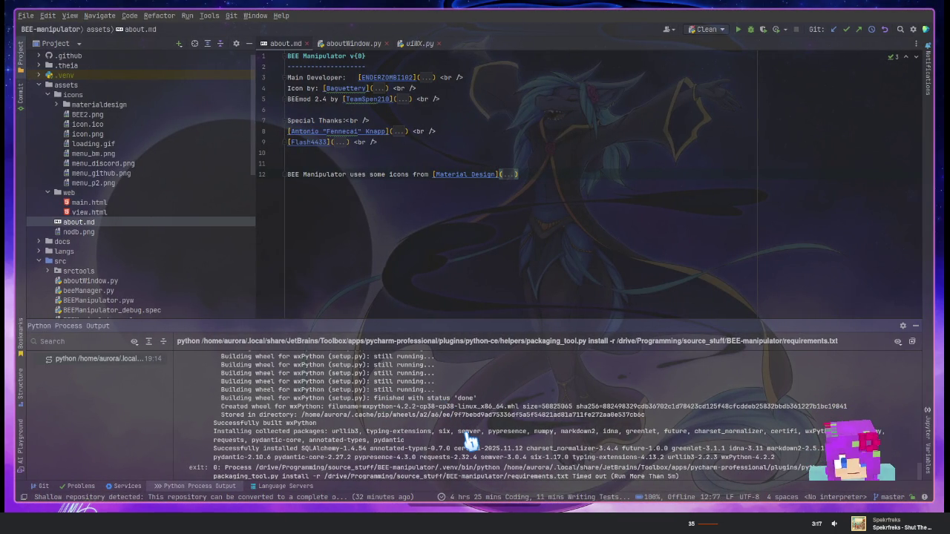
Review the Python Process Output log, then open src/localization.py from the Project tree
{"action": "scroll", "coordinate": [475, 429], "scroll_direction": "up", "scroll_amount": 3}
{"action": "scroll", "coordinate": [474, 428], "scroll_direction": "up", "scroll_amount": 3}
{"action": "scroll", "coordinate": [475, 428], "scroll_direction": "up", "scroll_amount": 3}
{"action": "scroll", "coordinate": [475, 429], "scroll_direction": "up", "scroll_amount": 1}
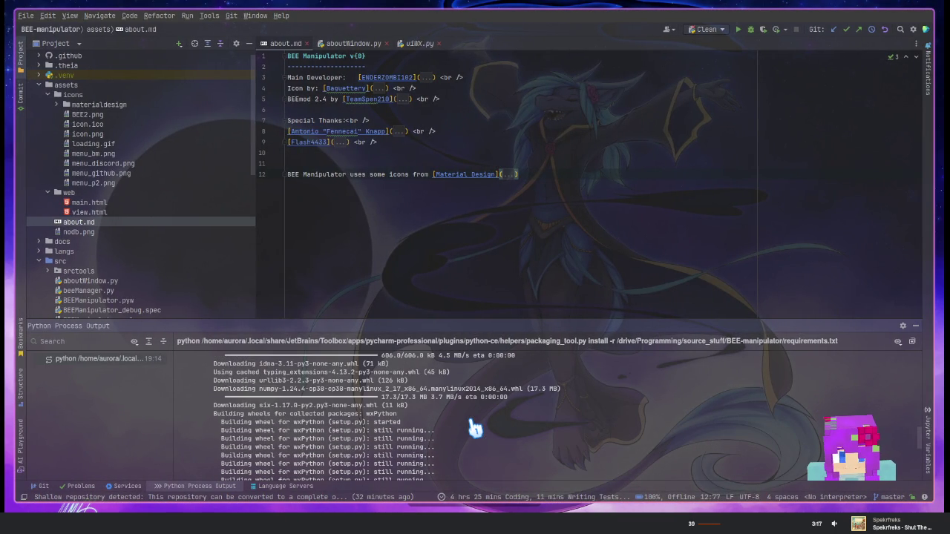
{"action": "scroll", "coordinate": [475, 429], "scroll_direction": "up", "scroll_amount": 1}
{"action": "scroll", "coordinate": [475, 427], "scroll_direction": "up", "scroll_amount": 1}
{"action": "scroll", "coordinate": [548, 453], "scroll_direction": "down", "scroll_amount": 2}
{"action": "scroll", "coordinate": [541, 450], "scroll_direction": "down", "scroll_amount": 2}
{"action": "scroll", "coordinate": [540, 450], "scroll_direction": "down", "scroll_amount": 2}
{"action": "scroll", "coordinate": [536, 446], "scroll_direction": "down", "scroll_amount": 2}
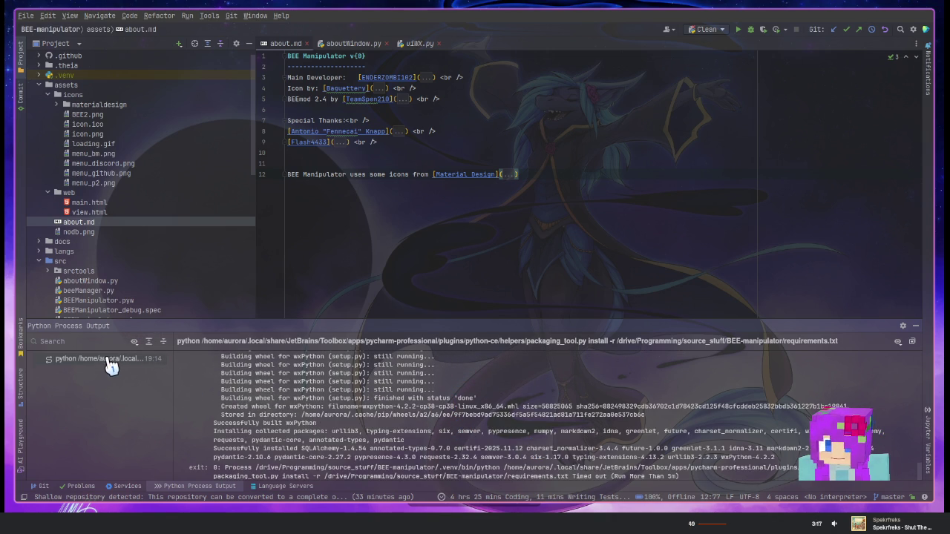
{"action": "left_click", "coordinate": [402, 201]}
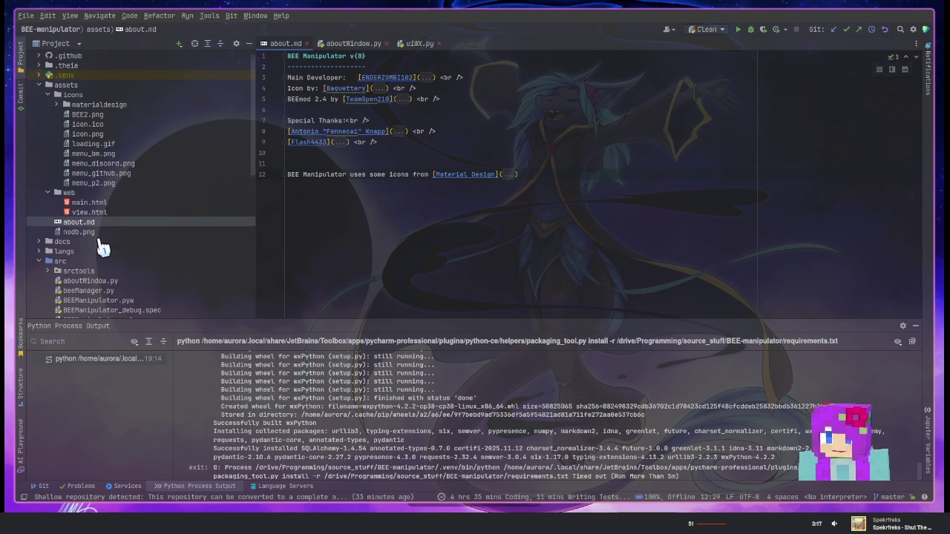
{"action": "scroll", "coordinate": [93, 245], "scroll_direction": "down", "scroll_amount": 5}
{"action": "scroll", "coordinate": [89, 243], "scroll_direction": "down", "scroll_amount": 4}
{"action": "double_click", "coordinate": [93, 115]}
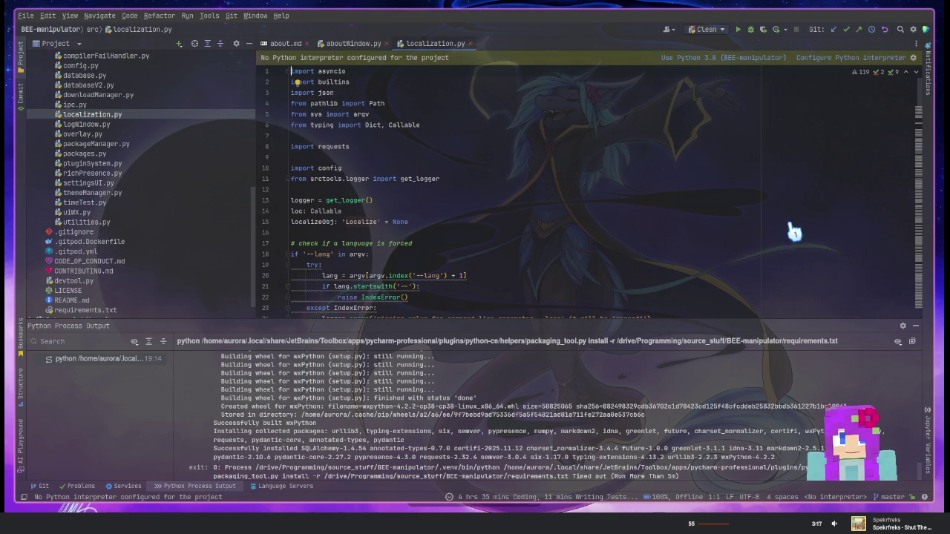
Set the project interpreter to Python 3.8 (BEE-manipulator) and hide the process output
{"action": "left_click", "coordinate": [709, 59]}
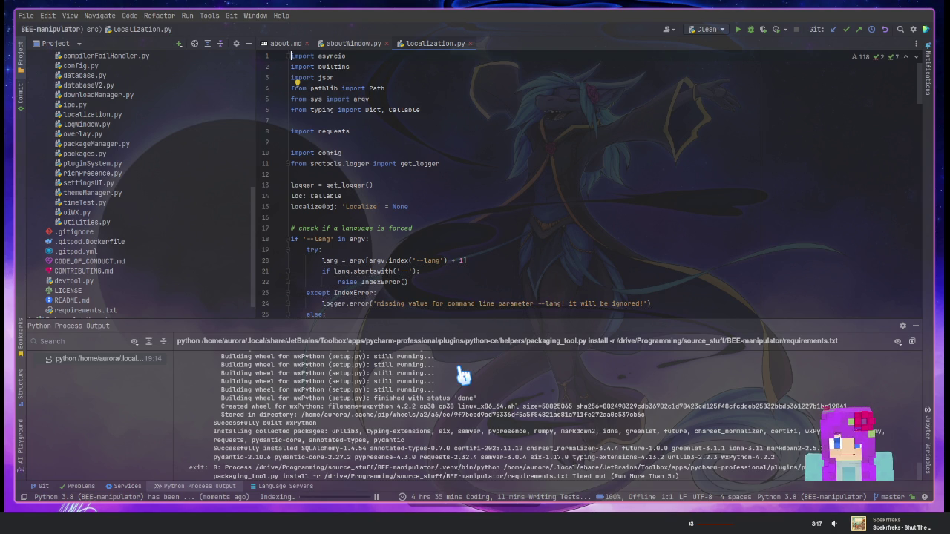
{"action": "left_click", "coordinate": [915, 328]}
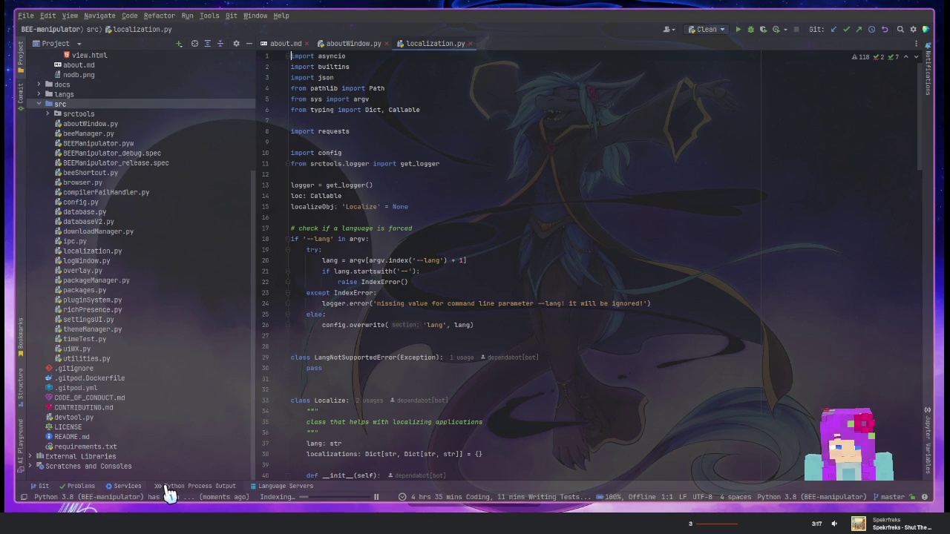
{"action": "left_click", "coordinate": [507, 404]}
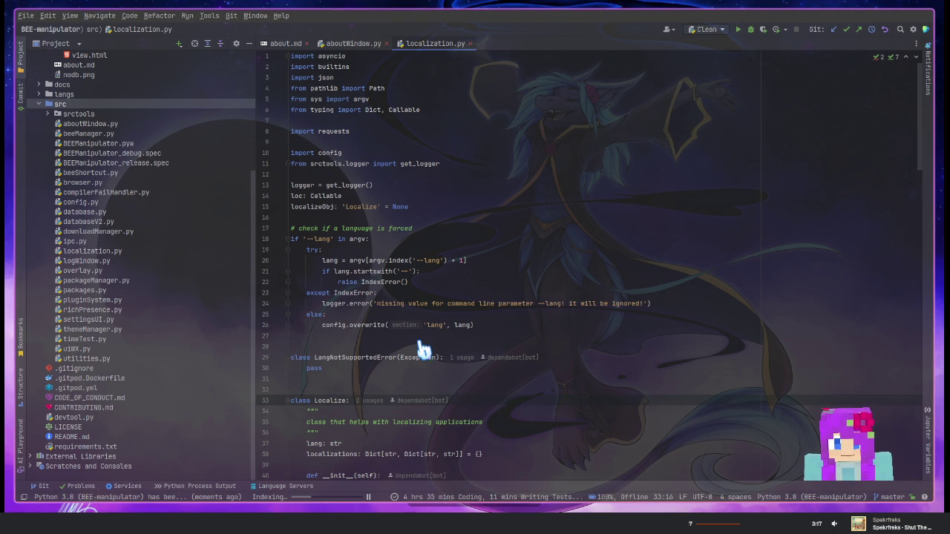
{"action": "left_click", "coordinate": [479, 345]}
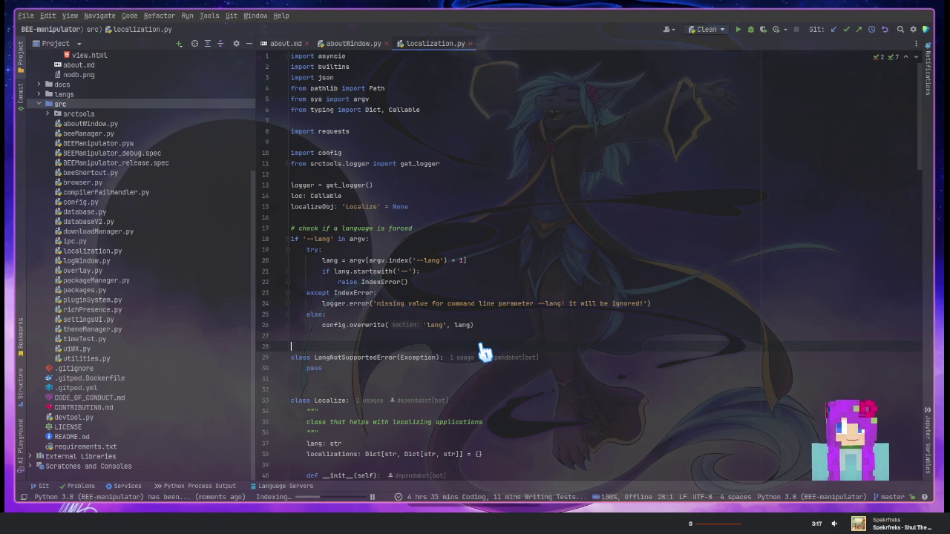
Review the wxPython line in requirements.txt, then open browser.py
{"action": "left_click", "coordinate": [61, 447]}
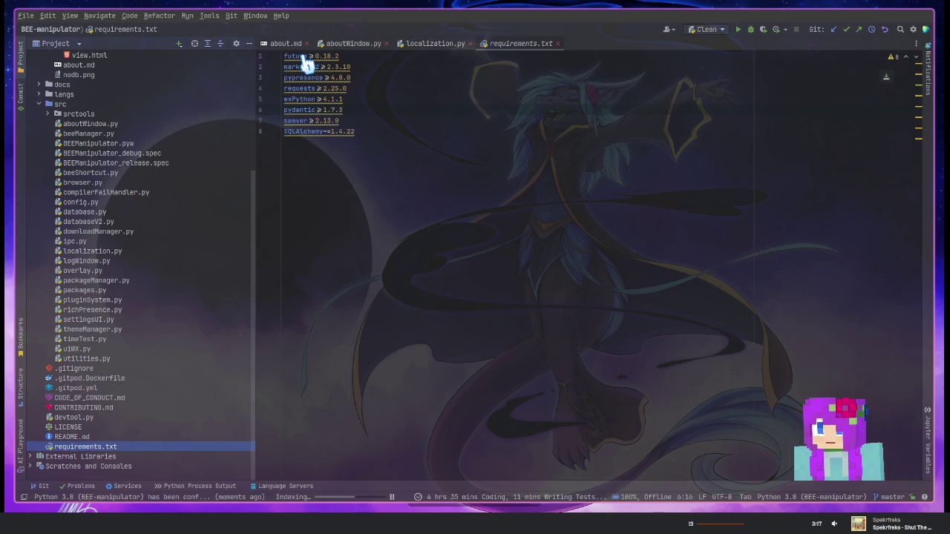
{"action": "left_click", "coordinate": [661, 99]}
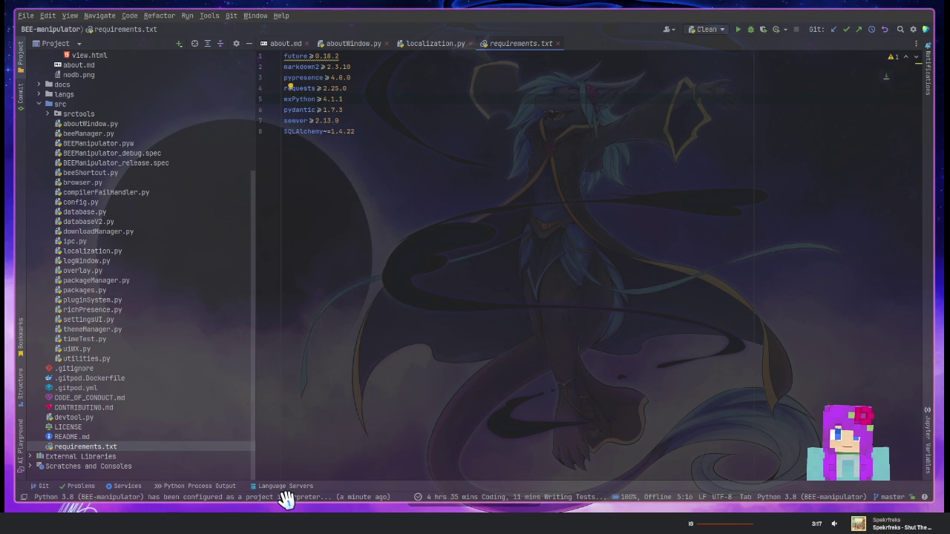
{"action": "left_click", "coordinate": [88, 186]}
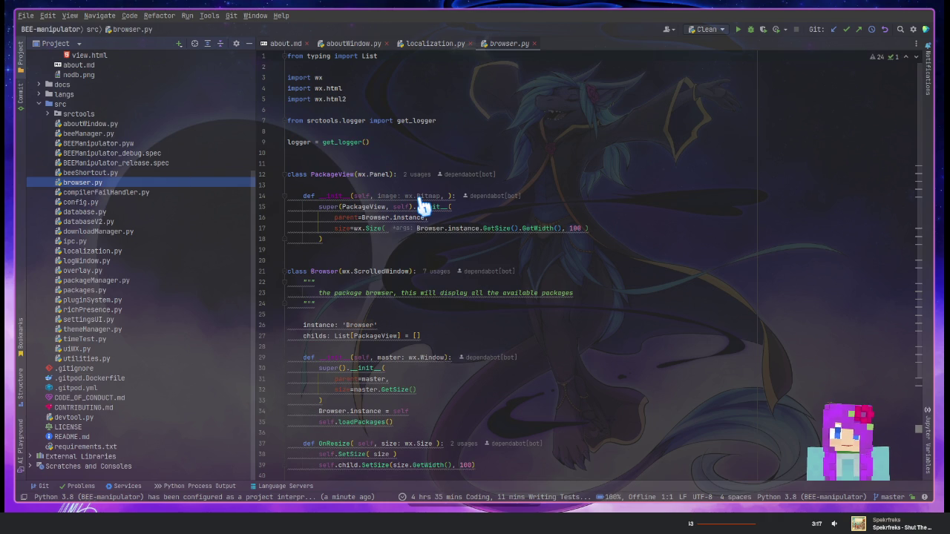
{"action": "mouse_move", "coordinate": [427, 196]}
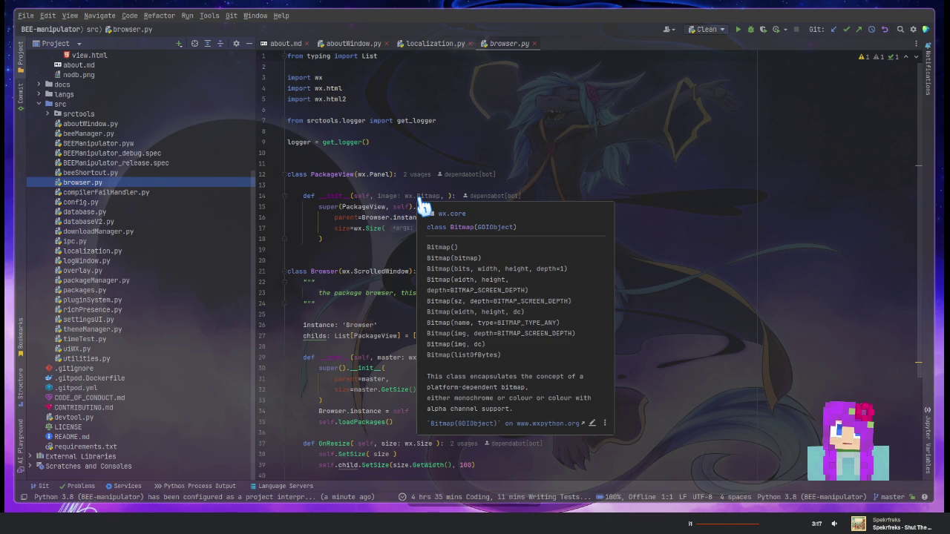
Read browser.py, let the unresponsive coppwr app keep waiting, and list the run configurations
{"action": "left_click", "coordinate": [530, 92]}
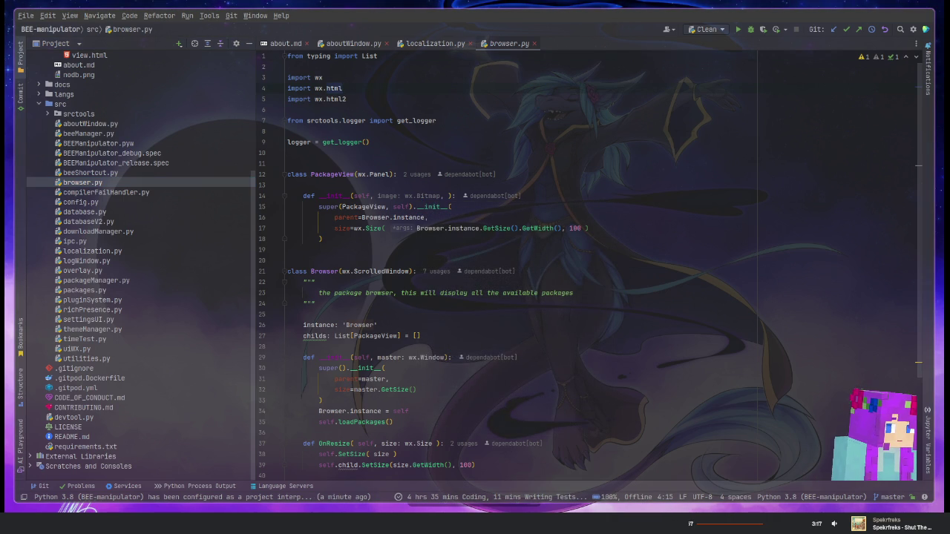
{"action": "key", "text": "Down"}
{"action": "key", "text": "Down"}
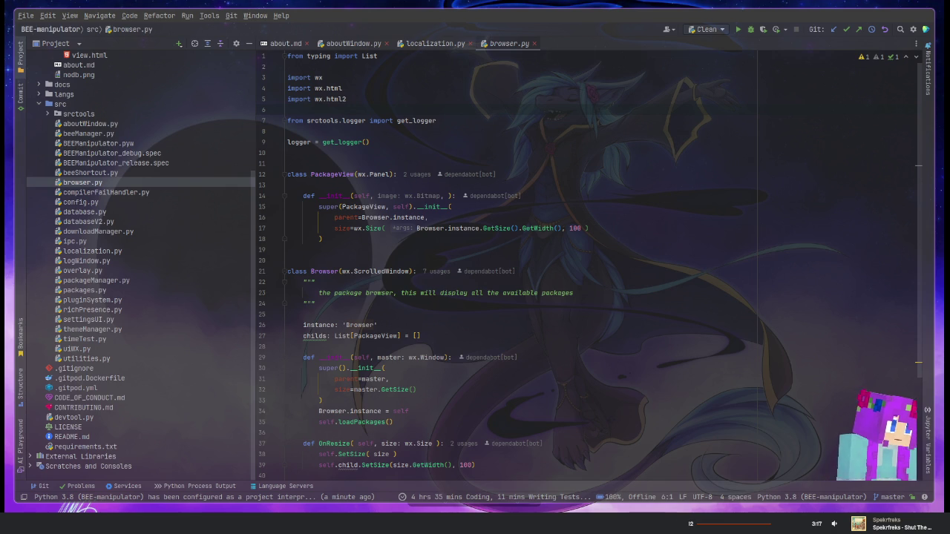
{"action": "left_click", "coordinate": [533, 174]}
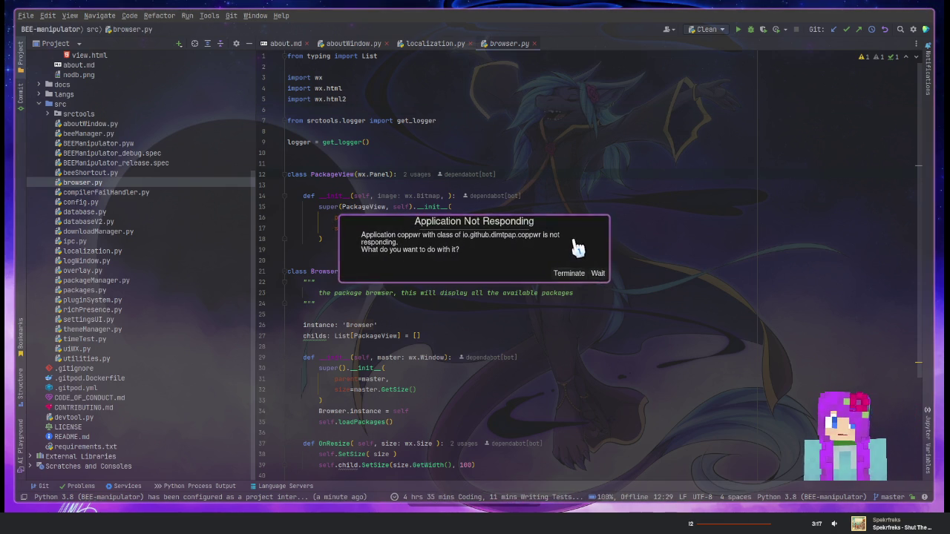
{"action": "left_click", "coordinate": [600, 271]}
{"action": "scroll", "coordinate": [457, 237], "scroll_direction": "down", "scroll_amount": 5}
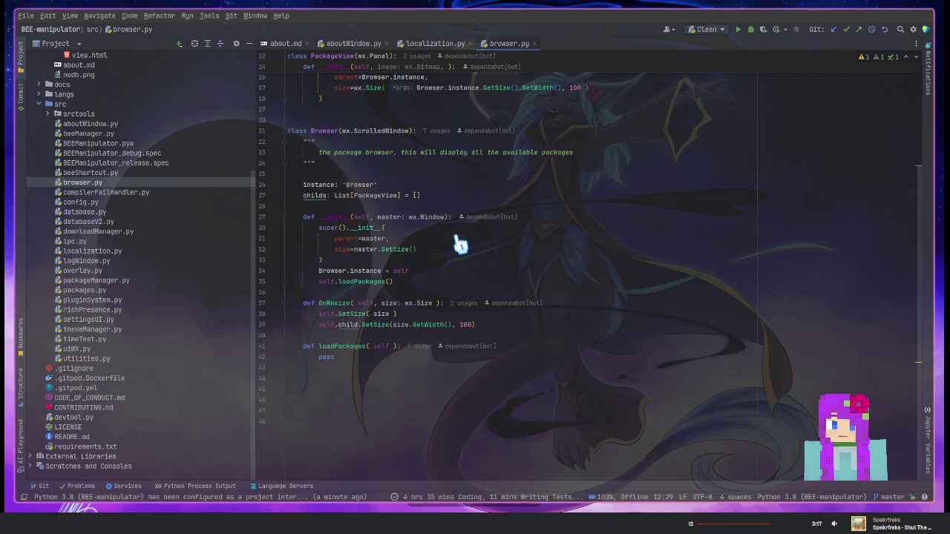
{"action": "scroll", "coordinate": [451, 230], "scroll_direction": "up", "scroll_amount": 4}
{"action": "left_click", "coordinate": [713, 31]}
{"action": "mouse_move", "coordinate": [735, 80]}
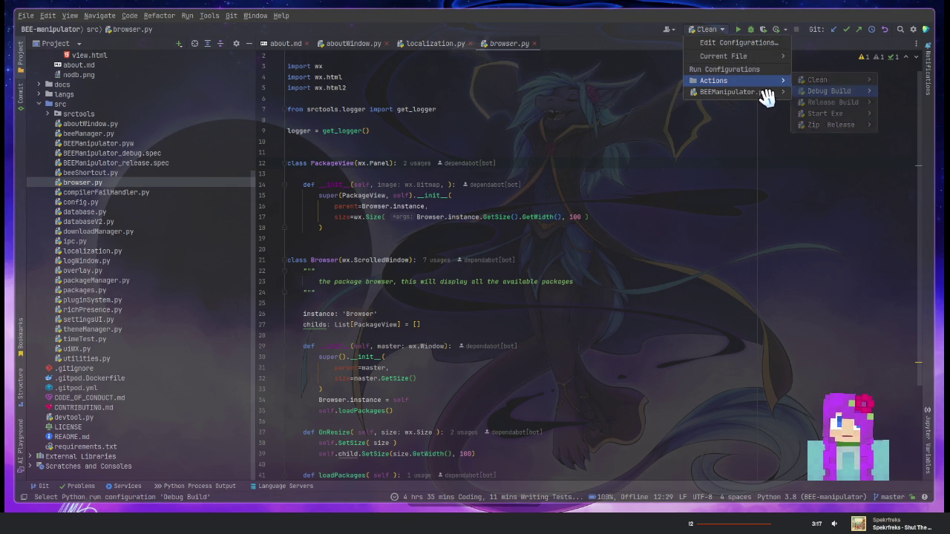
Select the BEEManipulator.pyw run configuration and open BEEManipulator.pyw in the editor
{"action": "left_click", "coordinate": [741, 92]}
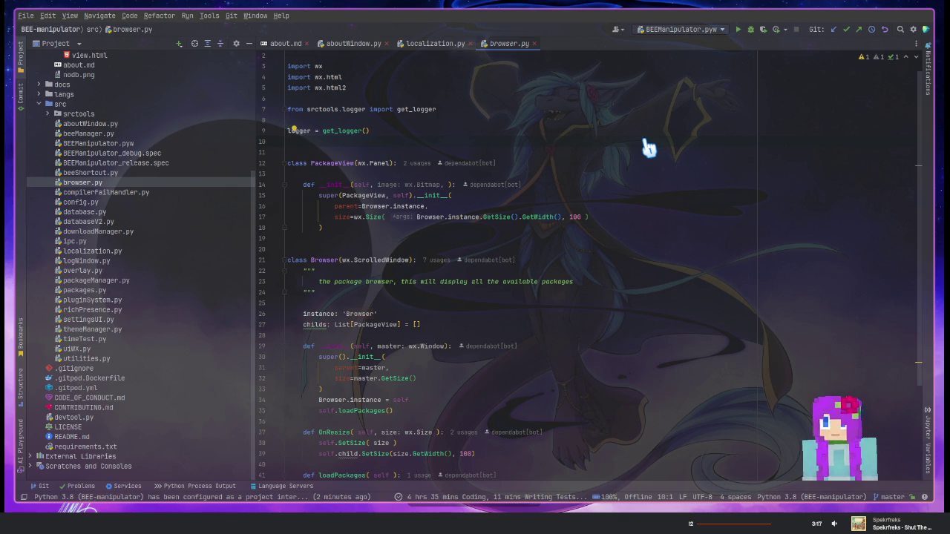
{"action": "left_click", "coordinate": [700, 29]}
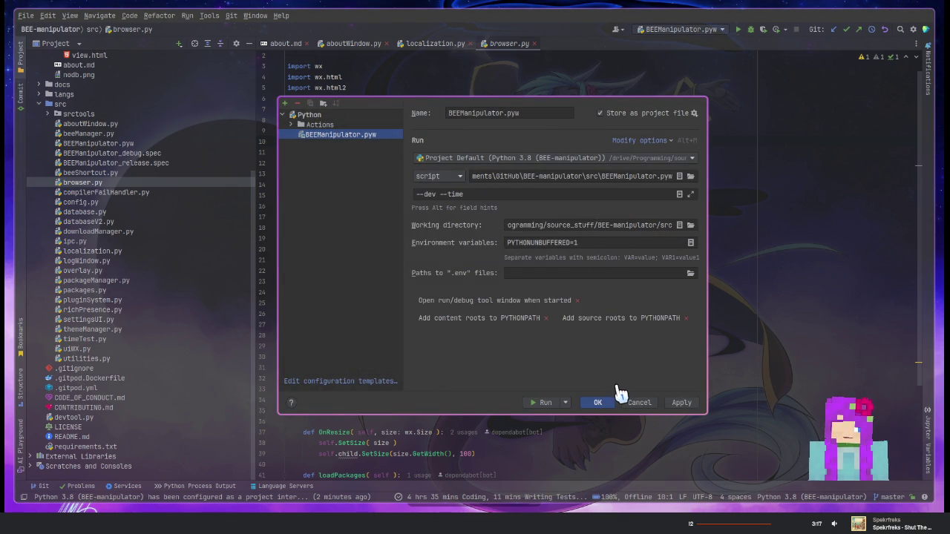
{"action": "left_click", "coordinate": [638, 404]}
{"action": "scroll", "coordinate": [132, 173], "scroll_direction": "up", "scroll_amount": 4}
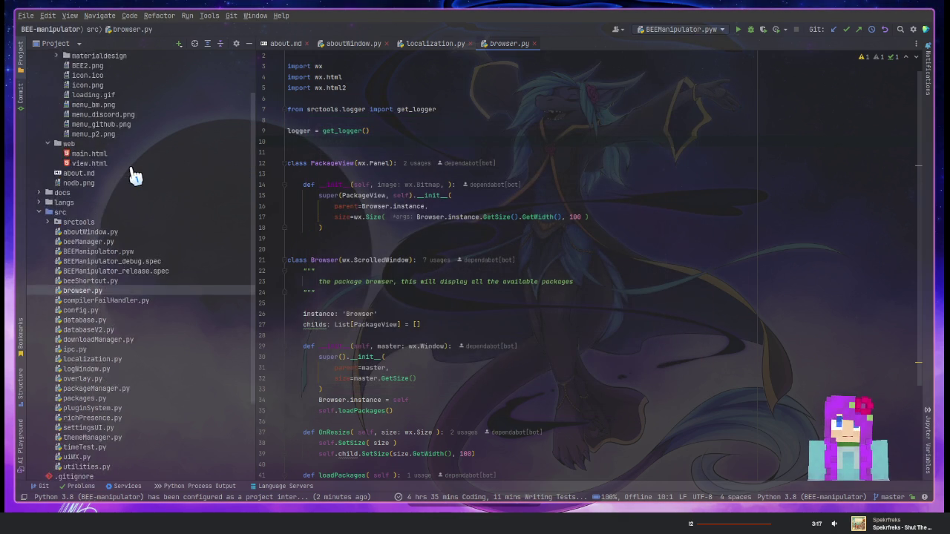
{"action": "scroll", "coordinate": [132, 173], "scroll_direction": "up", "scroll_amount": 2}
{"action": "left_click", "coordinate": [41, 97]}
{"action": "left_click", "coordinate": [396, 195]}
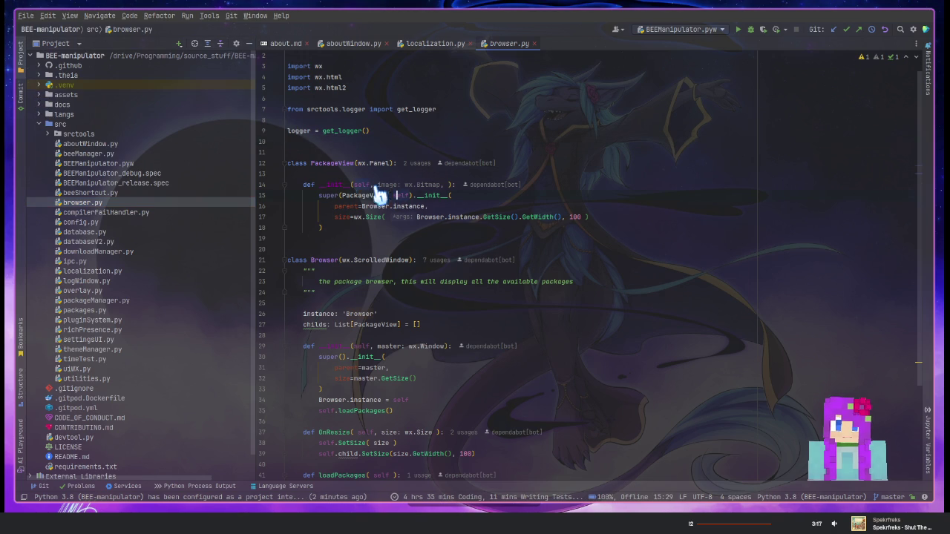
{"action": "double_click", "coordinate": [110, 164]}
Read through BEEManipulator.pyw's OnPreInit setup, then run it, which fails with exit code 2
{"action": "scroll", "coordinate": [445, 303], "scroll_direction": "down", "scroll_amount": 5}
{"action": "scroll", "coordinate": [451, 303], "scroll_direction": "down", "scroll_amount": 2}
{"action": "scroll", "coordinate": [451, 303], "scroll_direction": "down", "scroll_amount": 1}
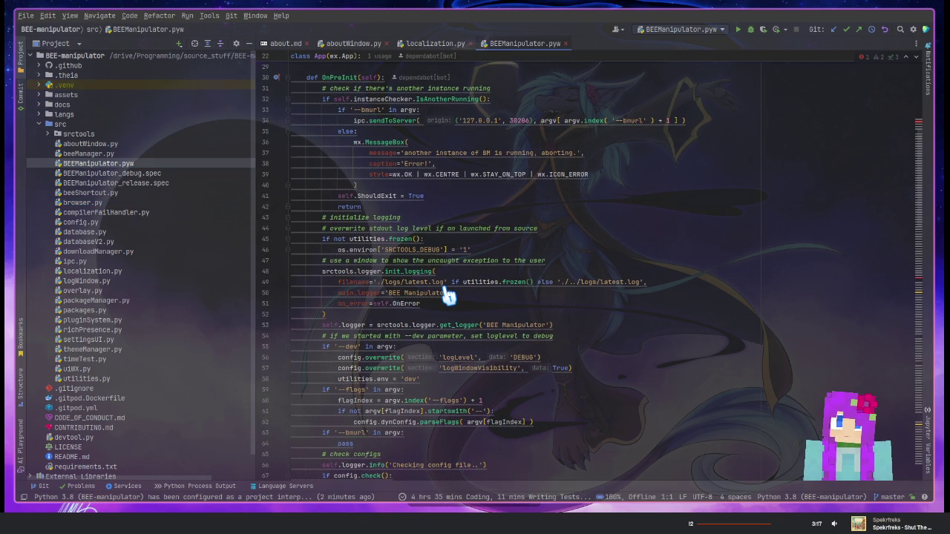
{"action": "scroll", "coordinate": [448, 295], "scroll_direction": "down", "scroll_amount": 2}
{"action": "scroll", "coordinate": [448, 295], "scroll_direction": "down", "scroll_amount": 1}
{"action": "scroll", "coordinate": [448, 296], "scroll_direction": "down", "scroll_amount": 1}
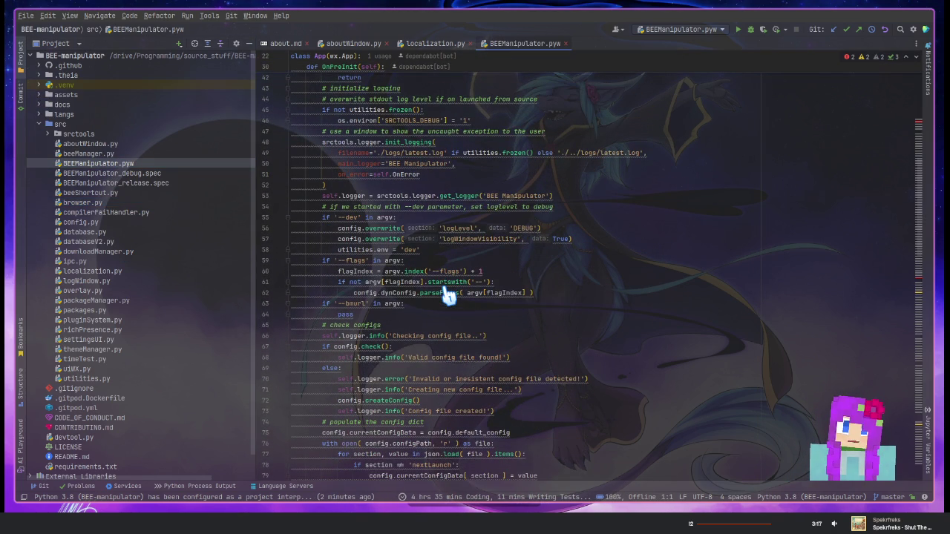
{"action": "scroll", "coordinate": [448, 296], "scroll_direction": "down", "scroll_amount": 3}
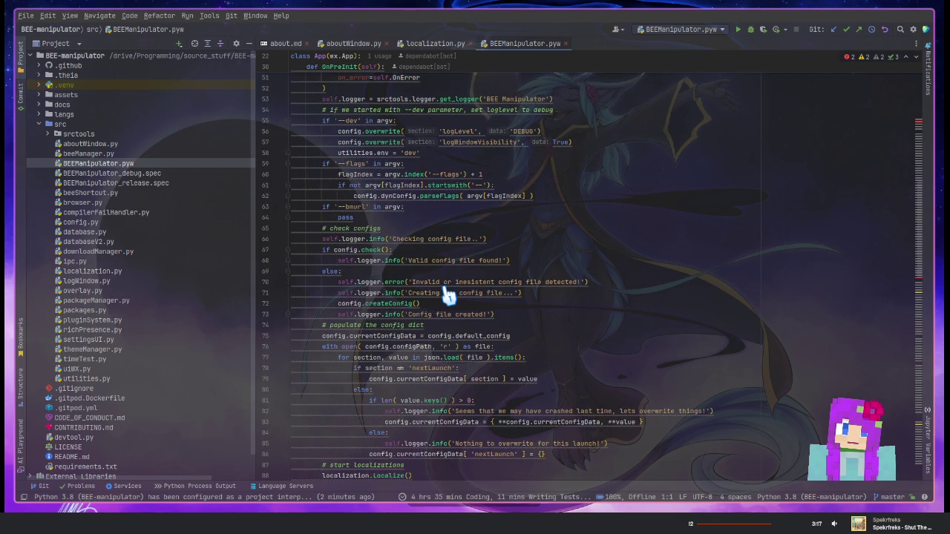
{"action": "scroll", "coordinate": [448, 296], "scroll_direction": "up", "scroll_amount": 2}
{"action": "scroll", "coordinate": [448, 295], "scroll_direction": "up", "scroll_amount": 1}
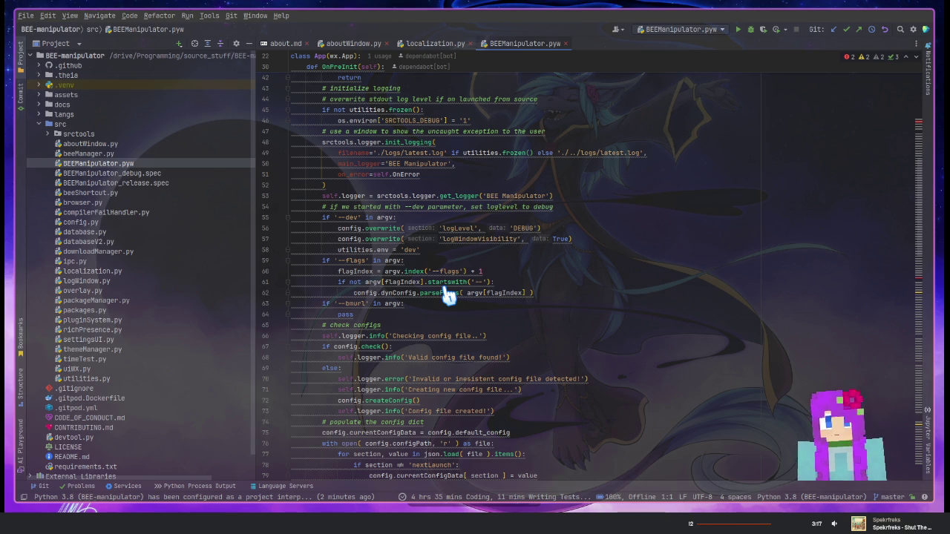
{"action": "mouse_move", "coordinate": [442, 294]}
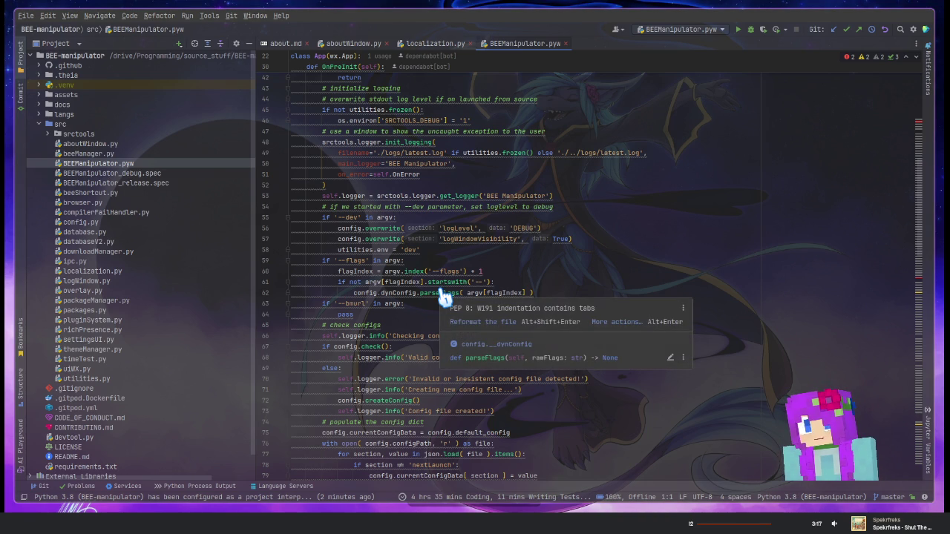
{"action": "left_click", "coordinate": [607, 223]}
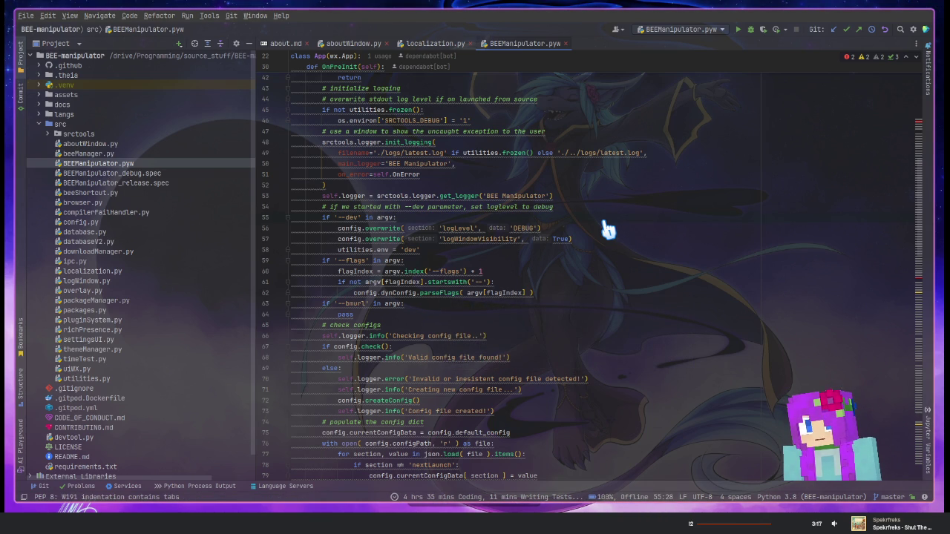
{"action": "scroll", "coordinate": [605, 251], "scroll_direction": "down", "scroll_amount": 4}
{"action": "left_click", "coordinate": [605, 251]}
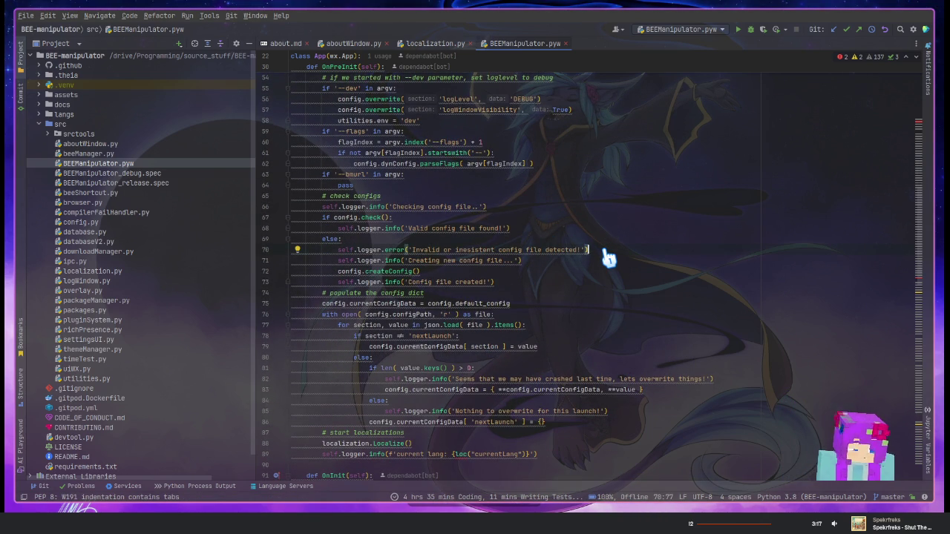
{"action": "key", "text": "shift+F10"}
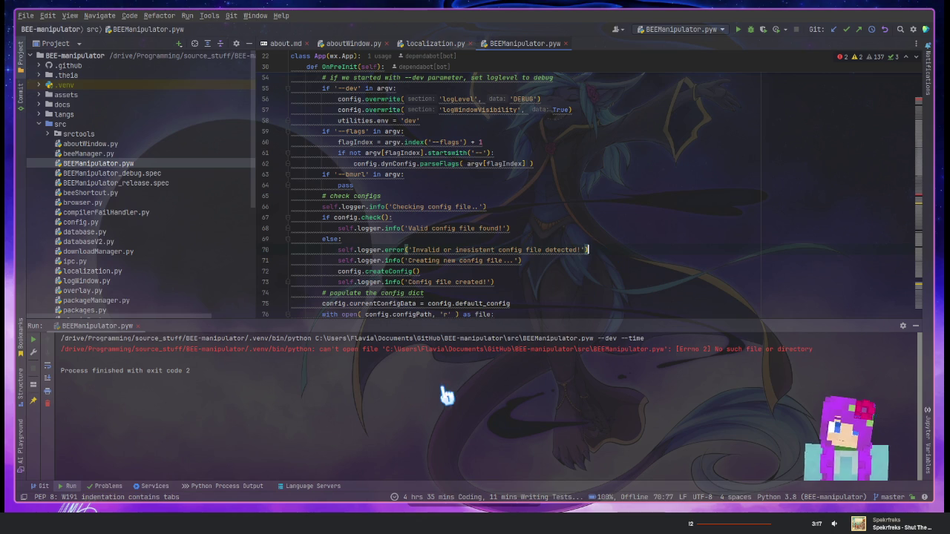
Point the run configuration's script path to src/BEEManipulator.pyw and rerun it
{"action": "left_click", "coordinate": [673, 350]}
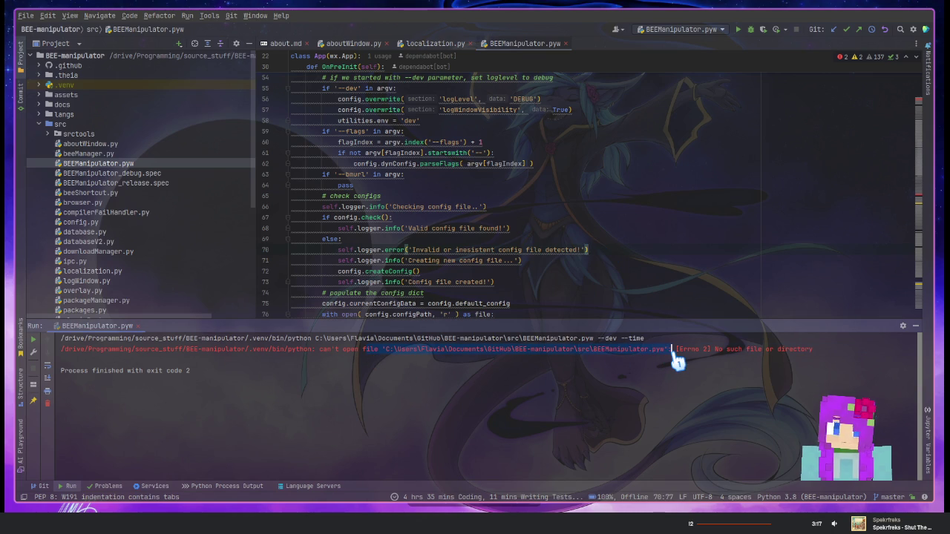
{"action": "left_click", "coordinate": [690, 29]}
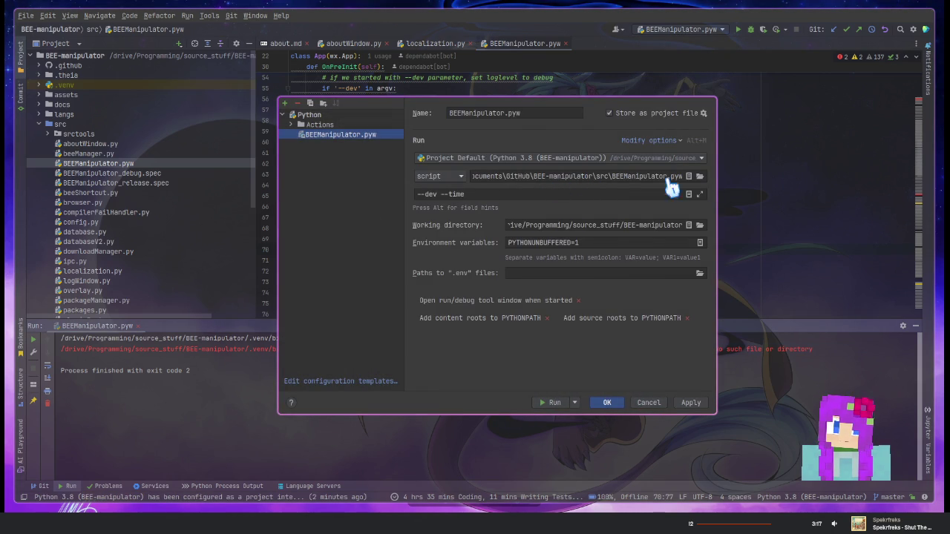
{"action": "left_click", "coordinate": [689, 176]}
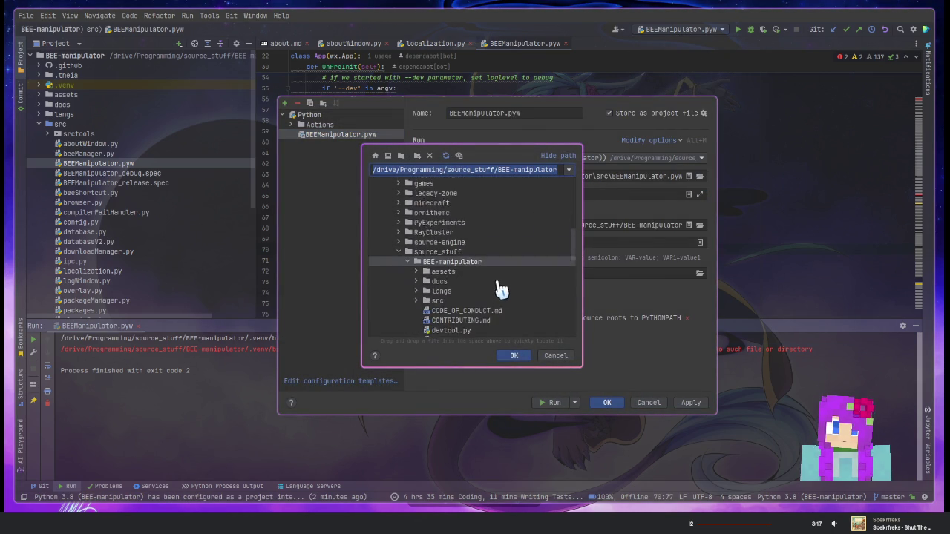
{"action": "scroll", "coordinate": [500, 286], "scroll_direction": "down", "scroll_amount": 3}
{"action": "left_click", "coordinate": [417, 241]}
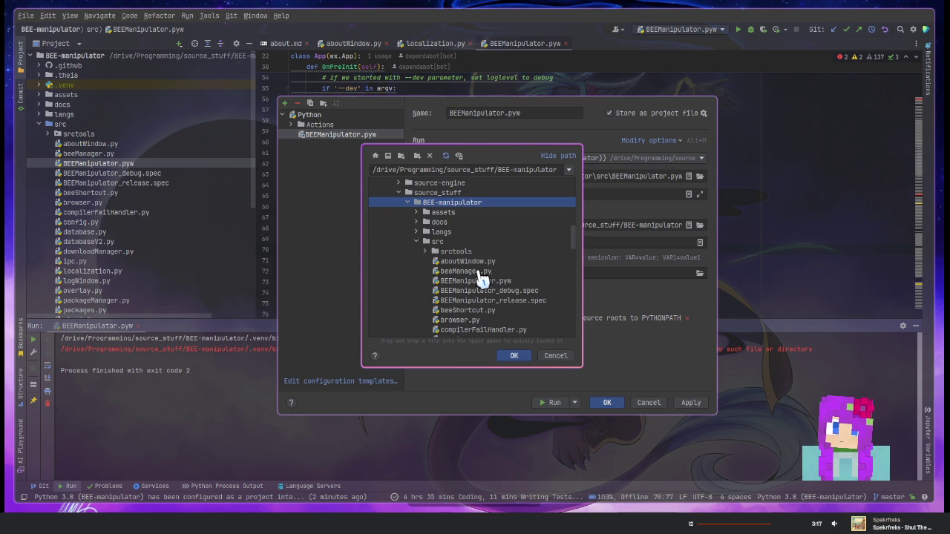
{"action": "left_click", "coordinate": [479, 280]}
{"action": "left_click", "coordinate": [512, 355]}
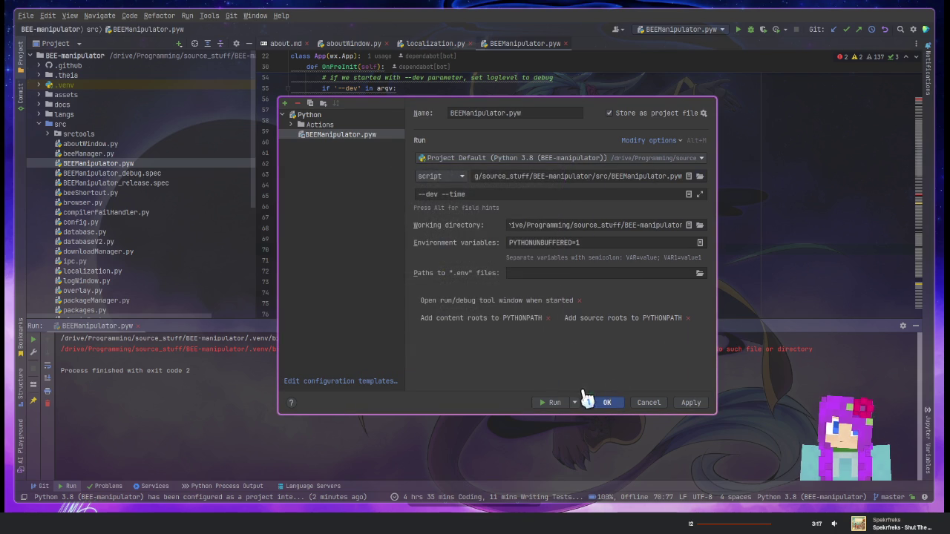
{"action": "left_click", "coordinate": [563, 405]}
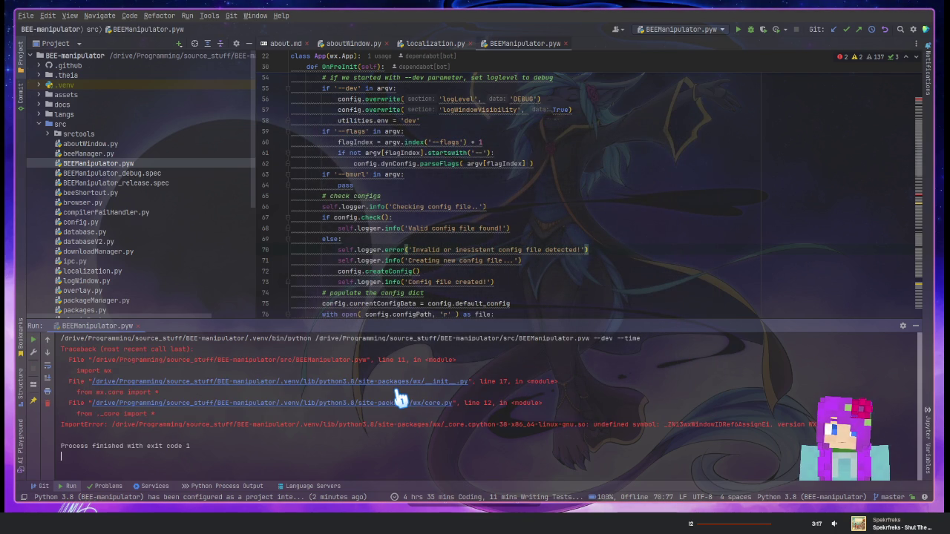
Select the undefined symbol in the ImportError, hide the Run panel and browse the docs folder
{"action": "double_click", "coordinate": [725, 429]}
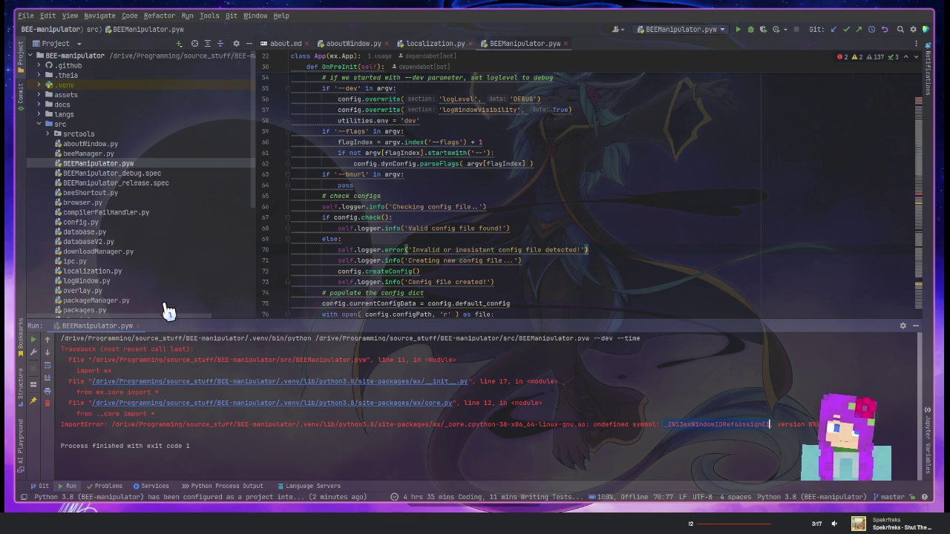
{"action": "left_click", "coordinate": [550, 240]}
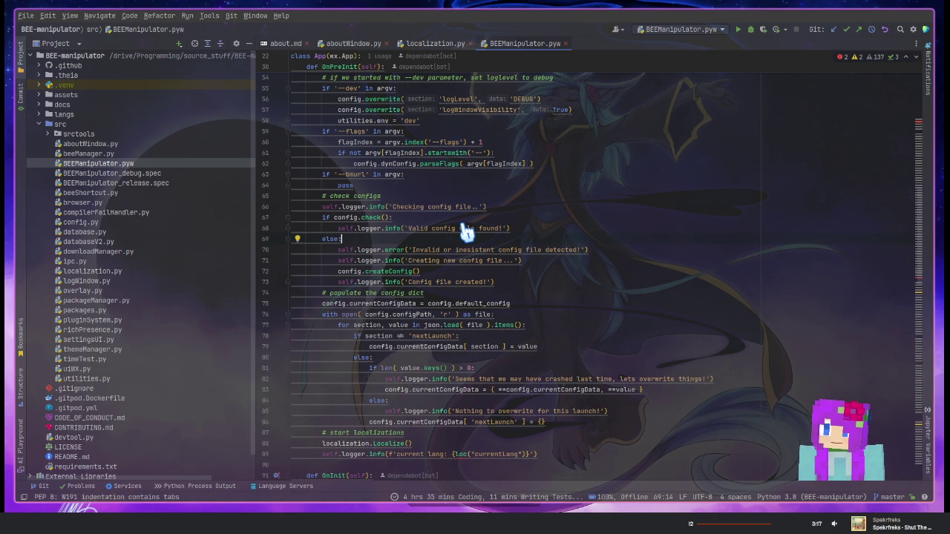
{"action": "left_click", "coordinate": [40, 104]}
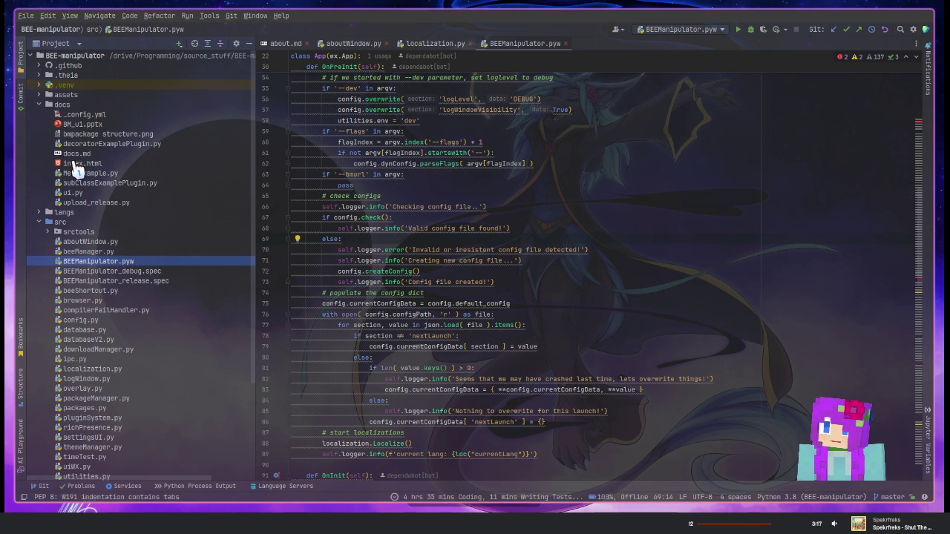
{"action": "double_click", "coordinate": [45, 105]}
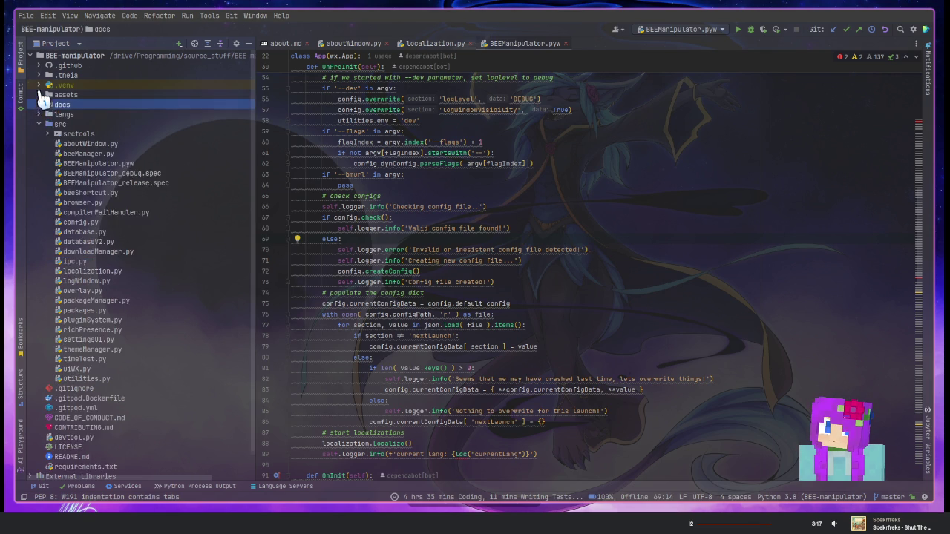
Open about.md from the assets folder and look over its text
{"action": "left_click", "coordinate": [40, 94]}
{"action": "double_click", "coordinate": [75, 124]}
{"action": "left_click", "coordinate": [431, 219]}
{"action": "key", "text": "ctrl+shift+Home"}
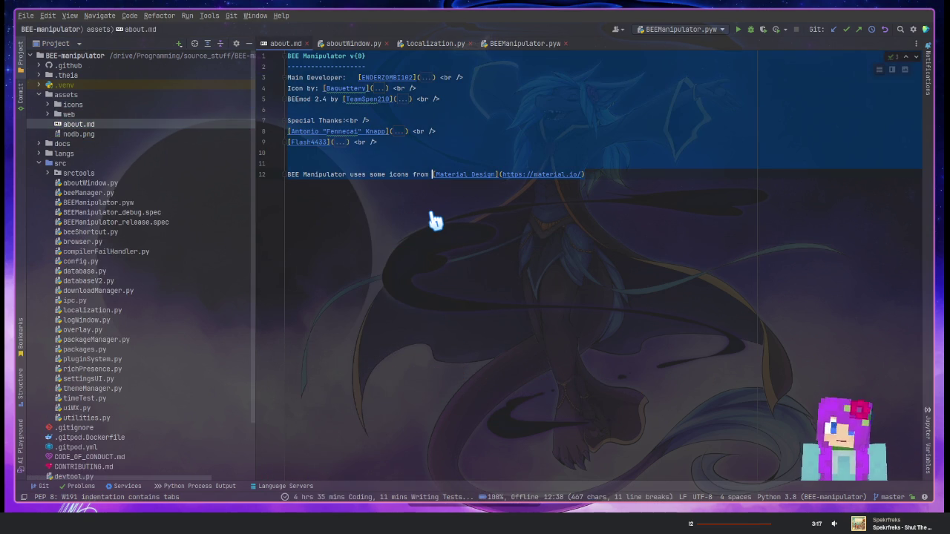
{"action": "left_click", "coordinate": [641, 207]}
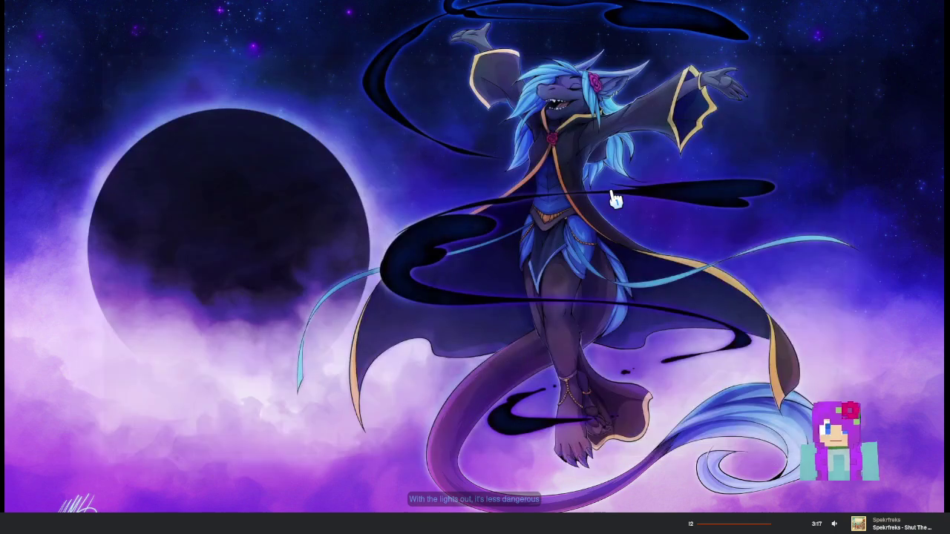
Launch Krita from the application launcher by searching 'kr'
{"action": "key", "text": "super"}
{"action": "type", "text": "kri"}
{"action": "key", "text": "Return"}
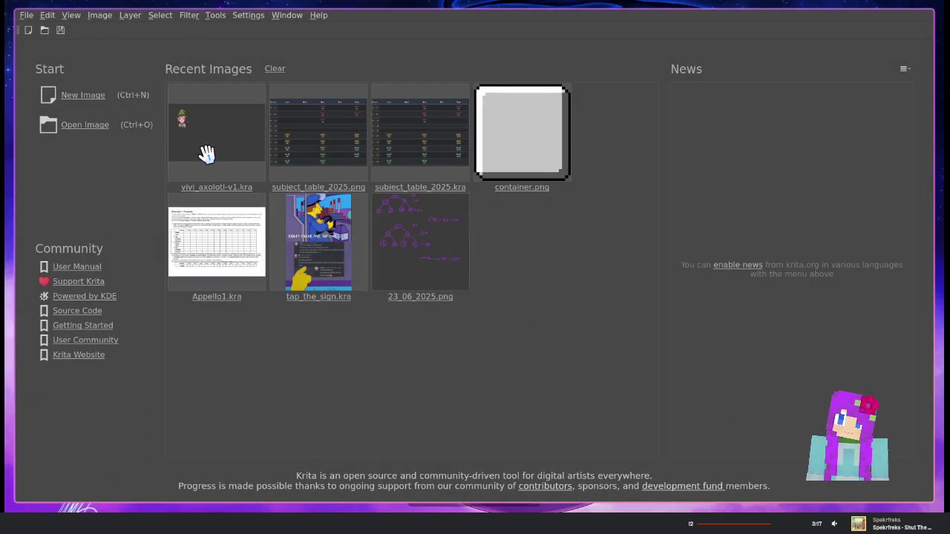
Create a new image using the A4 (300 ppi) preset, 2480 × 3508 px
{"action": "left_click", "coordinate": [76, 97]}
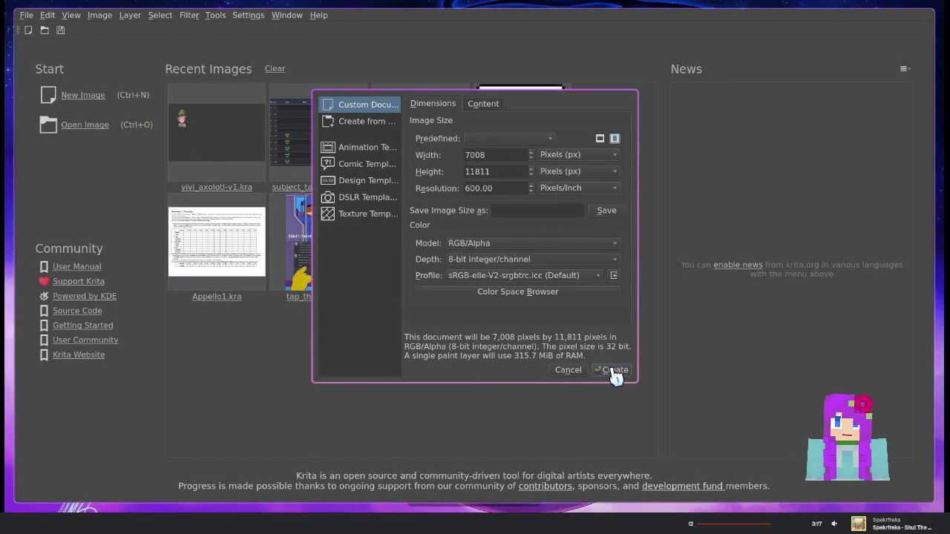
{"action": "left_click_drag", "start_coordinate": [505, 159], "coordinate": [434, 160]}
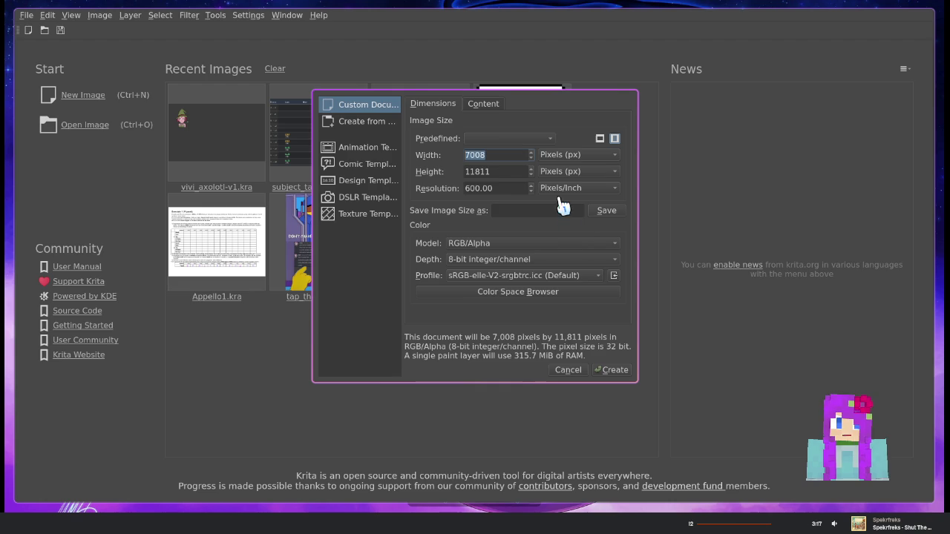
{"action": "left_click", "coordinate": [509, 141]}
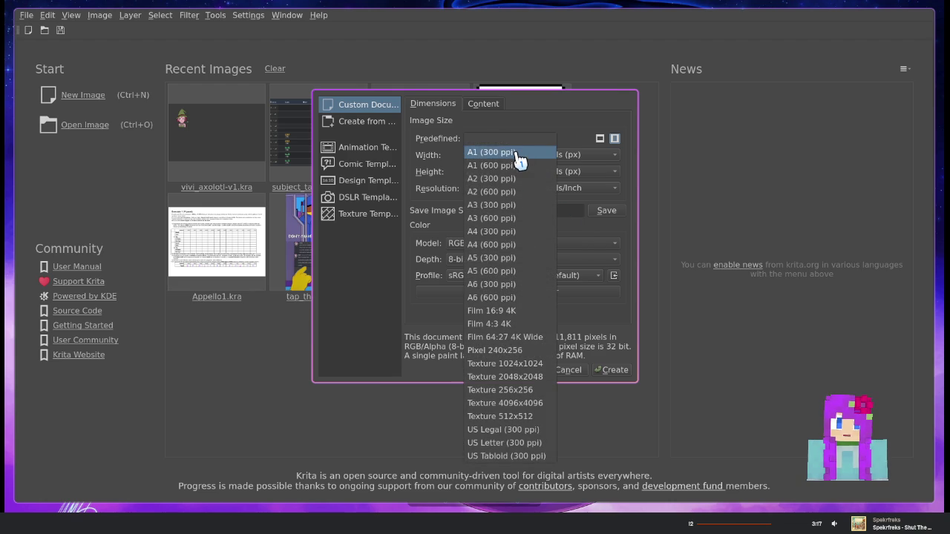
{"action": "left_click", "coordinate": [515, 233]}
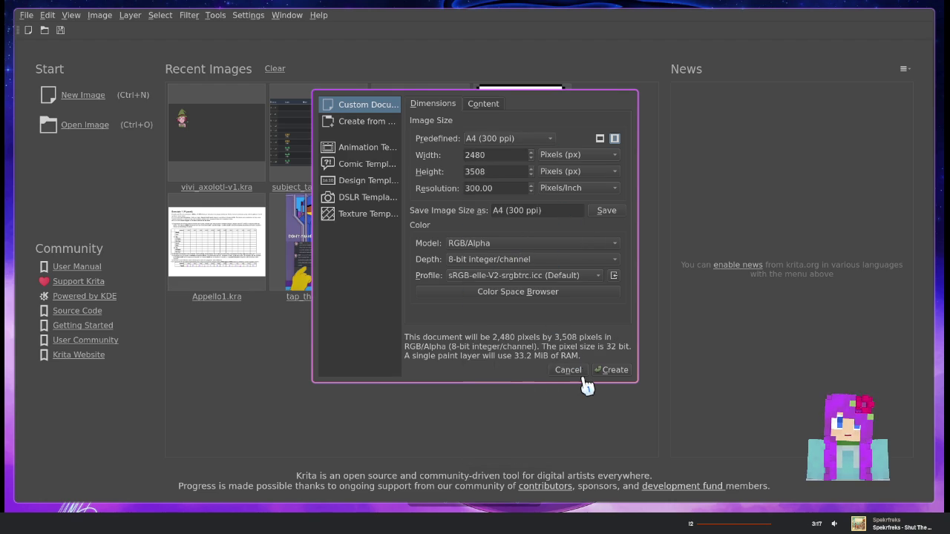
{"action": "left_click", "coordinate": [615, 370]}
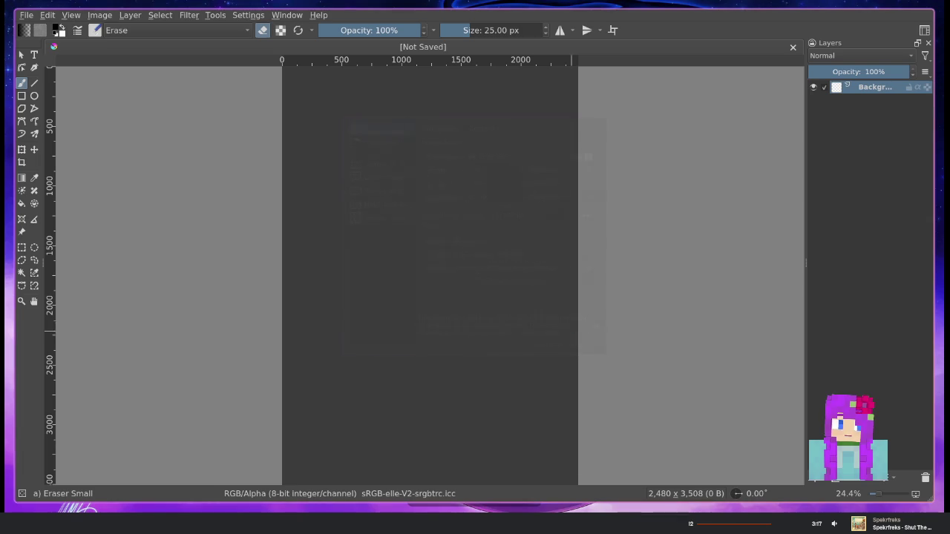
Switch to the Pencil-2 brush from the pop-up palette
{"action": "right_click", "coordinate": [400, 171]}
{"action": "left_click", "coordinate": [438, 221]}
{"action": "right_click", "coordinate": [429, 170]}
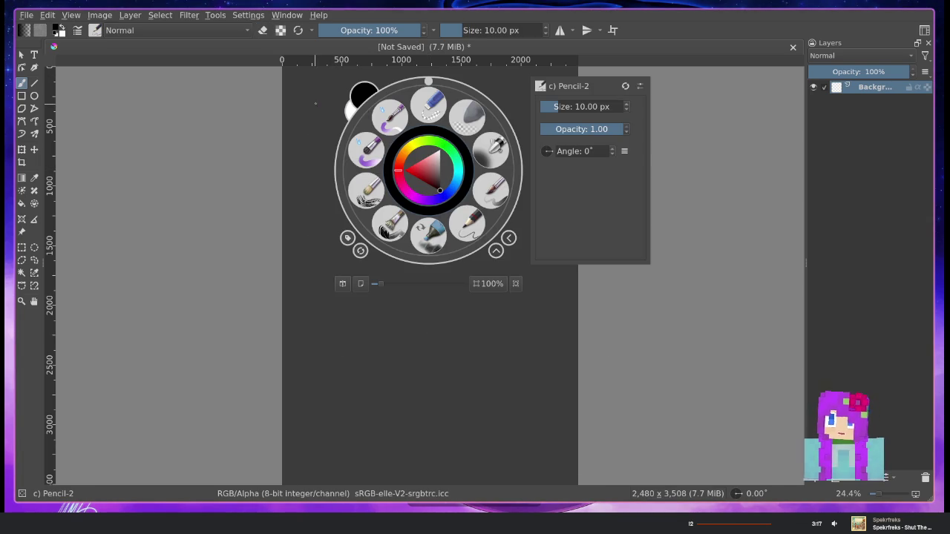
Set the foreground painting colour to purple #c246fa
{"action": "left_click", "coordinate": [58, 31]}
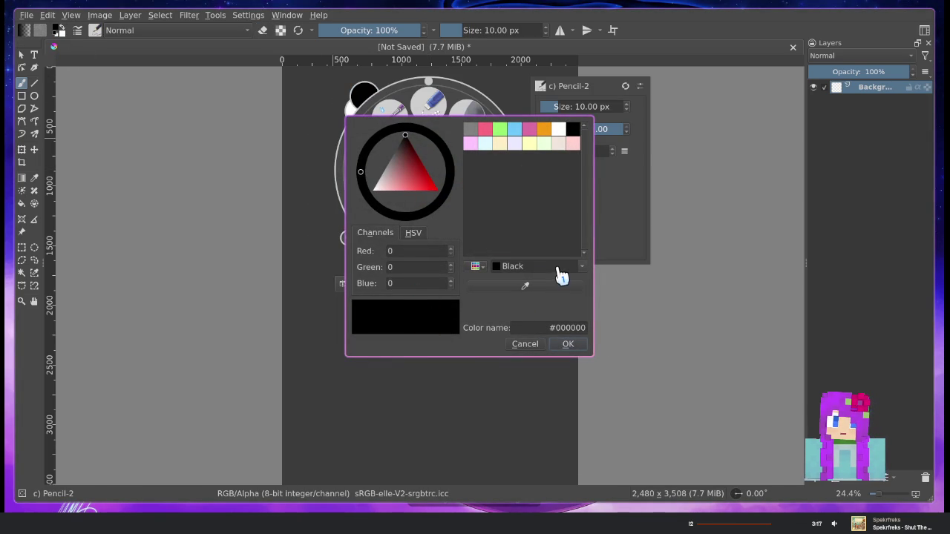
{"action": "triple_click", "coordinate": [572, 327]}
{"action": "type", "text": "#c246fa"}
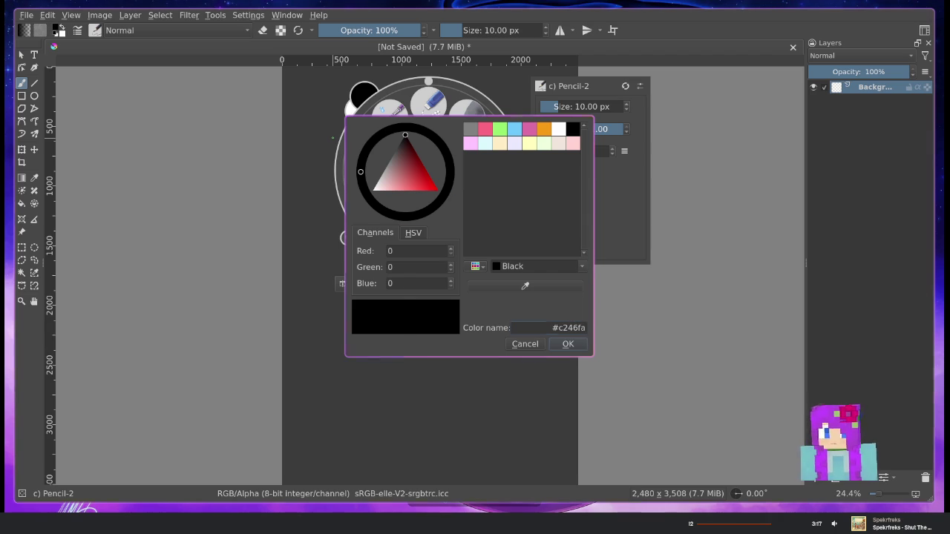
{"action": "key", "text": "Return"}
{"action": "left_click", "coordinate": [569, 344]}
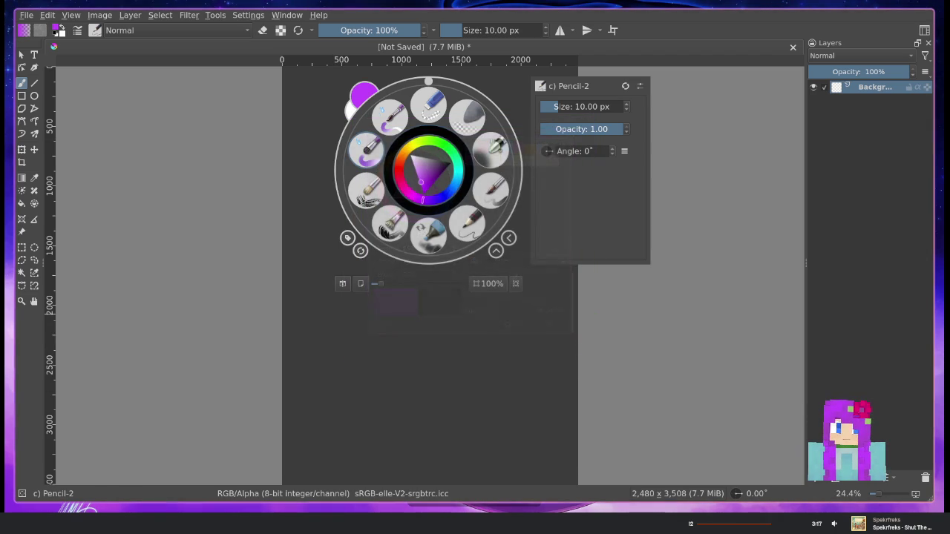
{"action": "left_click", "coordinate": [517, 328]}
Zoom in on the blank page and open the Image menu
{"action": "key", "text": "ctrl+z"}
{"action": "scroll", "coordinate": [390, 180], "scroll_direction": "up", "scroll_amount": 1}
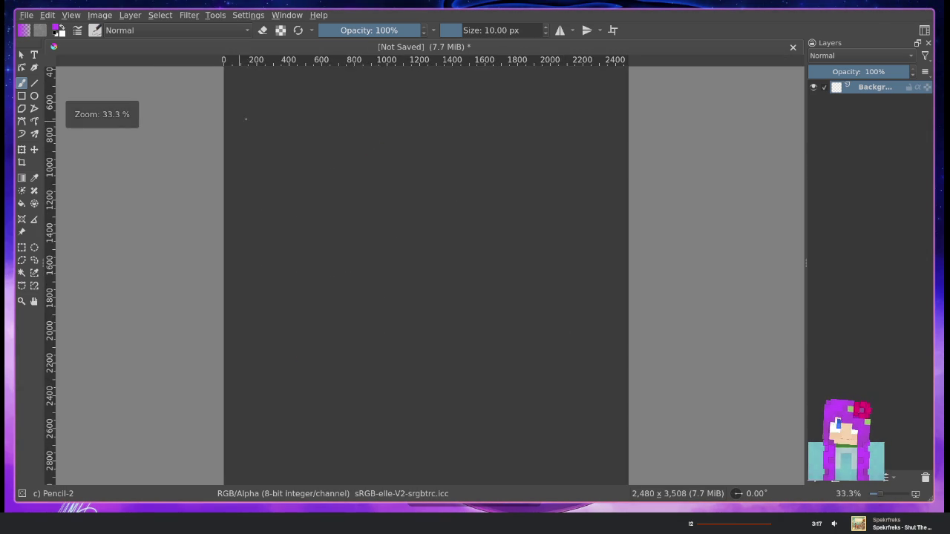
{"action": "left_click", "coordinate": [96, 15]}
{"action": "mouse_move", "coordinate": [112, 109]}
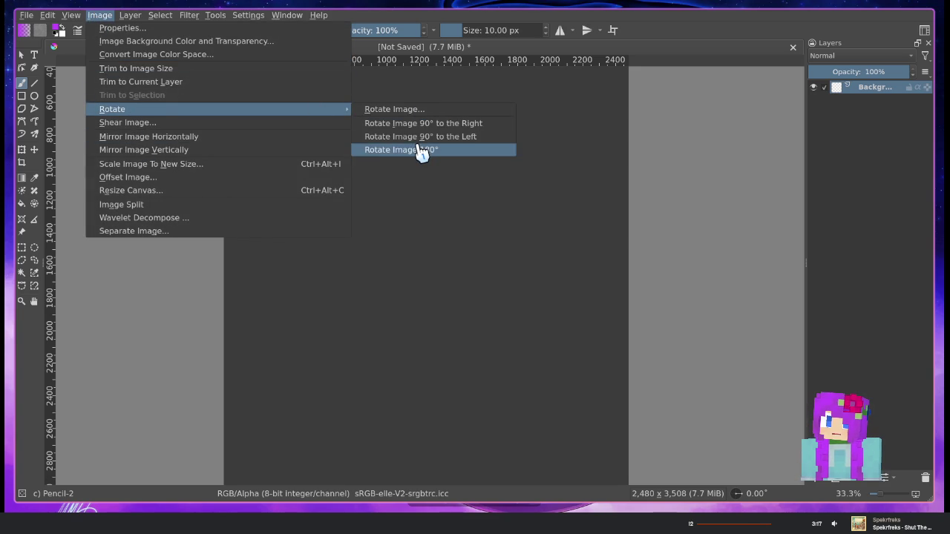
Rotate the image 90° right so the canvas is landscape at 3508 × 2480 px
{"action": "left_click", "coordinate": [419, 123]}
{"action": "key", "text": "minus"}
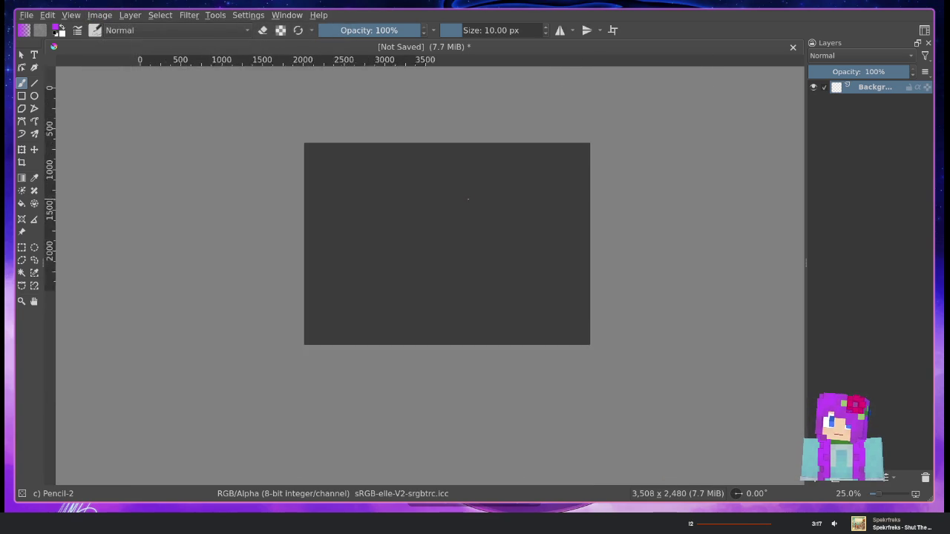
{"action": "key", "text": "plus"}
{"action": "mouse_move", "coordinate": [287, 129]}
{"action": "left_mouse_down"}
{"action": "mouse_move", "coordinate": [371, 201]}
{"action": "mouse_move", "coordinate": [344, 230]}
{"action": "mouse_move", "coordinate": [165, 191]}
{"action": "left_mouse_up"}
{"action": "scroll", "coordinate": [311, 181], "scroll_direction": "up", "scroll_amount": 1}
{"action": "scroll", "coordinate": [346, 185], "scroll_direction": "up", "scroll_amount": 2}
{"action": "left_click_drag", "start_coordinate": [445, 187], "coordinate": [369, 322]}
Undo an accidental stroke and recentre the whole canvas in view
{"action": "key", "text": "ctrl+z"}
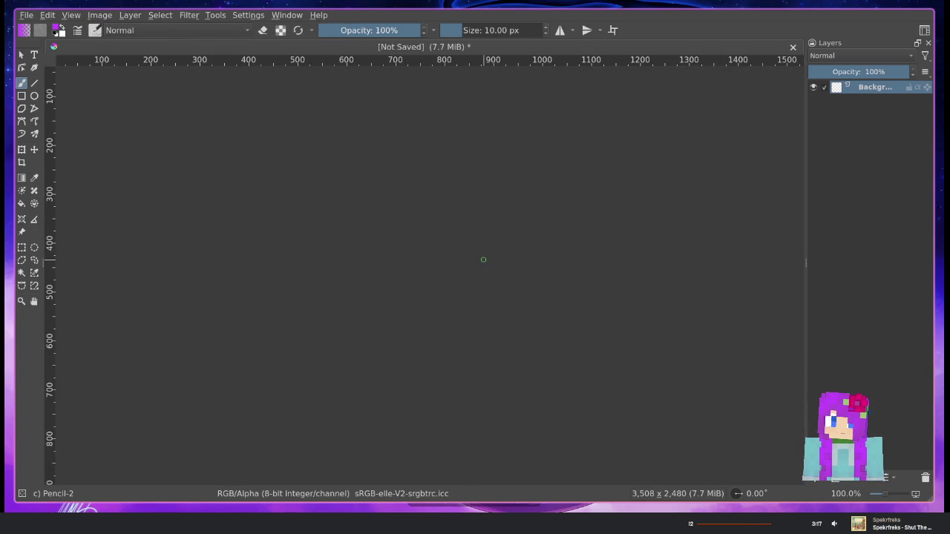
{"action": "left_click_drag", "start_coordinate": [420, 238], "coordinate": [483, 216]}
{"action": "scroll", "coordinate": [483, 216], "scroll_direction": "down", "scroll_amount": 1}
{"action": "scroll", "coordinate": [437, 202], "scroll_direction": "down", "scroll_amount": 1}
{"action": "mouse_move", "coordinate": [348, 195]}
{"action": "left_mouse_down"}
{"action": "mouse_move", "coordinate": [452, 227]}
{"action": "mouse_move", "coordinate": [422, 214]}
{"action": "left_mouse_up"}
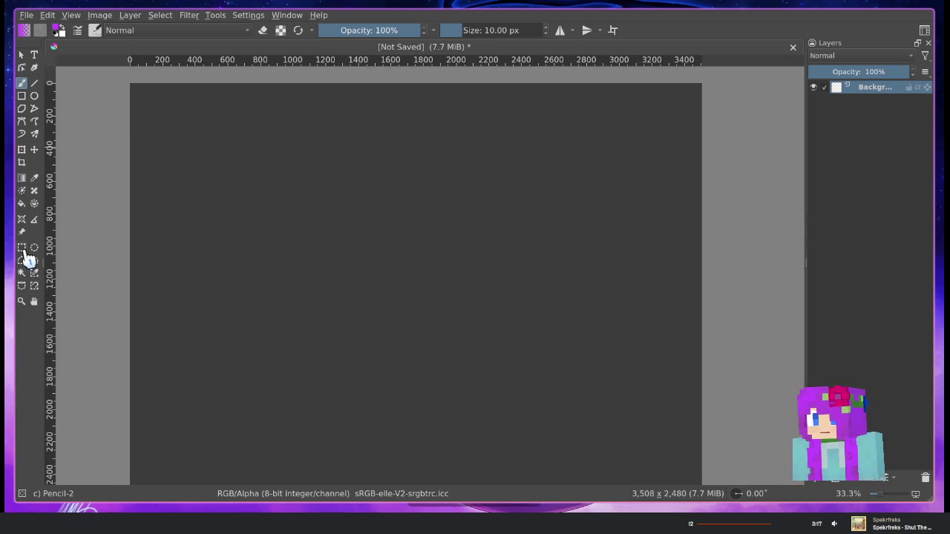
{"action": "left_click", "coordinate": [22, 95]}
Draw the large outer frame rectangle and a thin header bar across its top
{"action": "mouse_move", "coordinate": [179, 141]}
{"action": "left_mouse_down"}
{"action": "mouse_move", "coordinate": [510, 319]}
{"action": "mouse_move", "coordinate": [426, 335]}
{"action": "mouse_move", "coordinate": [371, 364]}
{"action": "mouse_move", "coordinate": [365, 383]}
{"action": "mouse_move", "coordinate": [331, 380]}
{"action": "mouse_move", "coordinate": [347, 369]}
{"action": "left_mouse_up"}
{"action": "key", "text": "1"}
{"action": "mouse_move", "coordinate": [275, 197]}
{"action": "left_mouse_down"}
{"action": "mouse_move", "coordinate": [308, 282]}
{"action": "mouse_move", "coordinate": [262, 302]}
{"action": "left_mouse_up"}
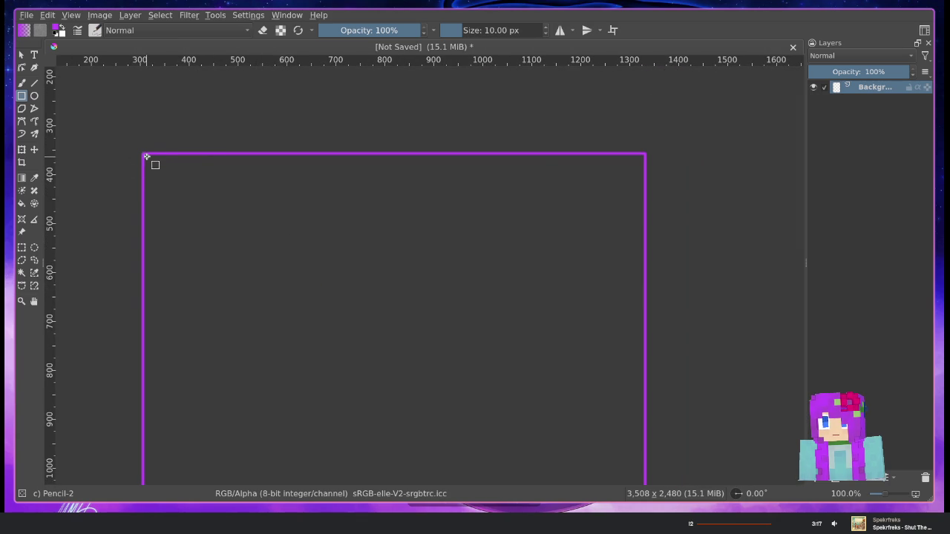
{"action": "left_click_drag", "start_coordinate": [143, 155], "coordinate": [646, 94]}
{"action": "scroll", "coordinate": [393, 178], "scroll_direction": "up", "scroll_amount": 2}
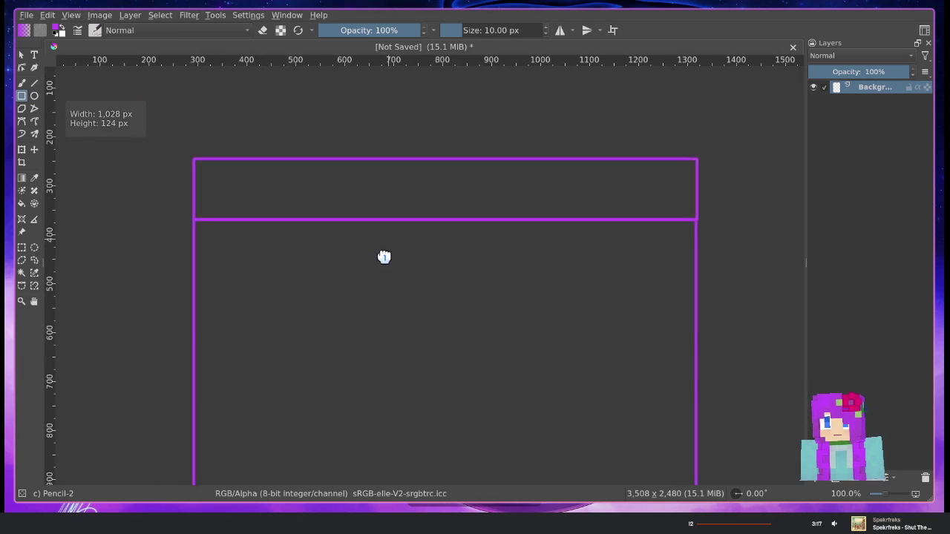
{"action": "left_click", "coordinate": [34, 55]}
Add the title 'About Portal Toolkit' in a text box inside the header bar
{"action": "left_click_drag", "start_coordinate": [155, 170], "coordinate": [615, 218]}
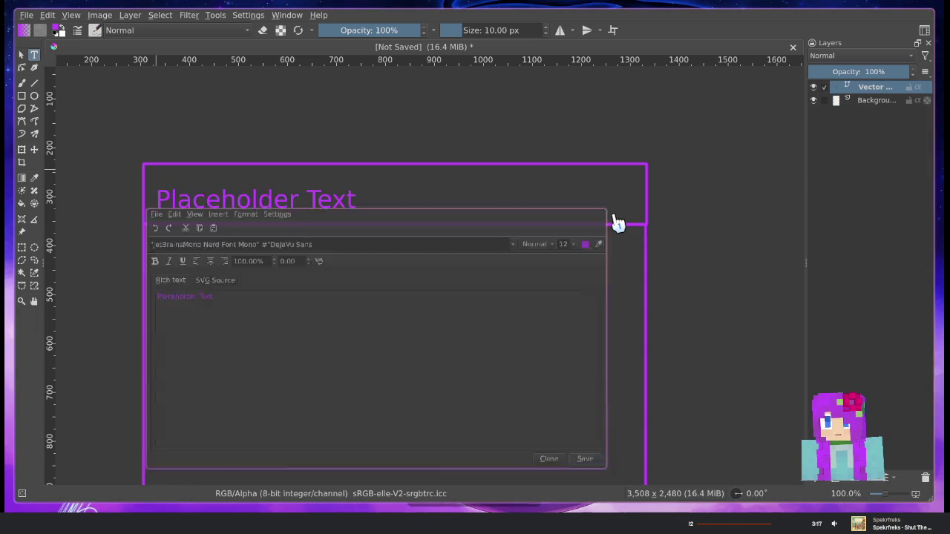
{"action": "type", "text": "About Portal Toolkit"}
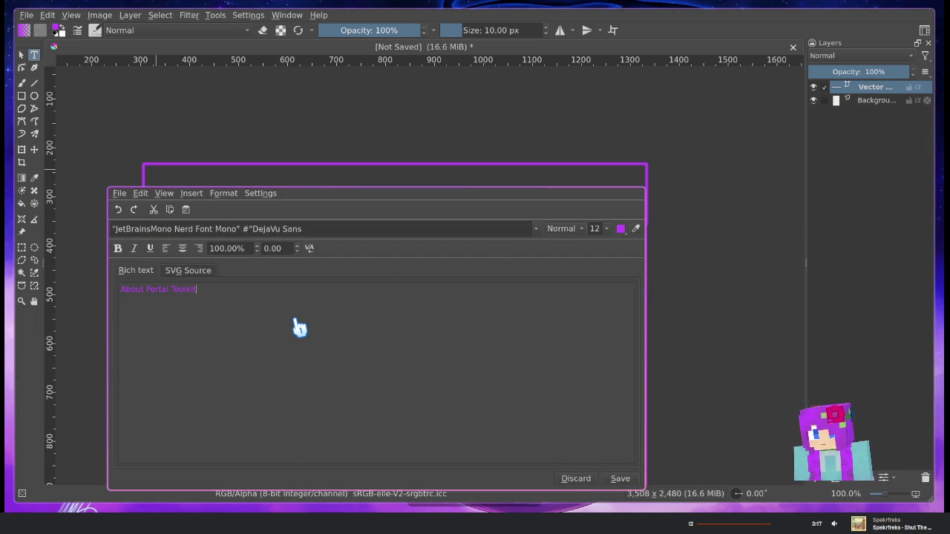
{"action": "left_click", "coordinate": [620, 479]}
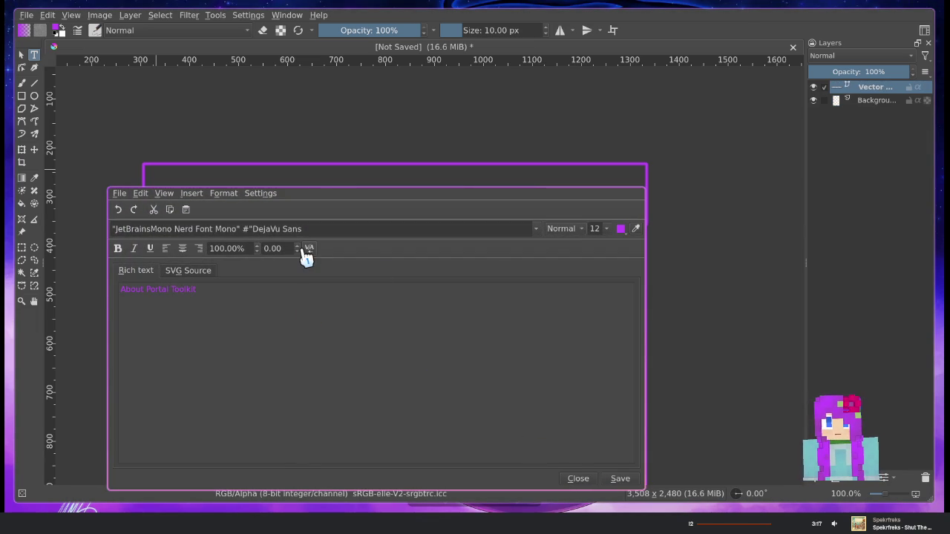
{"action": "left_click", "coordinate": [623, 482]}
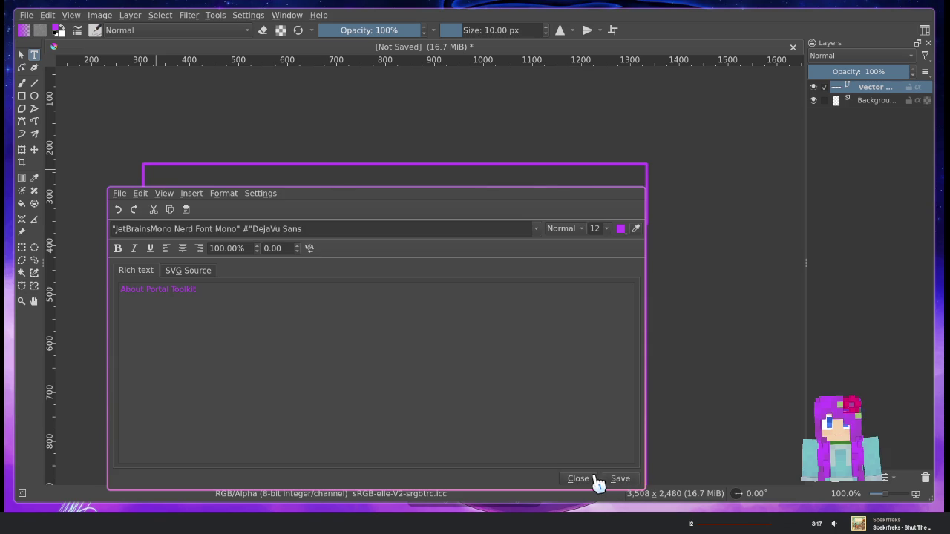
{"action": "left_click", "coordinate": [578, 481]}
{"action": "left_click", "coordinate": [34, 67]}
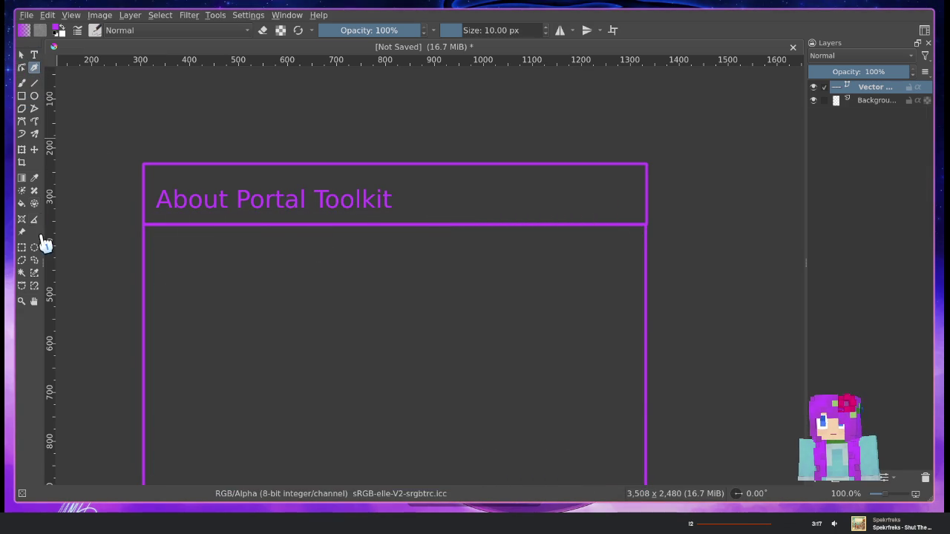
{"action": "left_click", "coordinate": [34, 149]}
Shift the title right and draw a small square icon to its left
{"action": "left_click_drag", "start_coordinate": [215, 202], "coordinate": [228, 195]}
{"action": "mouse_move", "coordinate": [238, 194]}
{"action": "left_mouse_down"}
{"action": "mouse_move", "coordinate": [227, 196]}
{"action": "mouse_move", "coordinate": [358, 197]}
{"action": "mouse_move", "coordinate": [225, 196]}
{"action": "mouse_move", "coordinate": [256, 195]}
{"action": "left_mouse_up"}
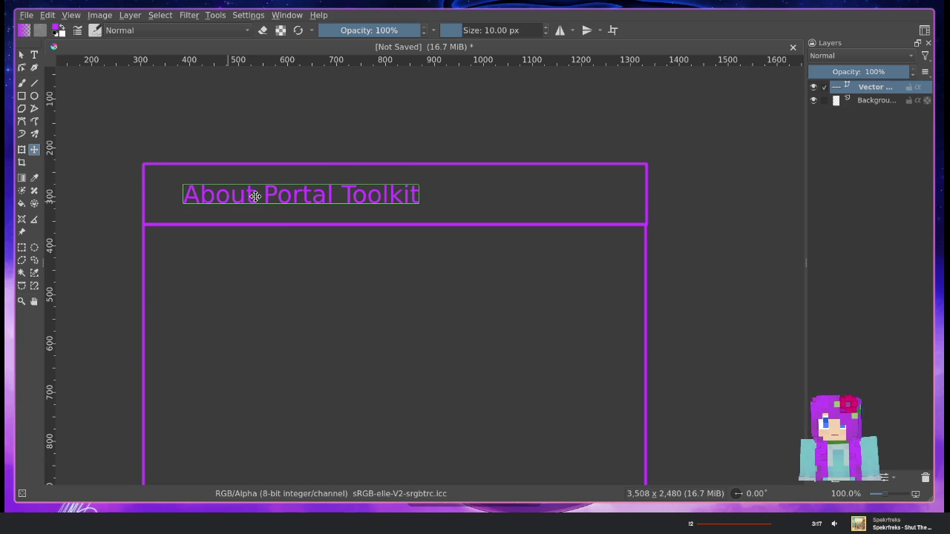
{"action": "left_click", "coordinate": [22, 96]}
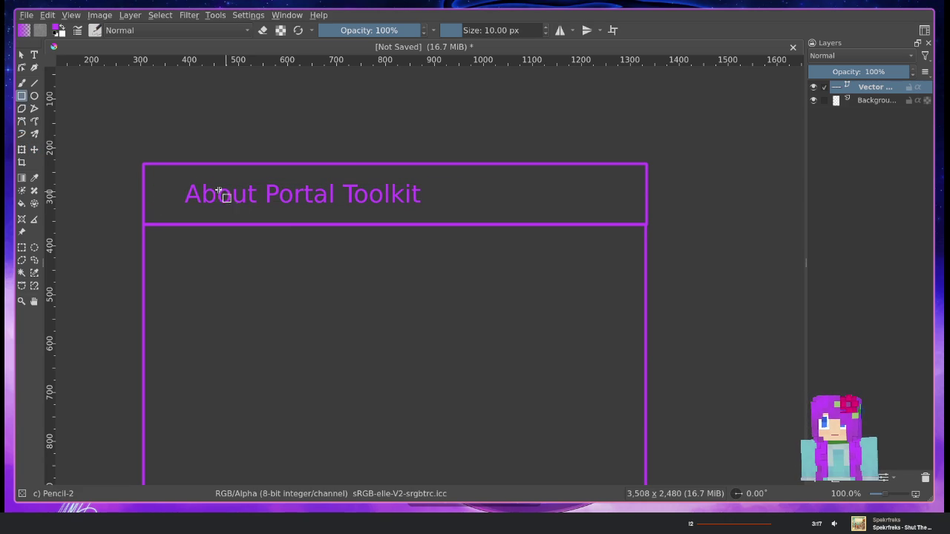
{"action": "left_click_drag", "start_coordinate": [157, 181], "coordinate": [184, 201]}
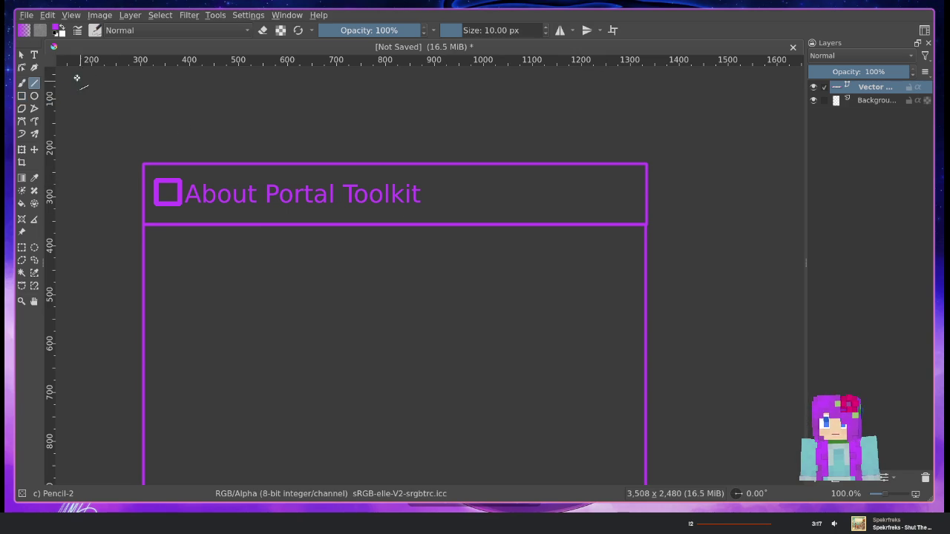
Draw a short horizontal line at the header's right end, then pan around the mockup
{"action": "left_click_drag", "start_coordinate": [518, 200], "coordinate": [621, 201]}
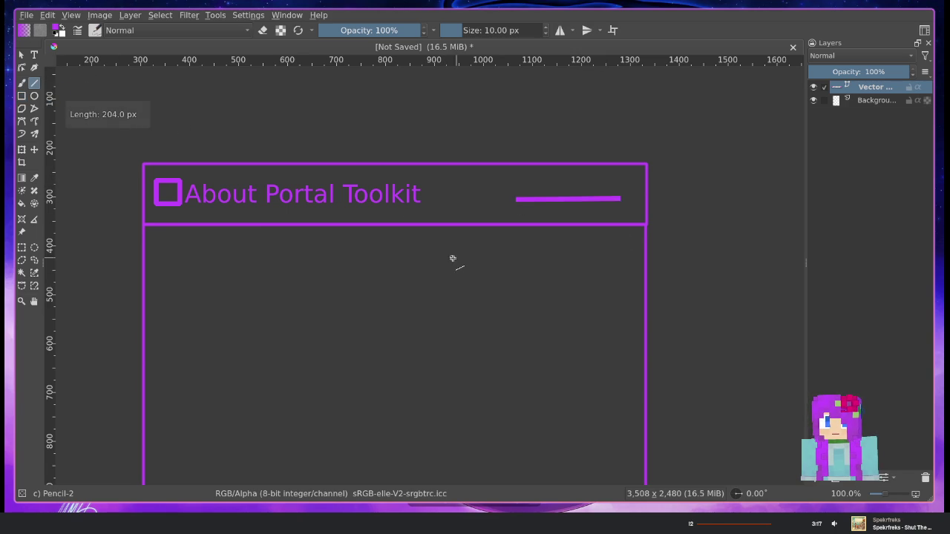
{"action": "scroll", "coordinate": [451, 258], "scroll_direction": "down", "scroll_amount": 2}
{"action": "mouse_move", "coordinate": [449, 276]}
{"action": "left_mouse_down"}
{"action": "mouse_move", "coordinate": [375, 182]}
{"action": "mouse_move", "coordinate": [392, 161]}
{"action": "left_mouse_up"}
{"action": "scroll", "coordinate": [392, 162], "scroll_direction": "up", "scroll_amount": 2}
{"action": "mouse_move", "coordinate": [322, 176]}
{"action": "left_mouse_down"}
{"action": "mouse_move", "coordinate": [420, 299]}
{"action": "mouse_move", "coordinate": [308, 179]}
{"action": "mouse_move", "coordinate": [350, 222]}
{"action": "left_mouse_up"}
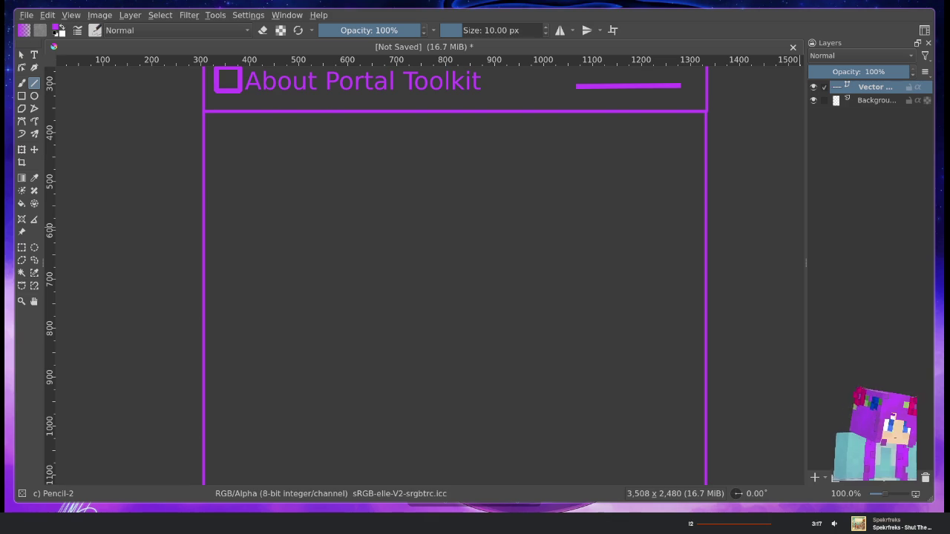
{"action": "left_click_drag", "start_coordinate": [169, 145], "coordinate": [175, 145]}
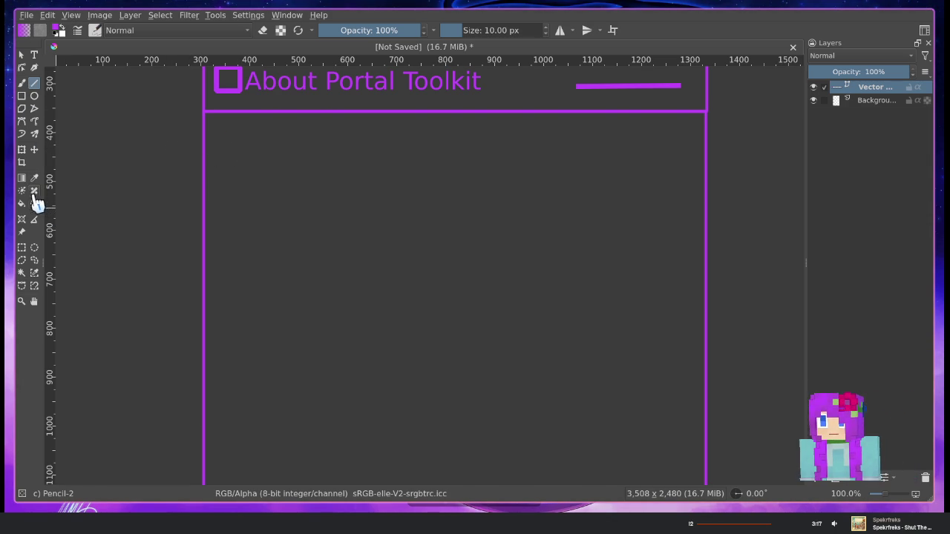
{"action": "mouse_move", "coordinate": [496, 222]}
{"action": "left_mouse_down"}
{"action": "mouse_move", "coordinate": [435, 210]}
{"action": "mouse_move", "coordinate": [403, 191]}
{"action": "mouse_move", "coordinate": [411, 277]}
{"action": "mouse_move", "coordinate": [396, 344]}
{"action": "left_mouse_up"}
{"action": "scroll", "coordinate": [445, 215], "scroll_direction": "down", "scroll_amount": 2}
{"action": "scroll", "coordinate": [403, 191], "scroll_direction": "up", "scroll_amount": 2}
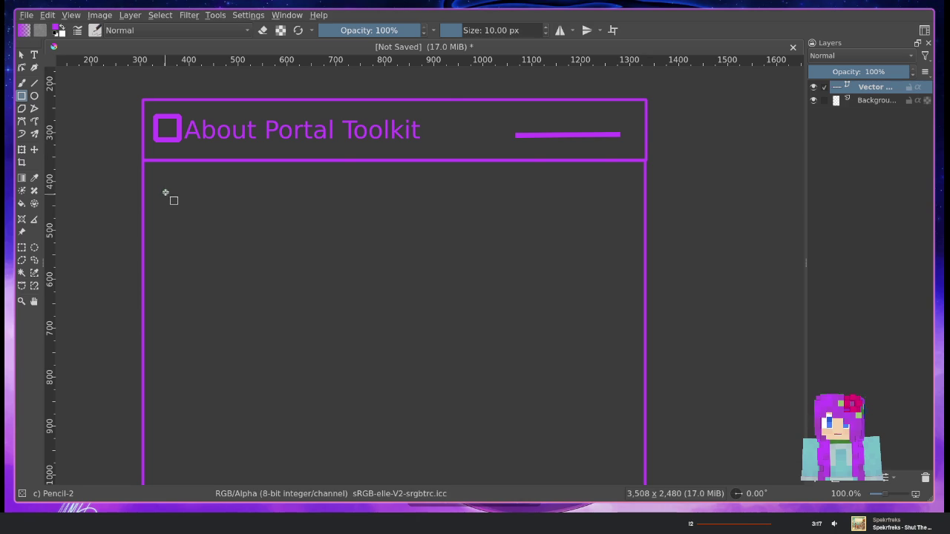
Draw a large box on the body's left and two stacked wide boxes beside it
{"action": "left_click_drag", "start_coordinate": [162, 186], "coordinate": [339, 380]}
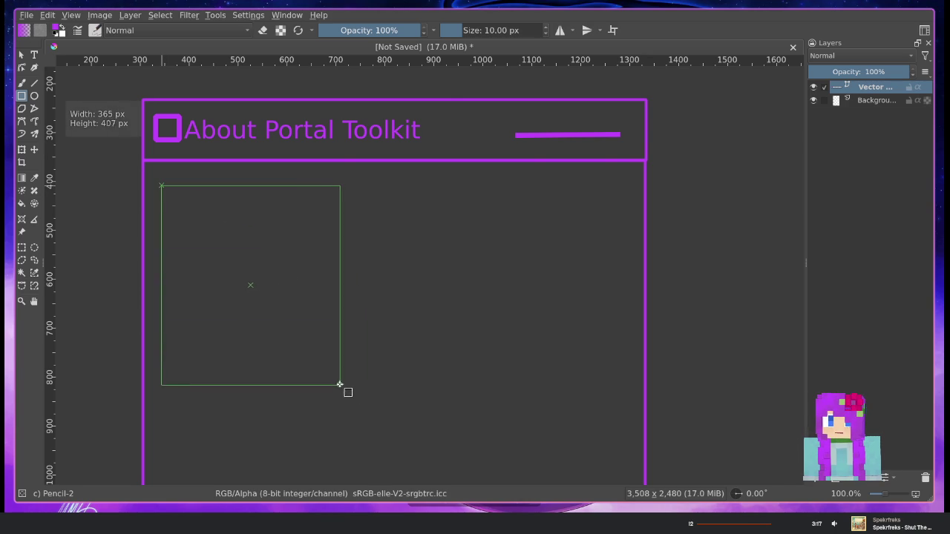
{"action": "mouse_move", "coordinate": [416, 402]}
{"action": "left_mouse_down"}
{"action": "mouse_move", "coordinate": [384, 290]}
{"action": "mouse_move", "coordinate": [378, 400]}
{"action": "mouse_move", "coordinate": [336, 406]}
{"action": "left_mouse_up"}
{"action": "left_click_drag", "start_coordinate": [409, 296], "coordinate": [326, 287]}
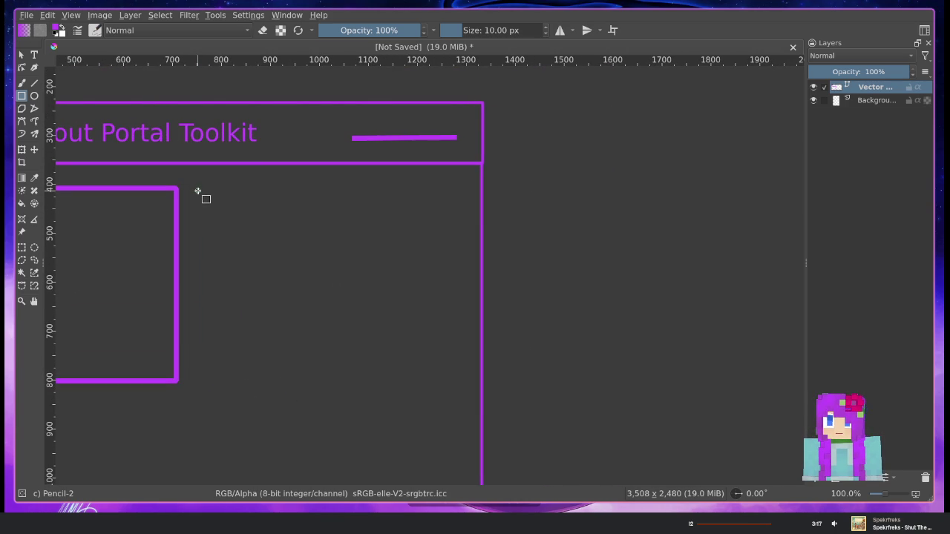
{"action": "left_click_drag", "start_coordinate": [197, 191], "coordinate": [465, 236]}
{"action": "mouse_move", "coordinate": [272, 301]}
{"action": "left_mouse_down"}
{"action": "mouse_move", "coordinate": [448, 275]}
{"action": "mouse_move", "coordinate": [403, 253]}
{"action": "left_mouse_up"}
{"action": "mouse_move", "coordinate": [357, 210]}
{"action": "left_mouse_down"}
{"action": "mouse_move", "coordinate": [361, 237]}
{"action": "mouse_move", "coordinate": [334, 221]}
{"action": "mouse_move", "coordinate": [590, 253]}
{"action": "left_mouse_up"}
{"action": "left_click_drag", "start_coordinate": [354, 311], "coordinate": [297, 250]}
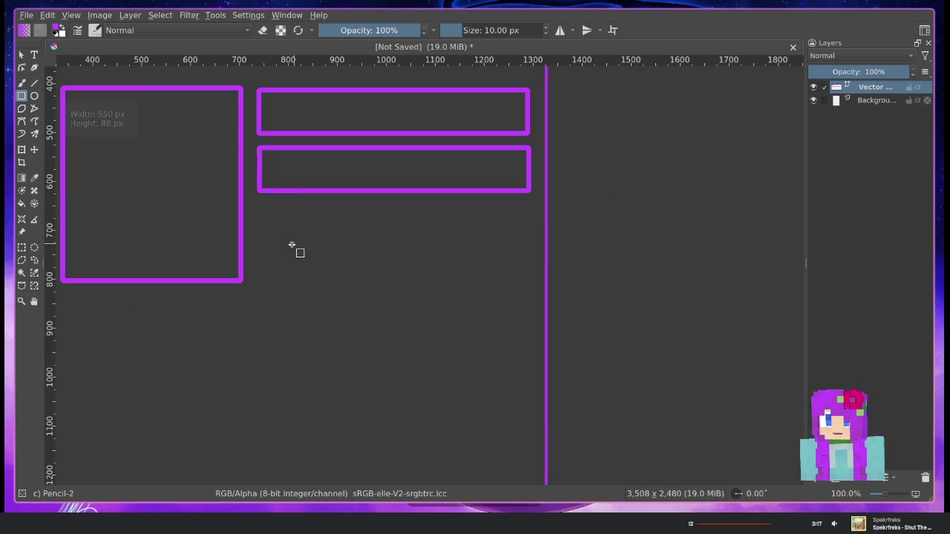
Check and close the Portal Toolkit window, then draw the third wide box below
{"action": "mouse_move", "coordinate": [375, 243]}
{"action": "left_mouse_down"}
{"action": "mouse_move", "coordinate": [430, 292]}
{"action": "mouse_move", "coordinate": [415, 277]}
{"action": "left_mouse_up"}
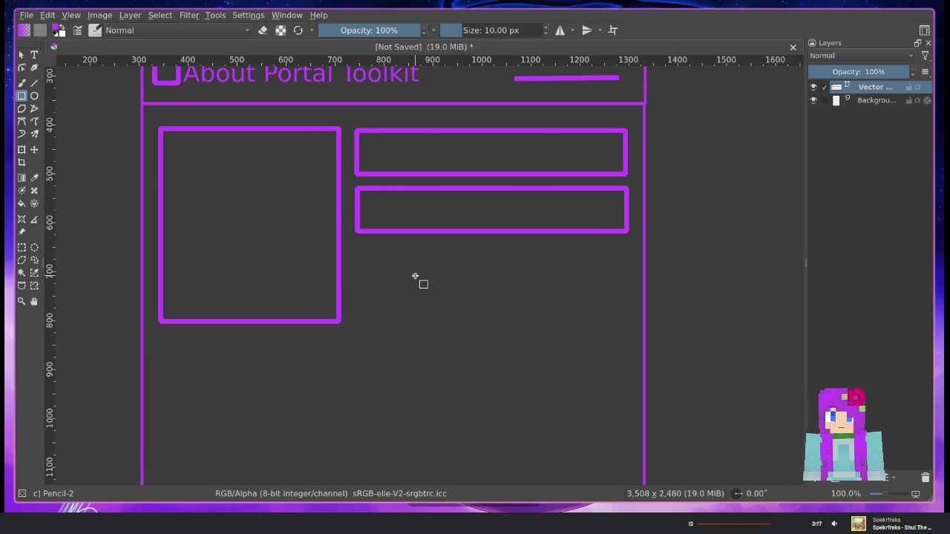
{"action": "key", "text": "alt+Tab"}
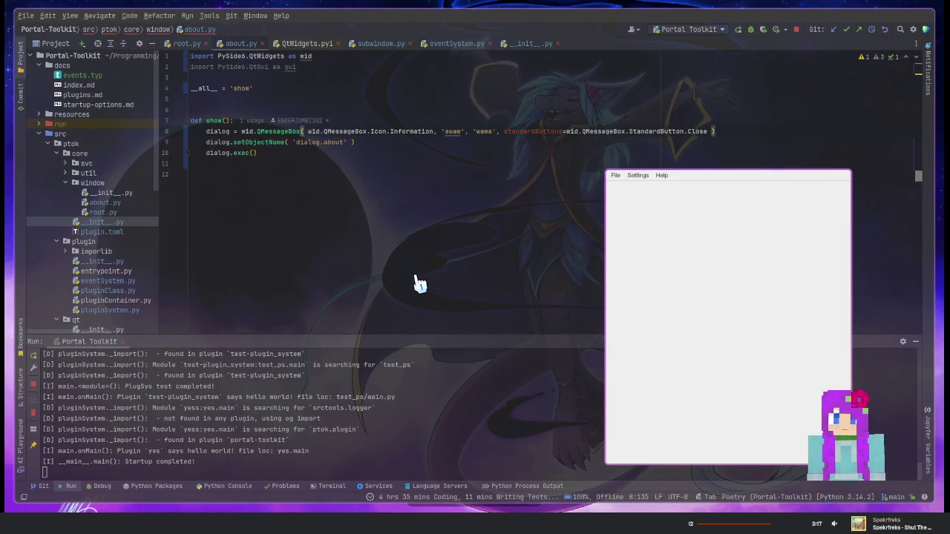
{"action": "key", "text": "alt+F4"}
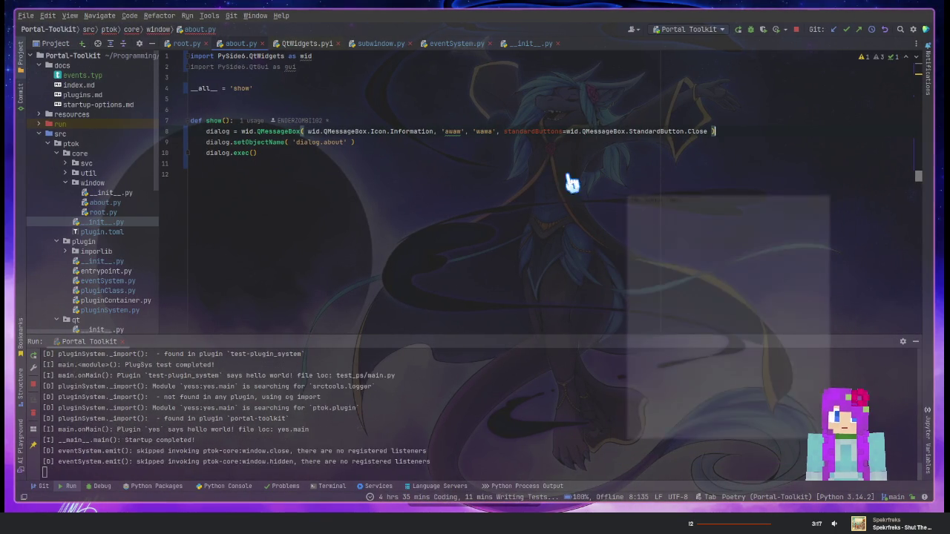
{"action": "key", "text": "alt+Tab"}
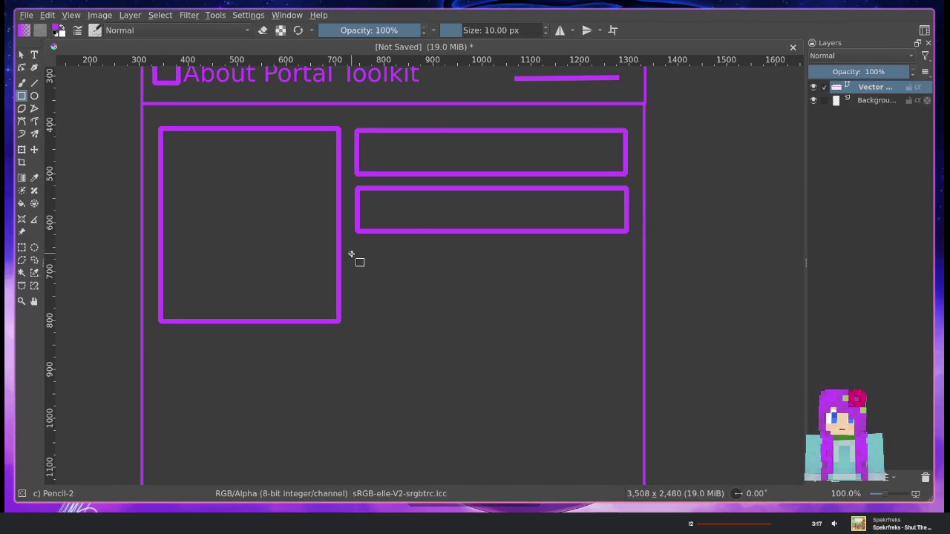
{"action": "left_click_drag", "start_coordinate": [358, 250], "coordinate": [626, 296]}
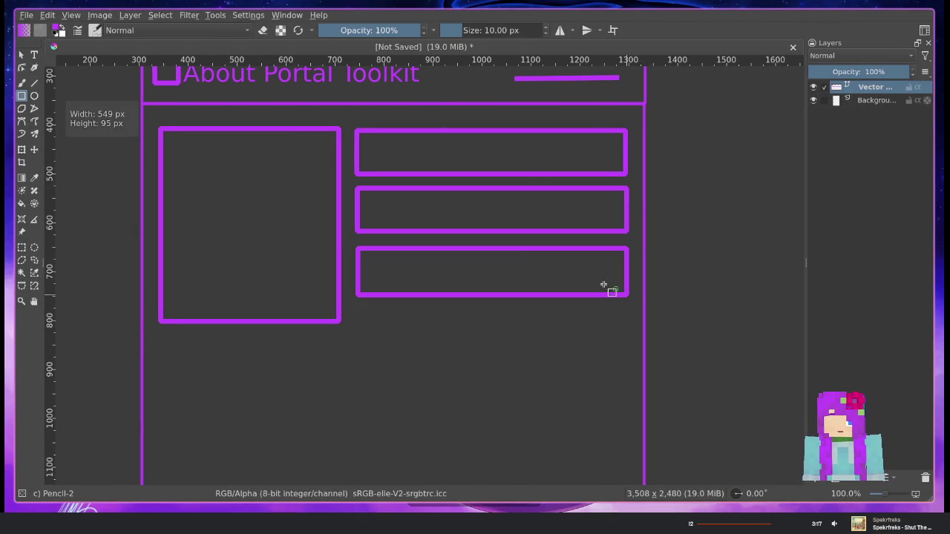
{"action": "left_click", "coordinate": [34, 54]}
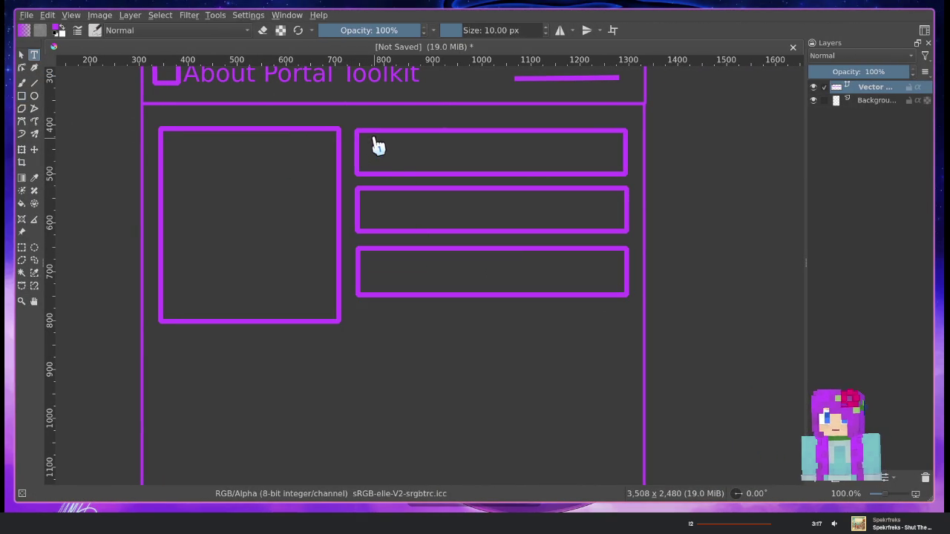
Add the text 'Portal Toolkit v0.1.0' and move it up into the top right-hand box
{"action": "left_click_drag", "start_coordinate": [517, 184], "coordinate": [622, 176]}
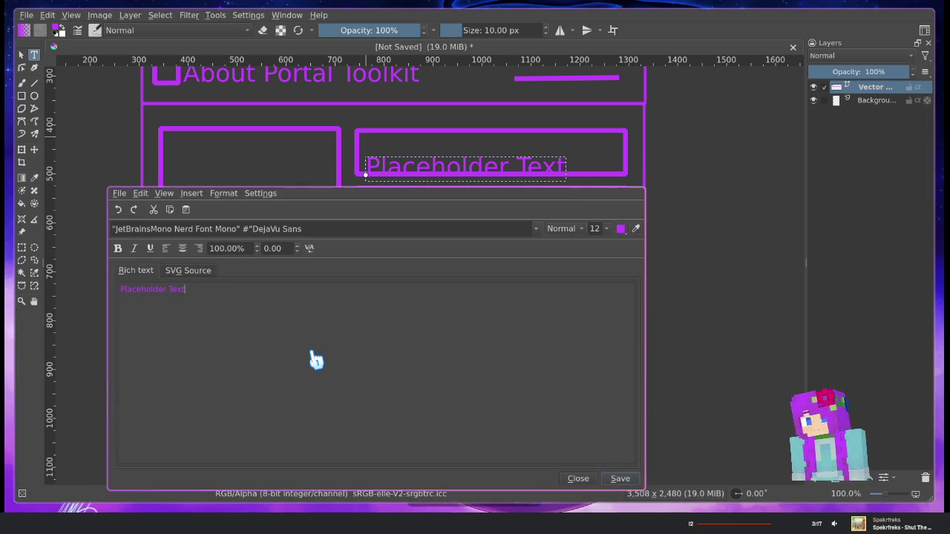
{"action": "type", "text": "Portal Toolkit"}
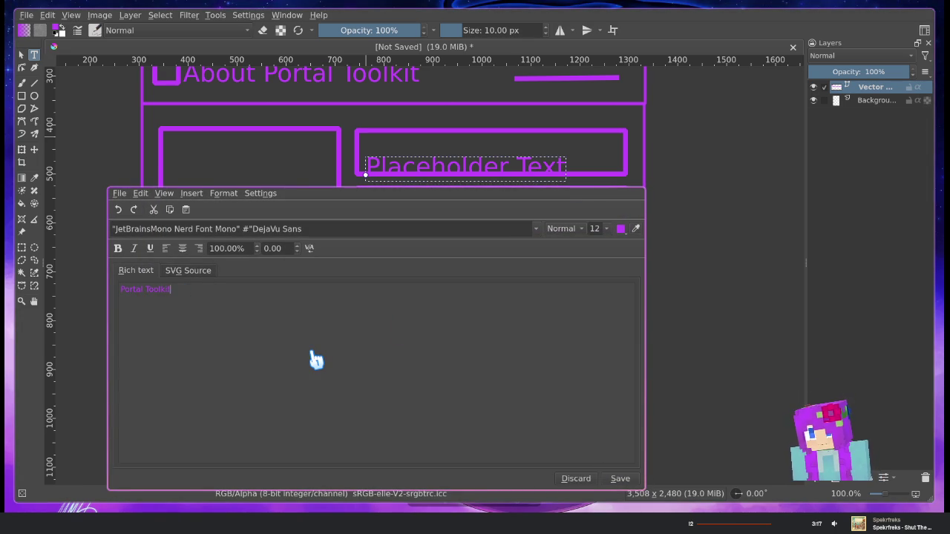
{"action": "key", "text": "super+v"}
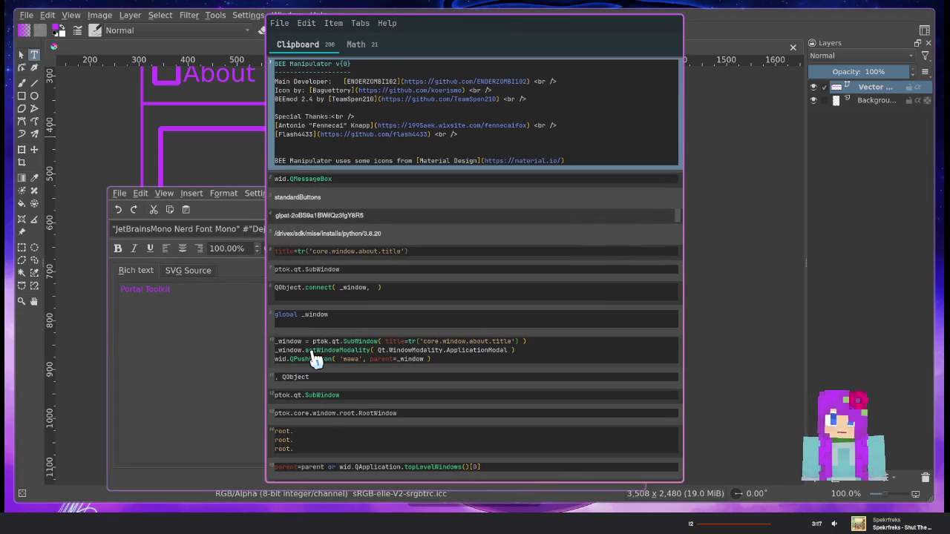
{"action": "key", "text": "Escape"}
{"action": "type", "text": "v0.1.0"}
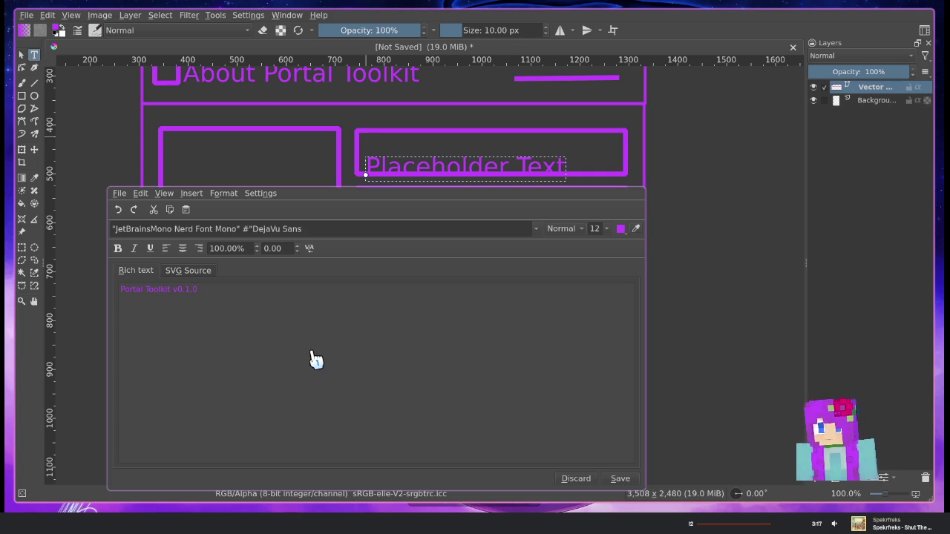
{"action": "left_click", "coordinate": [621, 479]}
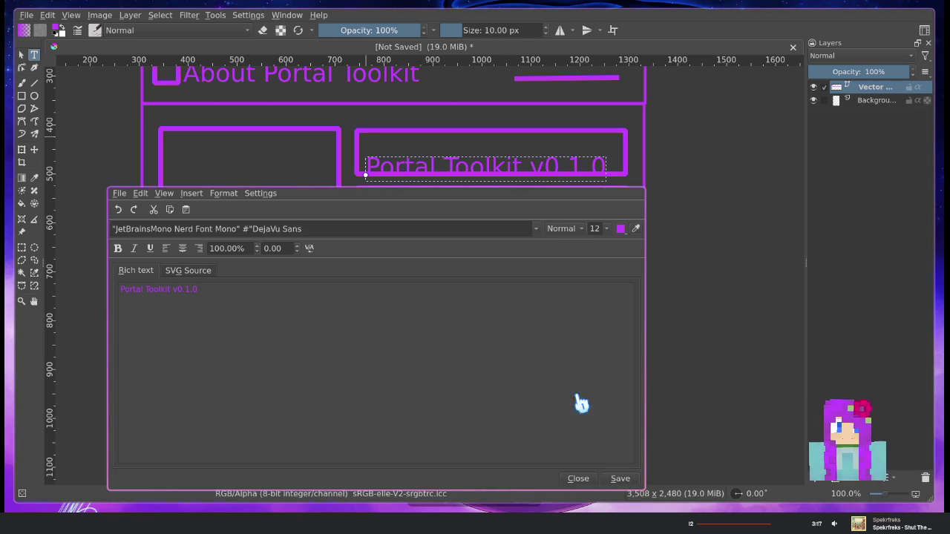
{"action": "left_click", "coordinate": [571, 479]}
{"action": "left_click_drag", "start_coordinate": [509, 170], "coordinate": [512, 154]}
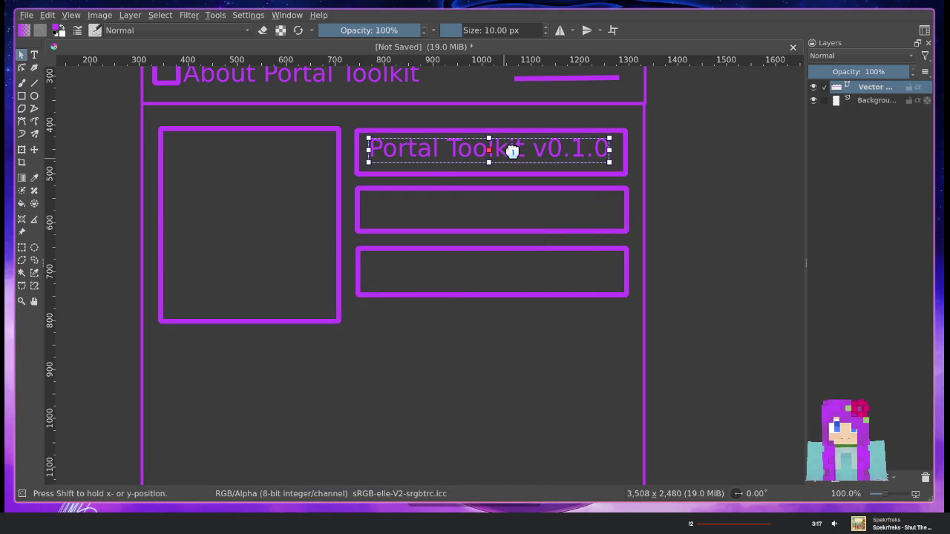
Nudge the middle right-hand box up slightly and the bottom box up about 18 px
{"action": "left_click", "coordinate": [543, 189]}
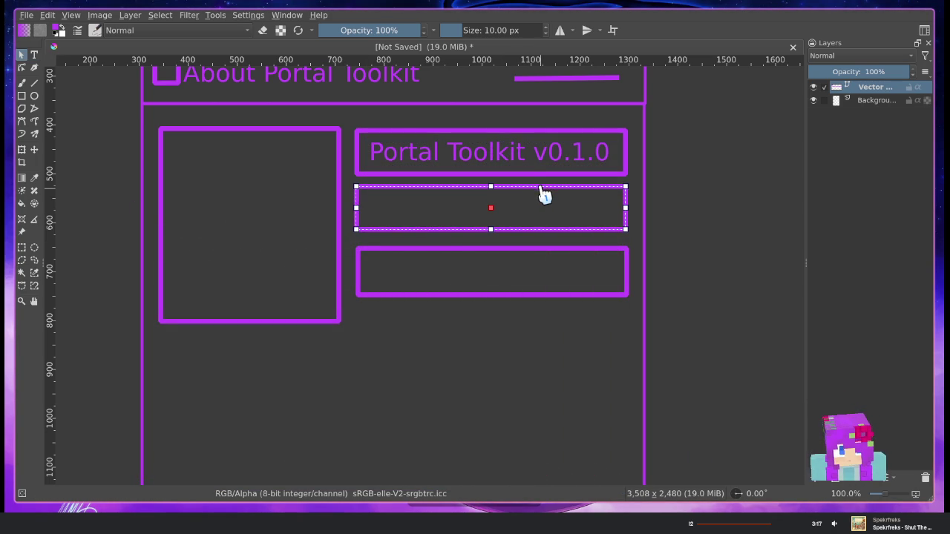
{"action": "left_click_drag", "start_coordinate": [542, 209], "coordinate": [543, 204]}
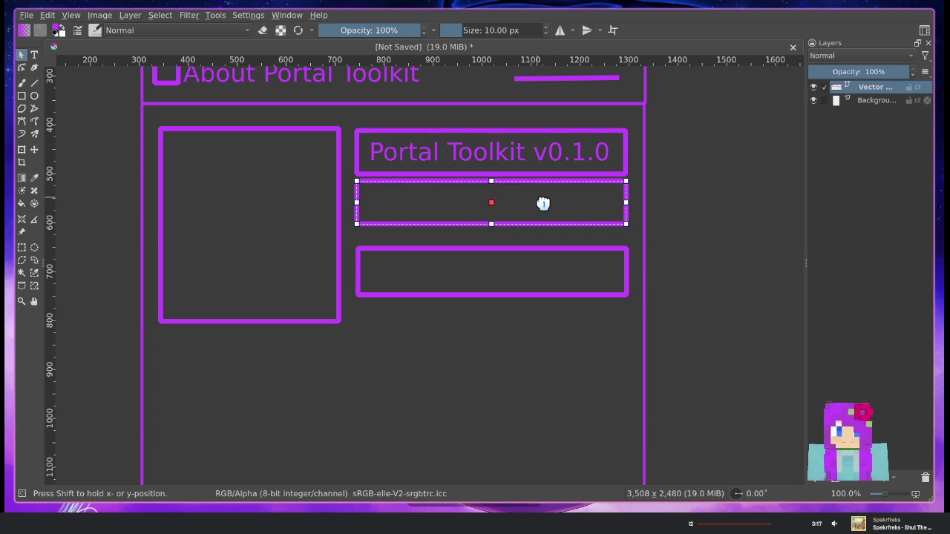
{"action": "left_click", "coordinate": [543, 265]}
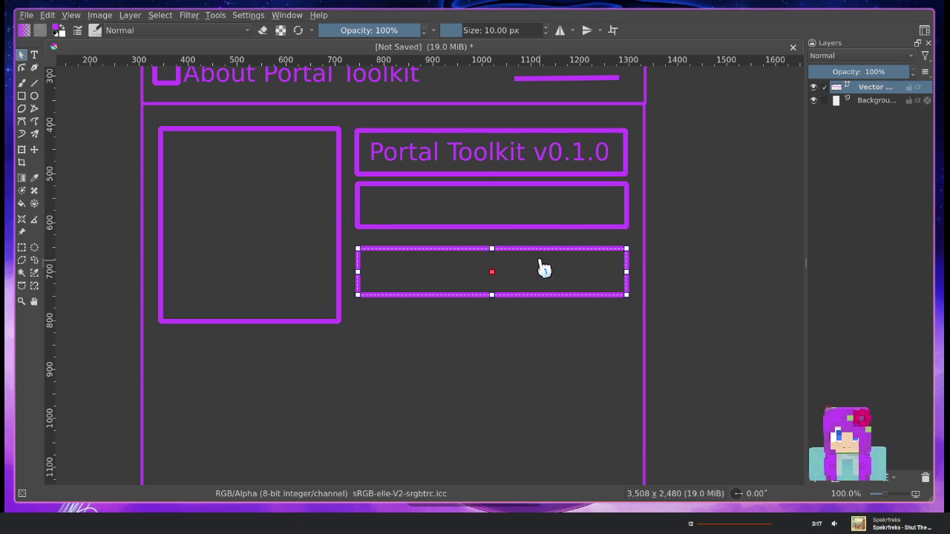
{"action": "left_click_drag", "start_coordinate": [543, 265], "coordinate": [543, 254]}
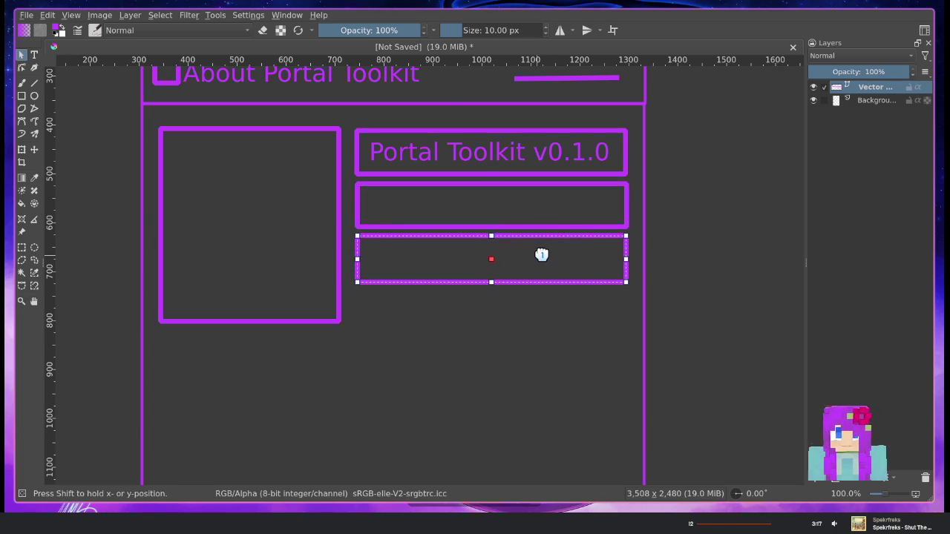
{"action": "left_click", "coordinate": [553, 206]}
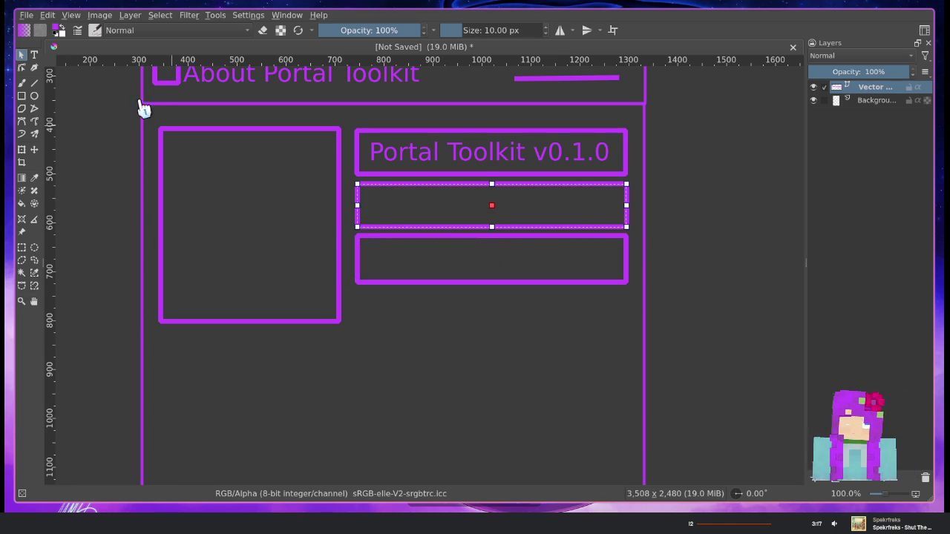
{"action": "left_click", "coordinate": [34, 55]}
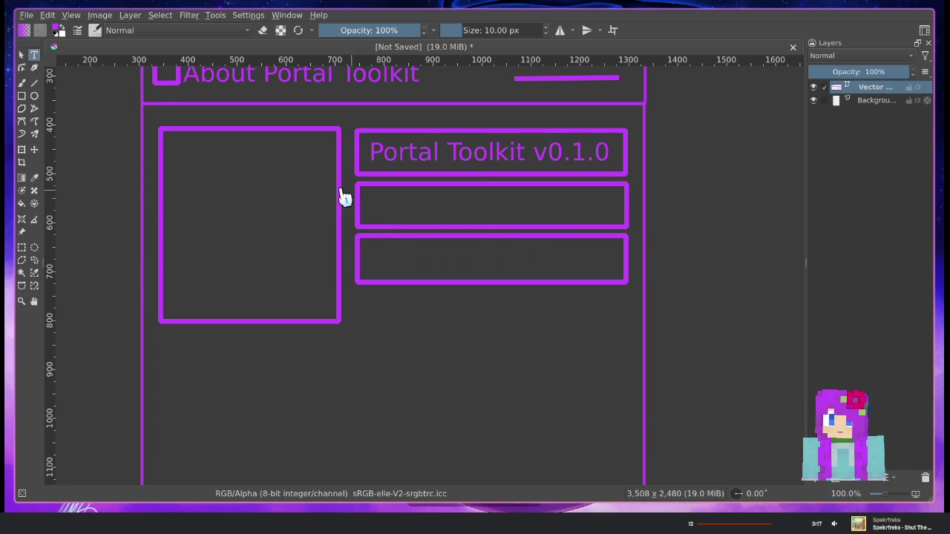
Create an 'ICON ICON ICON' text box over the large left box
{"action": "left_click_drag", "start_coordinate": [182, 143], "coordinate": [309, 307]}
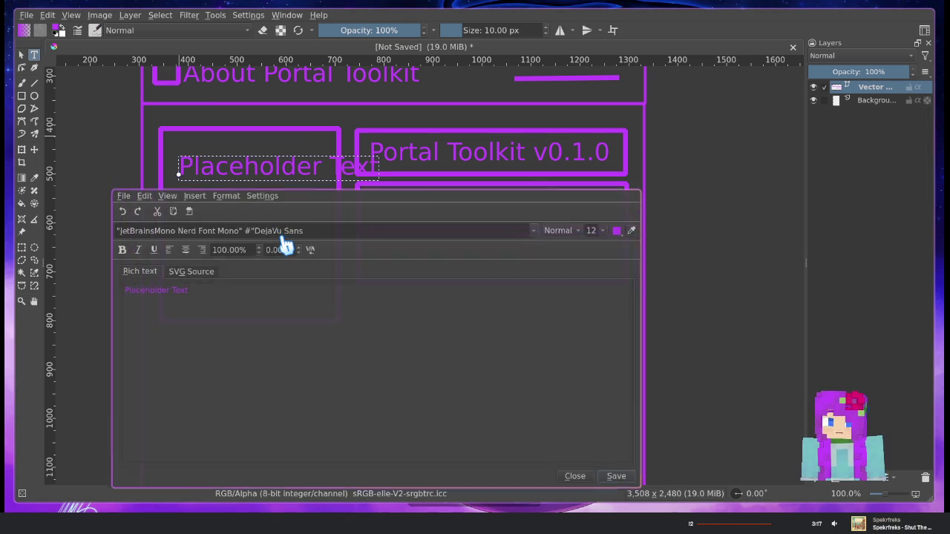
{"action": "key", "text": "ctrl+a"}
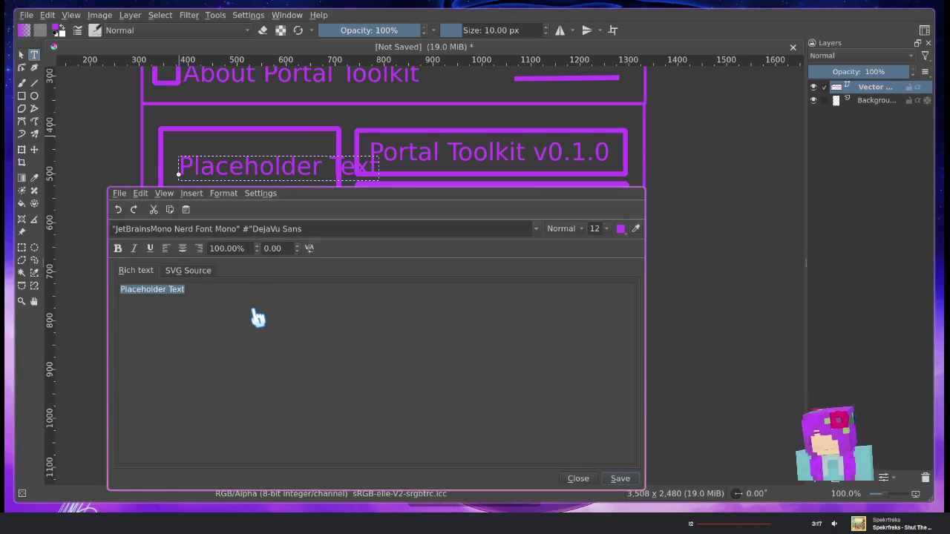
{"action": "type", "text": "ICON ICON ICON"}
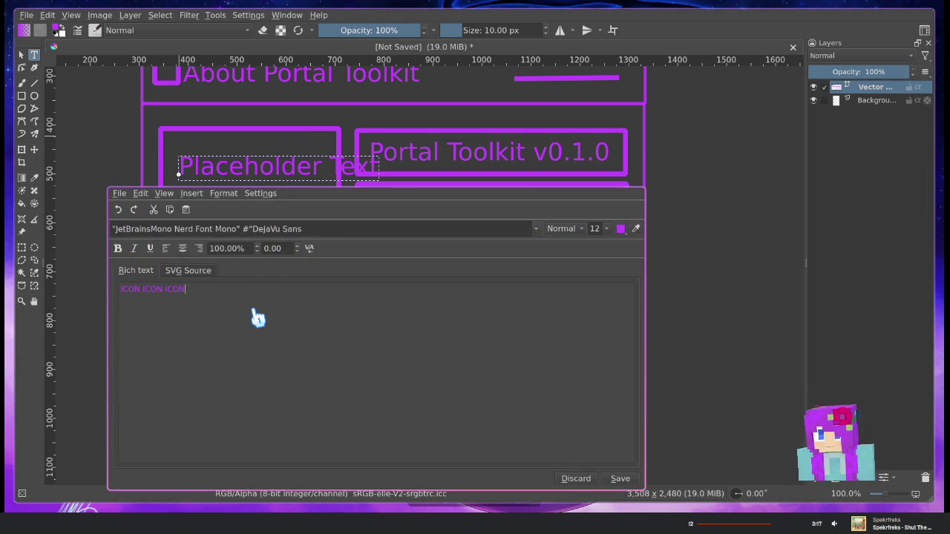
{"action": "left_click", "coordinate": [624, 480]}
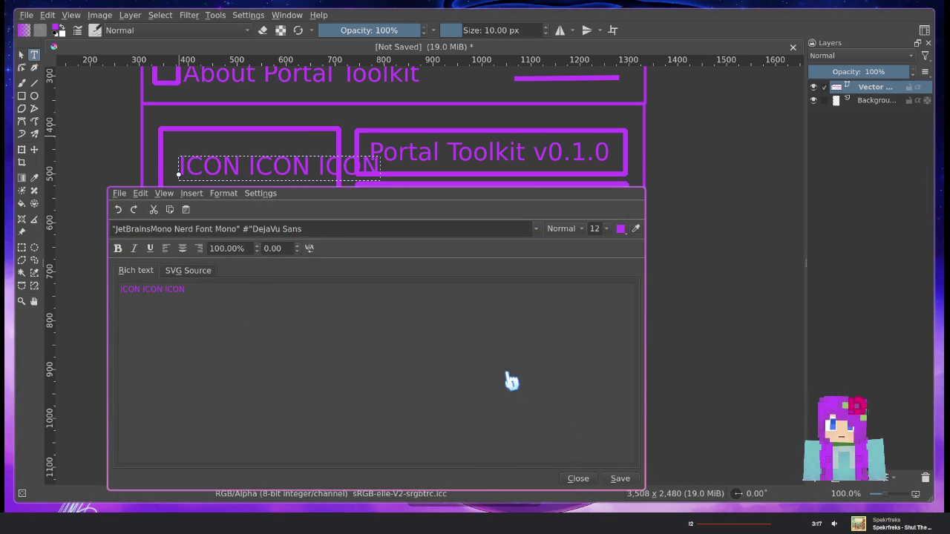
{"action": "left_click", "coordinate": [577, 477]}
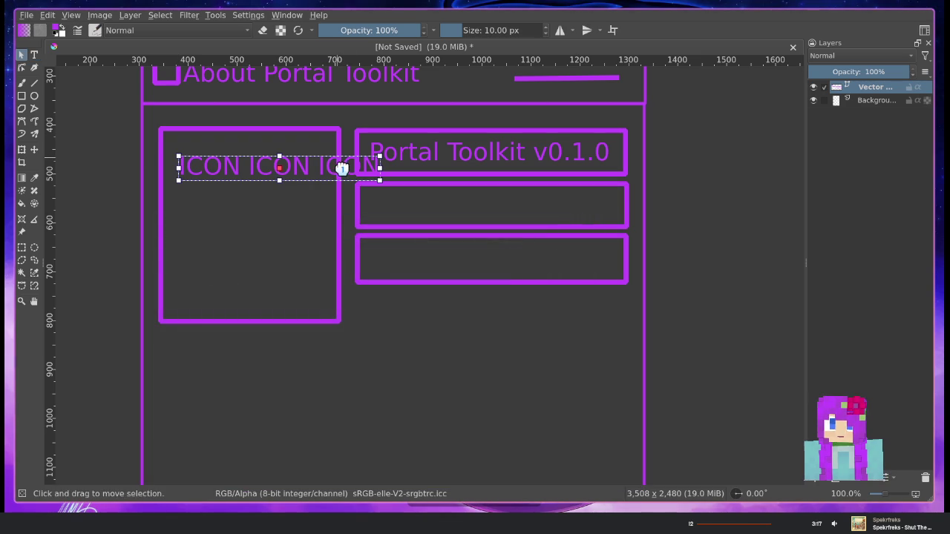
Reopen the ICON text without changes, then move it down into the left box
{"action": "double_click", "coordinate": [282, 172]}
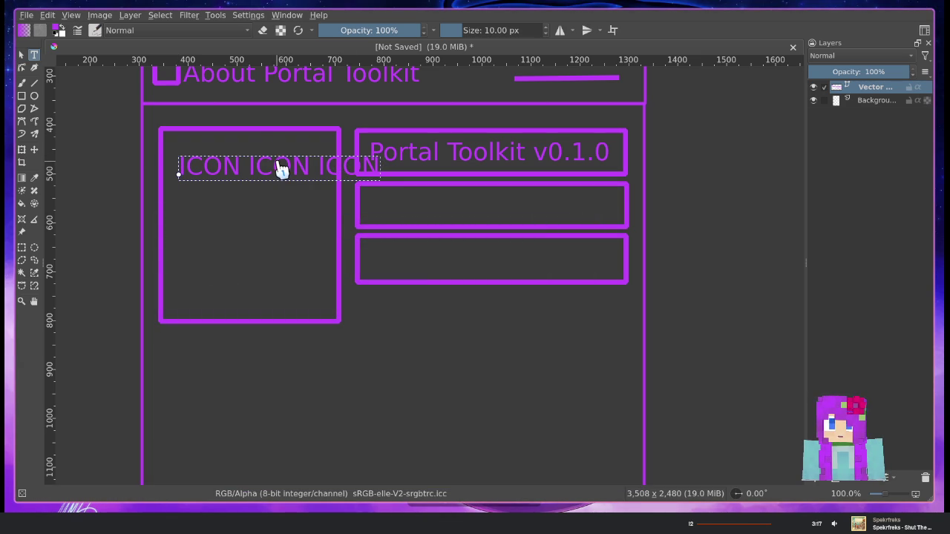
{"action": "left_click", "coordinate": [183, 180]}
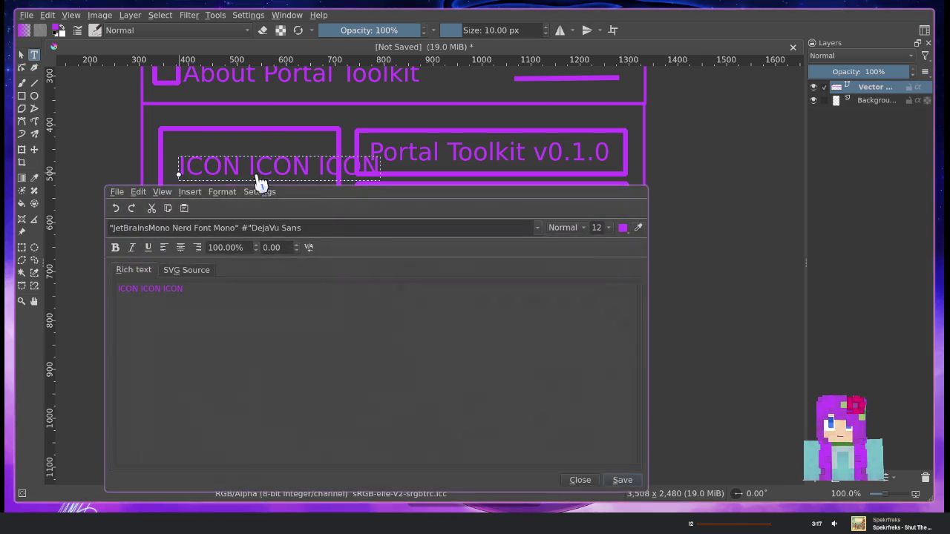
{"action": "left_click", "coordinate": [590, 479]}
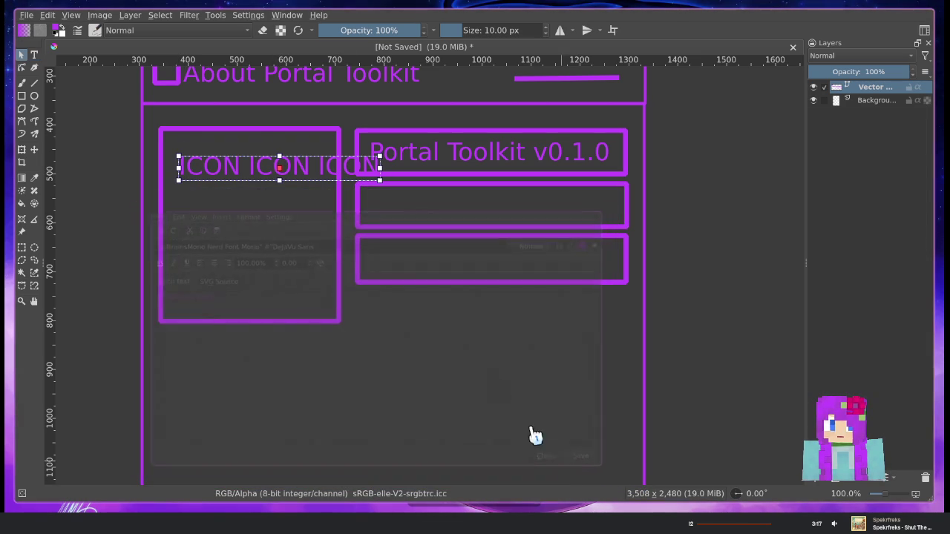
{"action": "double_click", "coordinate": [278, 171]}
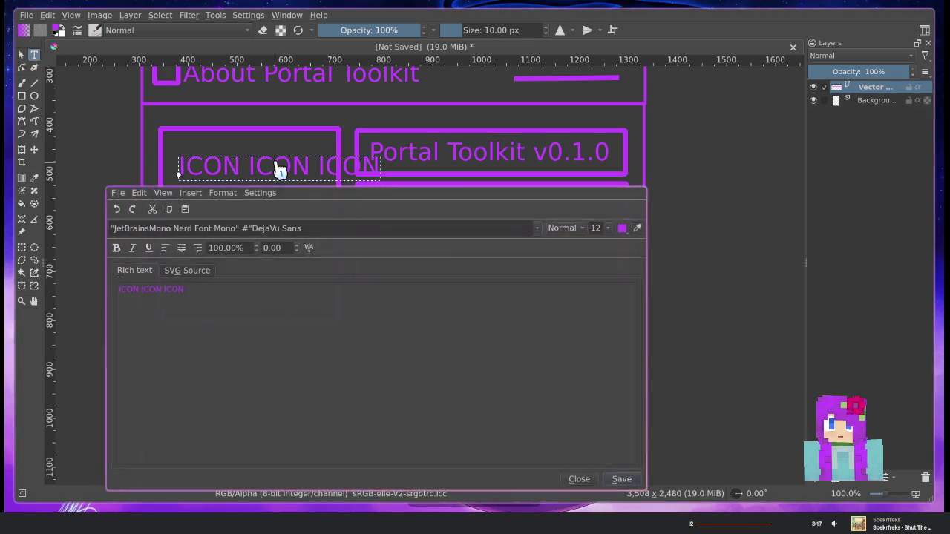
{"action": "left_click", "coordinate": [578, 477]}
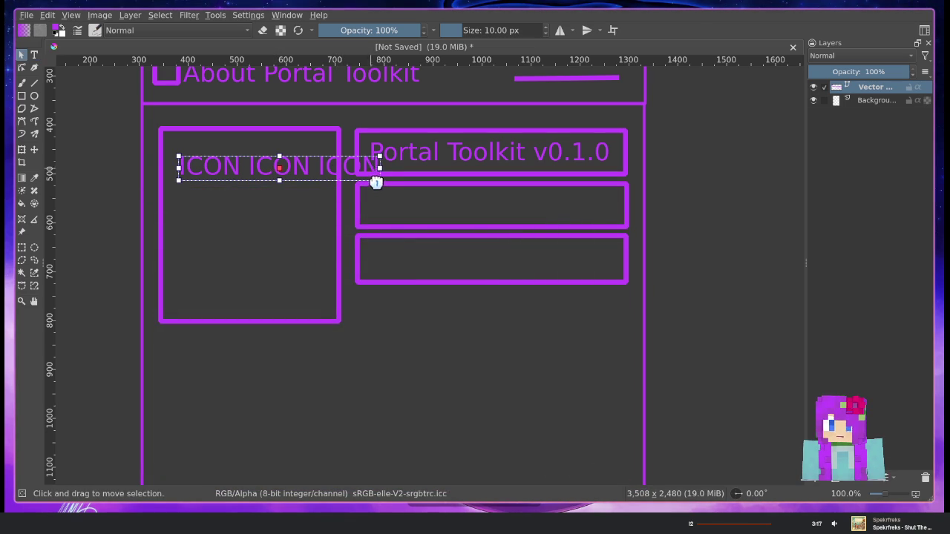
{"action": "left_click_drag", "start_coordinate": [376, 182], "coordinate": [355, 230]}
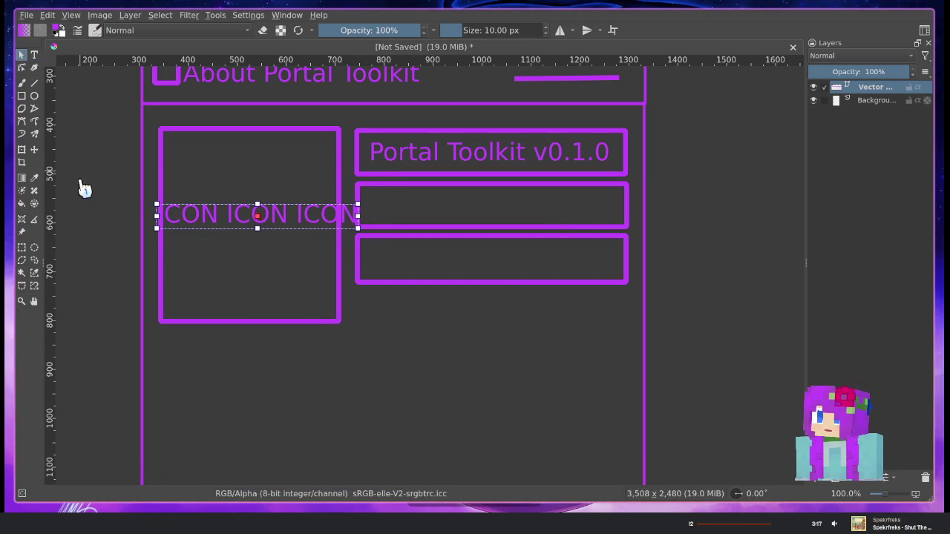
{"action": "right_click", "coordinate": [259, 215]}
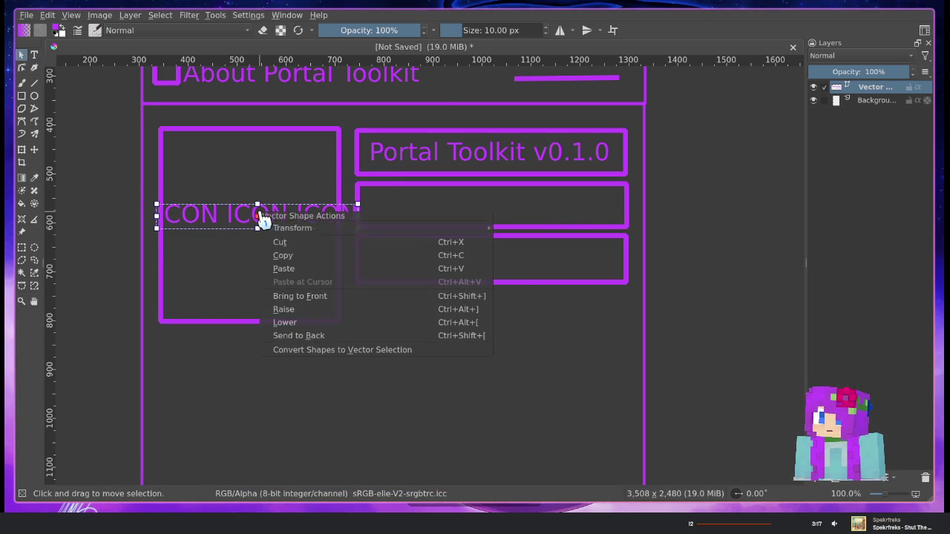
{"action": "mouse_move", "coordinate": [372, 228]}
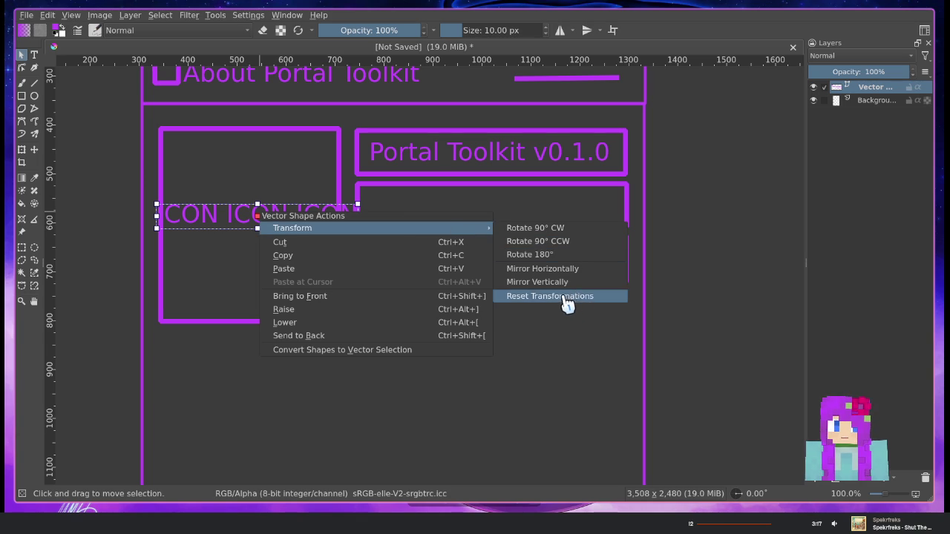
{"action": "left_click", "coordinate": [303, 221]}
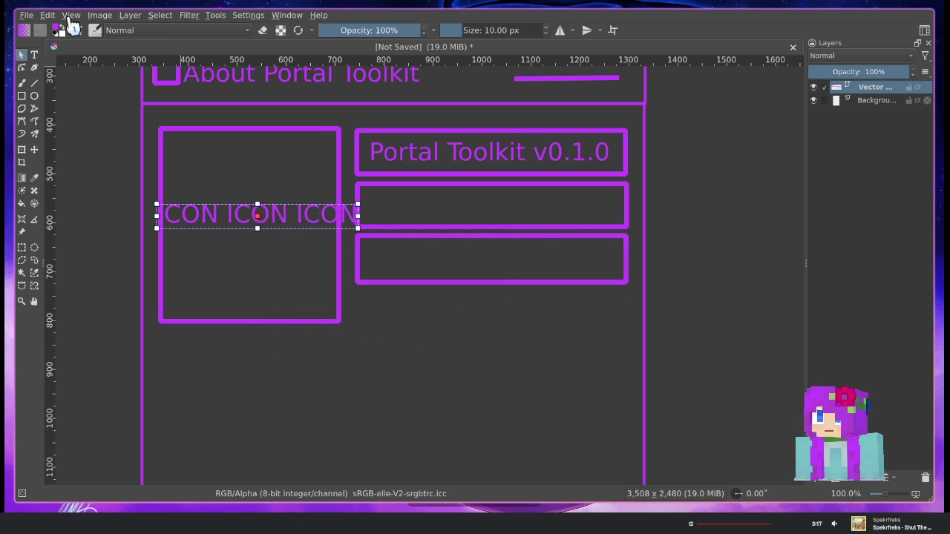
{"action": "left_click", "coordinate": [48, 15]}
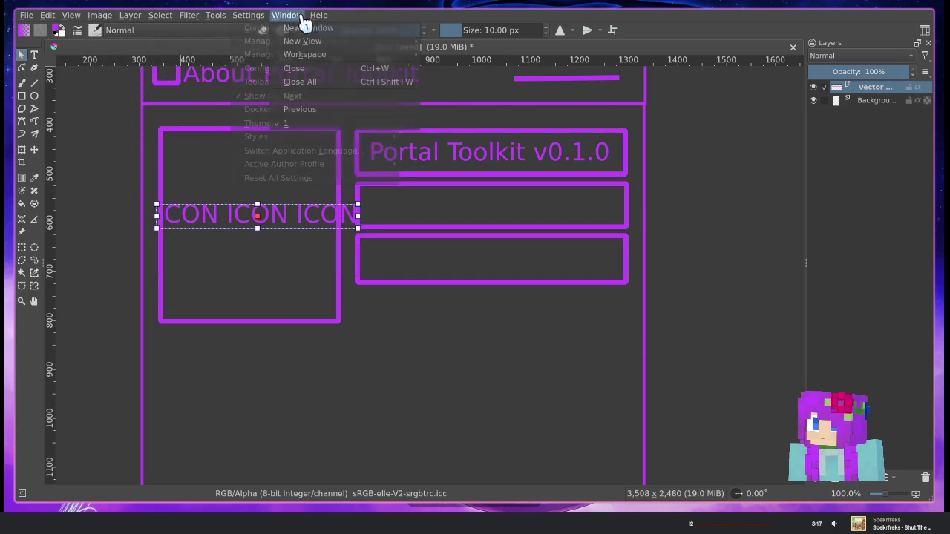
{"action": "mouse_move", "coordinate": [188, 14]}
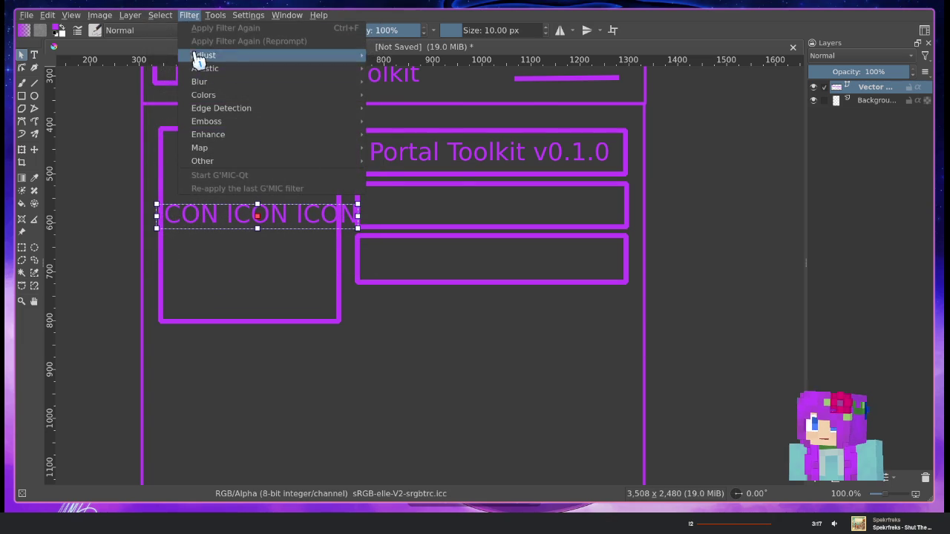
{"action": "mouse_move", "coordinate": [207, 134]}
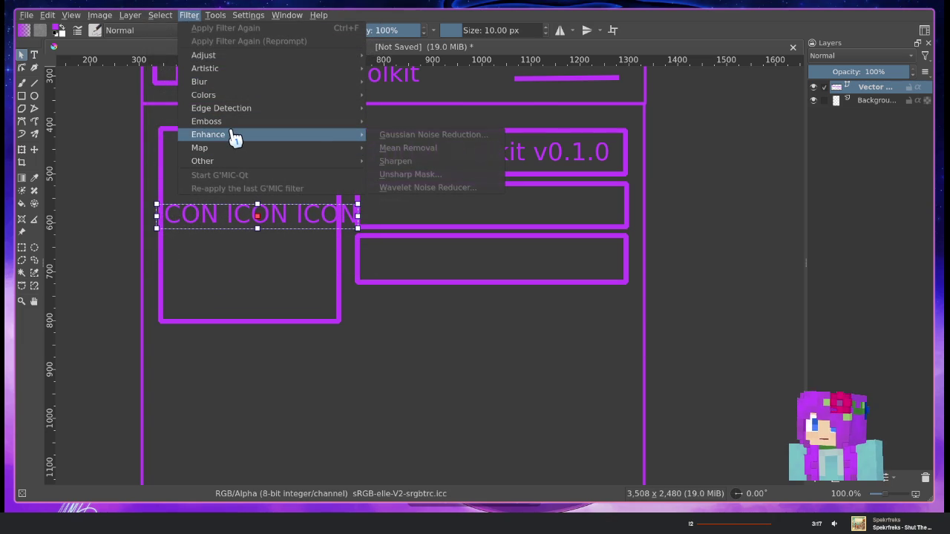
{"action": "left_click", "coordinate": [297, 236]}
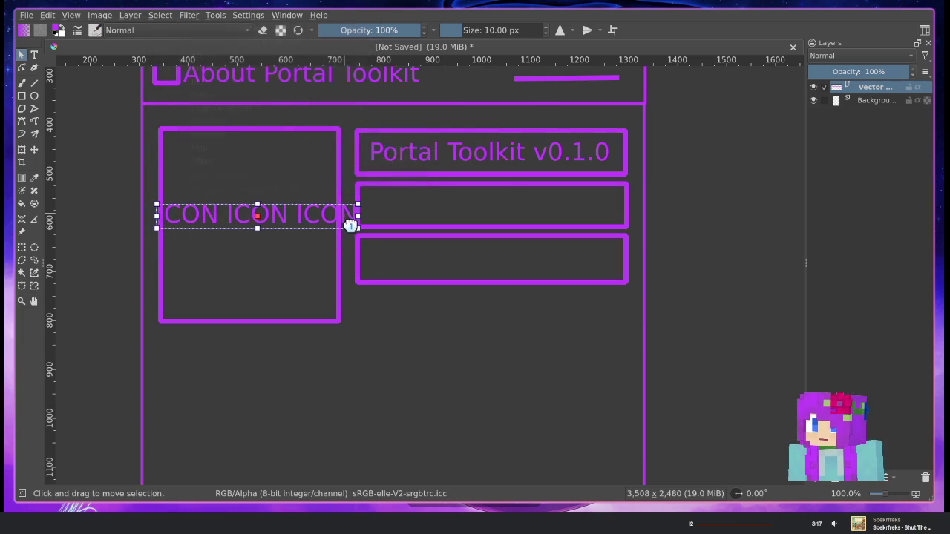
{"action": "left_click_drag", "start_coordinate": [358, 220], "coordinate": [323, 220]}
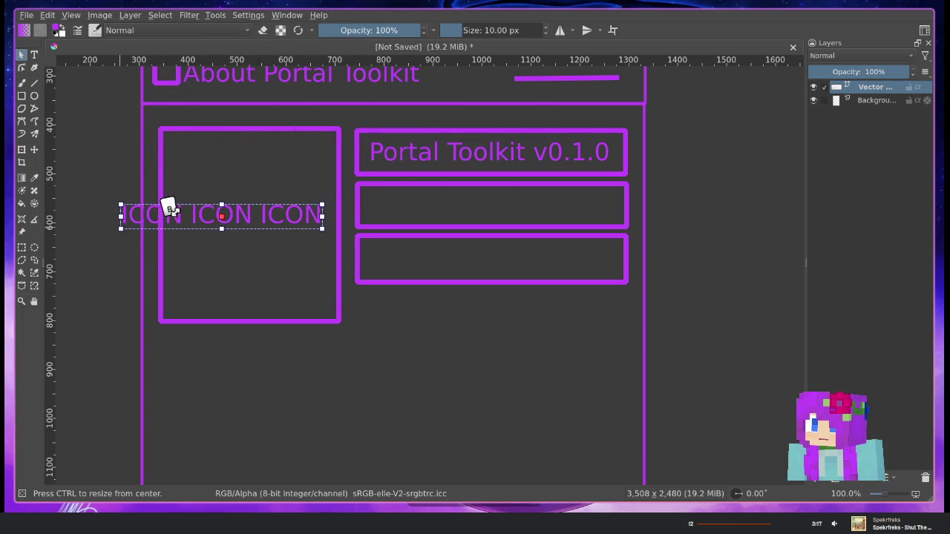
{"action": "double_click", "coordinate": [221, 215]}
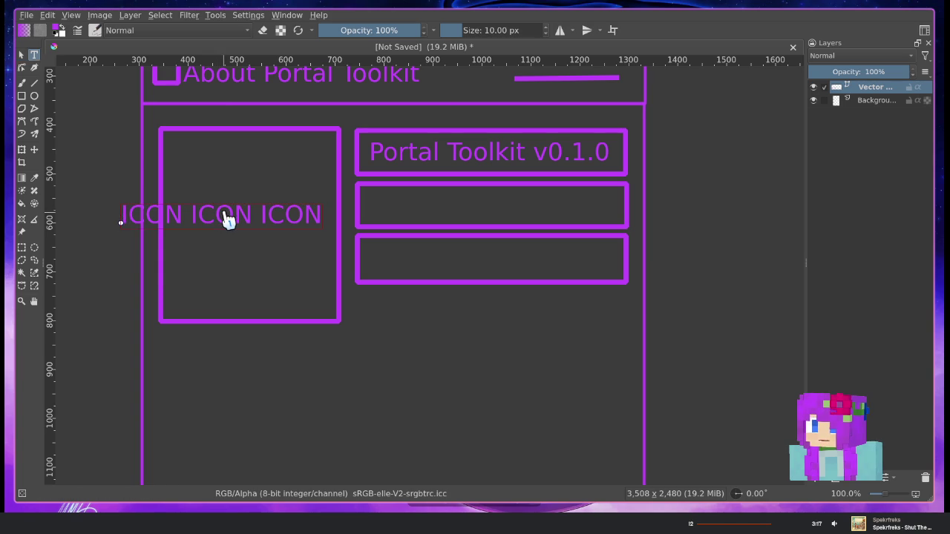
{"action": "left_click", "coordinate": [138, 204]}
{"action": "left_click", "coordinate": [579, 480]}
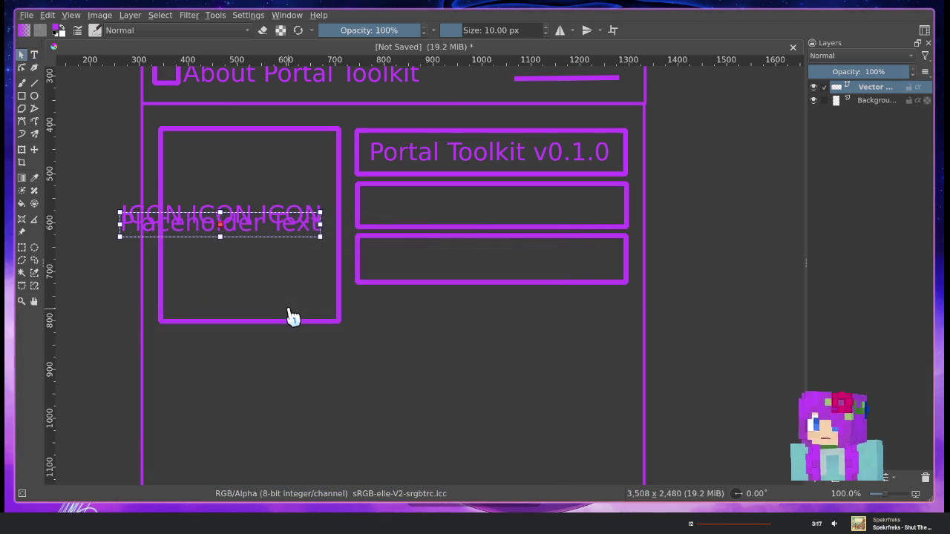
{"action": "left_click_drag", "start_coordinate": [249, 223], "coordinate": [273, 201]}
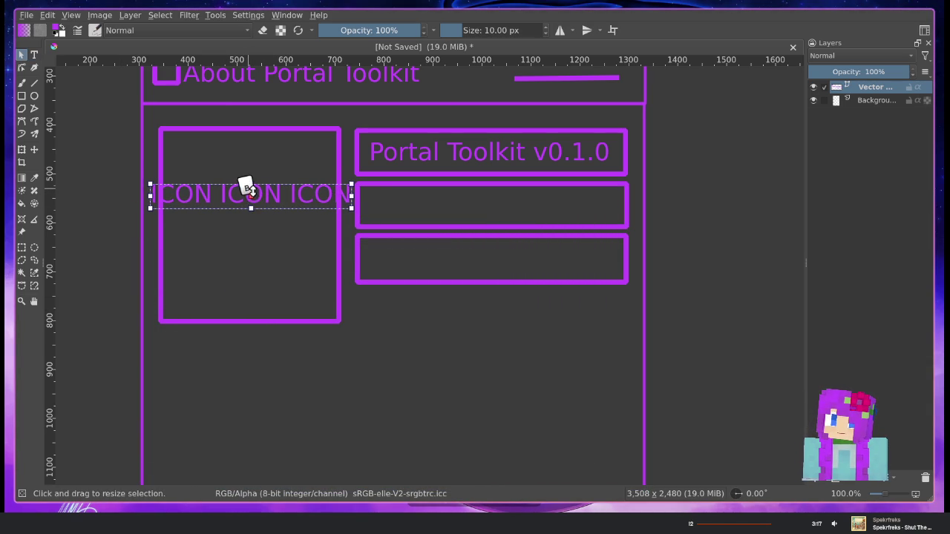
{"action": "left_click_drag", "start_coordinate": [254, 184], "coordinate": [235, 215]}
{"action": "right_click", "coordinate": [251, 221]}
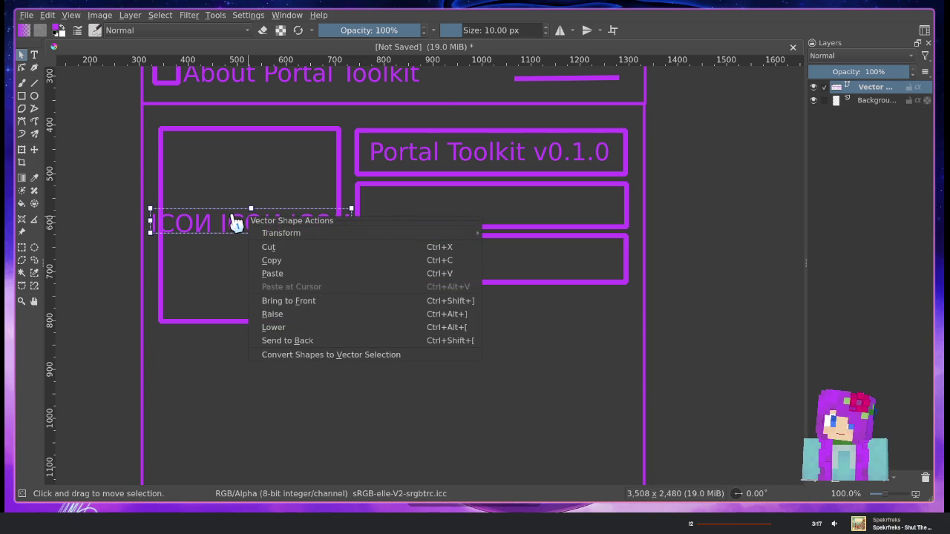
{"action": "right_click", "coordinate": [234, 222]}
{"action": "right_click", "coordinate": [233, 220]}
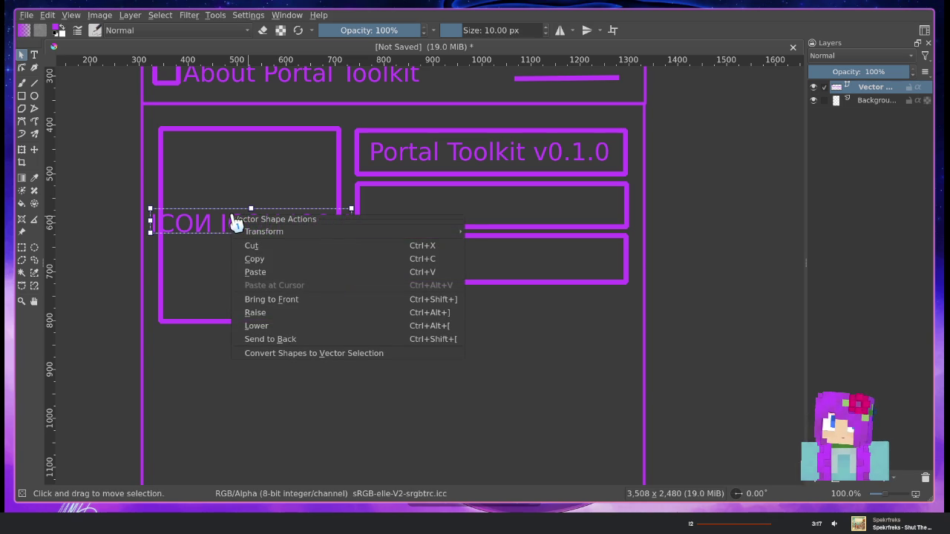
{"action": "left_click", "coordinate": [302, 363]}
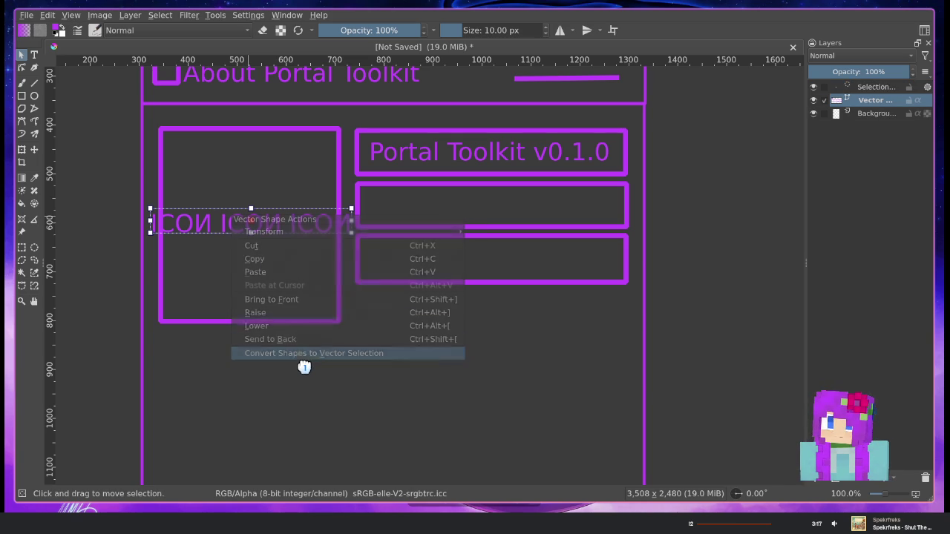
{"action": "mouse_move", "coordinate": [282, 230]}
{"action": "left_mouse_down"}
{"action": "mouse_move", "coordinate": [282, 282]}
{"action": "mouse_move", "coordinate": [324, 285]}
{"action": "mouse_move", "coordinate": [349, 246]}
{"action": "left_mouse_up"}
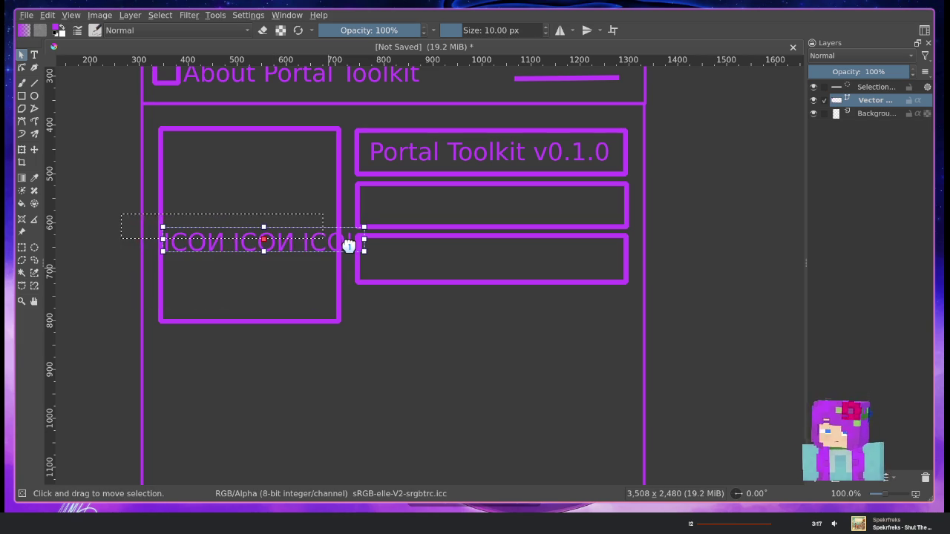
{"action": "key", "text": "ctrl+shift+a"}
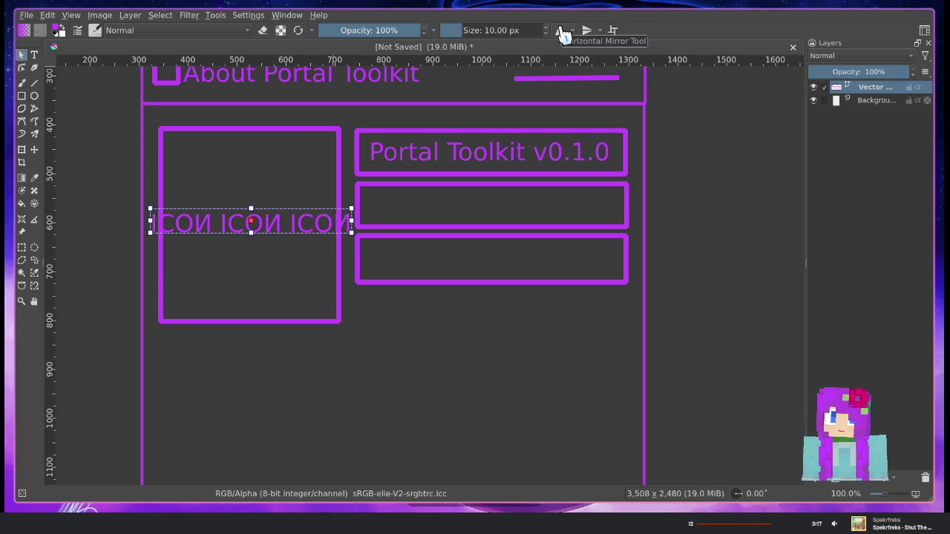
{"action": "left_click", "coordinate": [132, 15]}
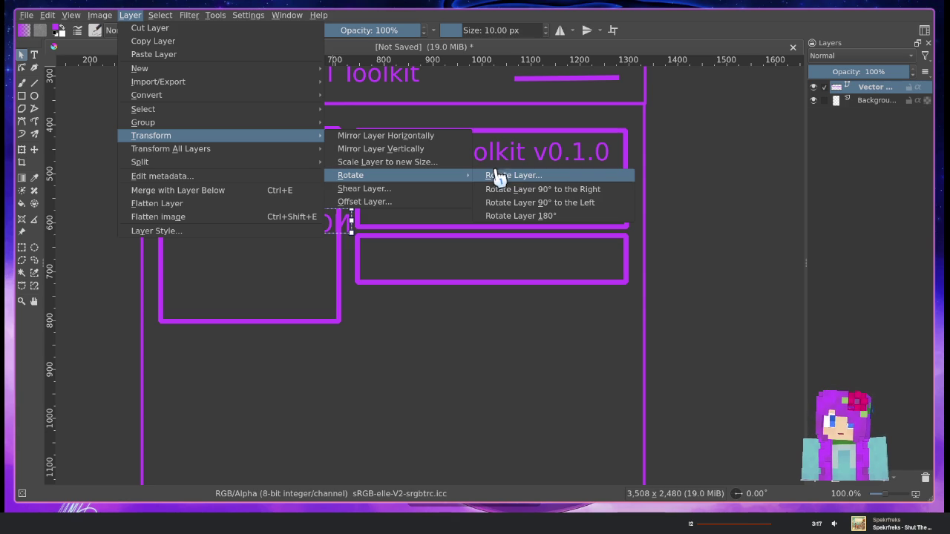
{"action": "mouse_move", "coordinate": [140, 162]}
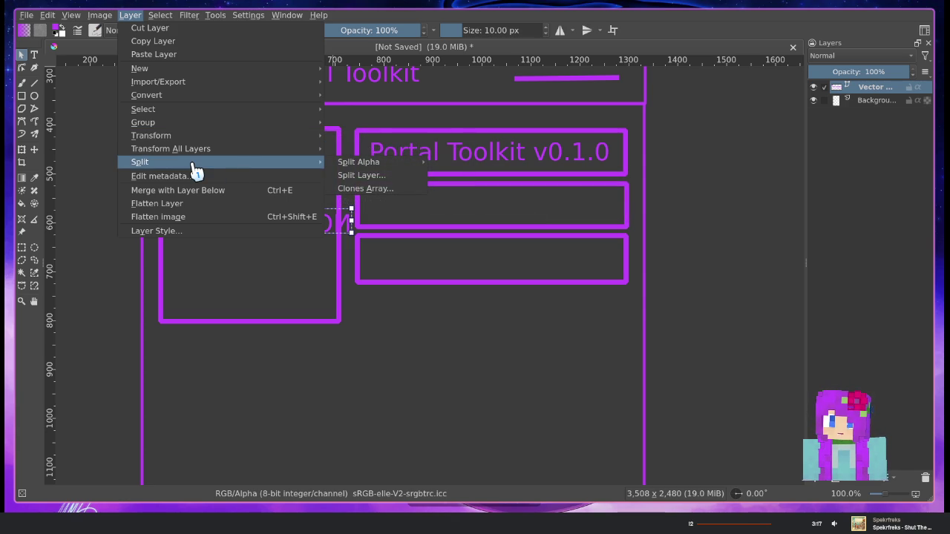
{"action": "left_click", "coordinate": [242, 282]}
{"action": "right_click", "coordinate": [221, 213]}
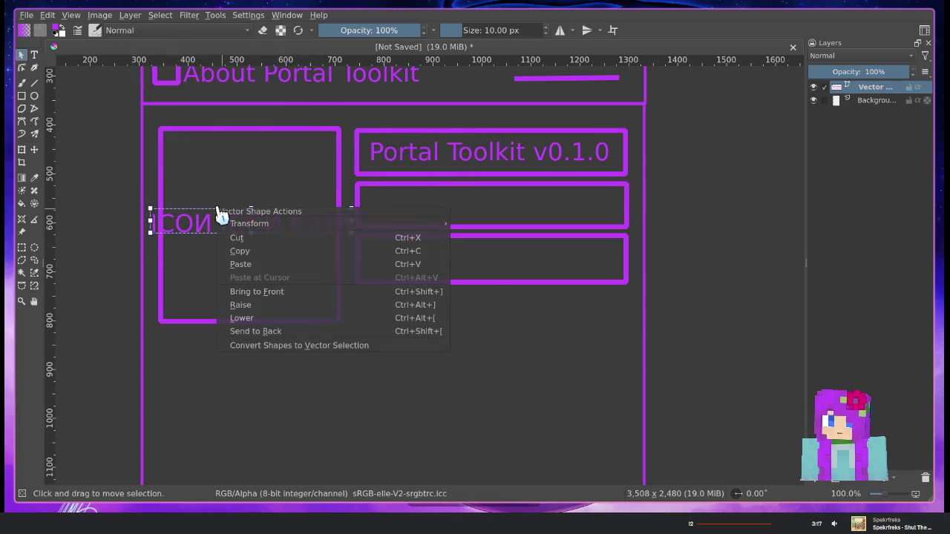
Delete the last word so the label reads 'ICON ICON', and centre it in the left box
{"action": "key", "text": "Escape"}
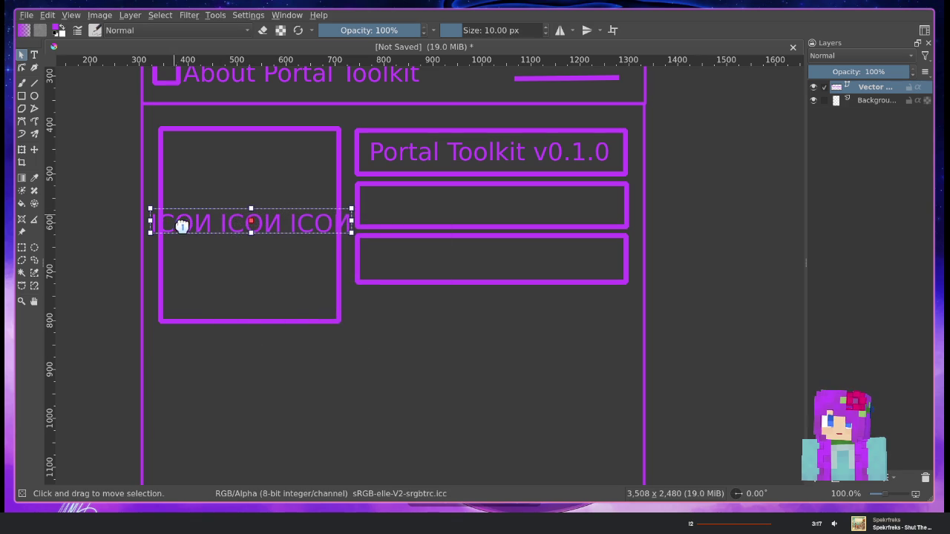
{"action": "double_click", "coordinate": [246, 221]}
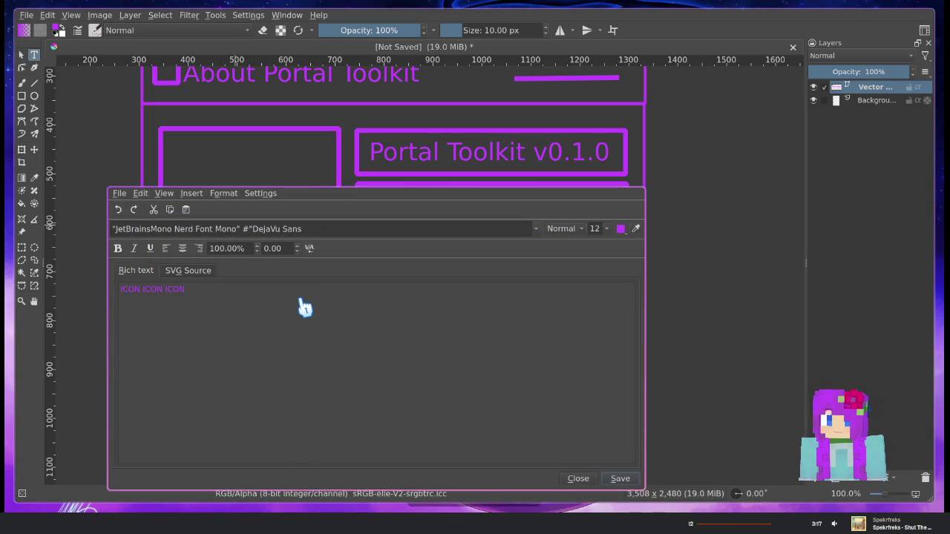
{"action": "key", "text": "ctrl+shift+Left"}
{"action": "key", "text": "BackSpace"}
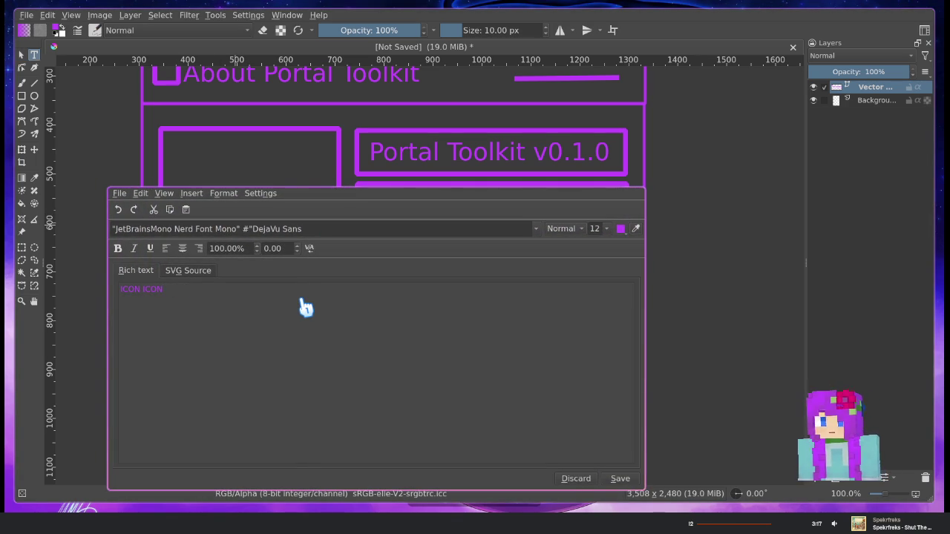
{"action": "left_click", "coordinate": [623, 480]}
{"action": "left_click", "coordinate": [571, 478]}
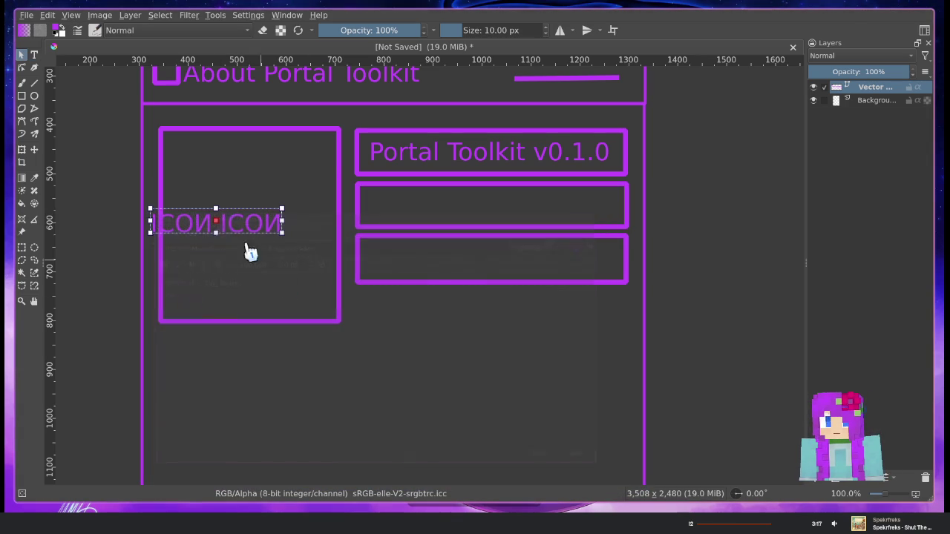
{"action": "left_click_drag", "start_coordinate": [244, 229], "coordinate": [275, 230]}
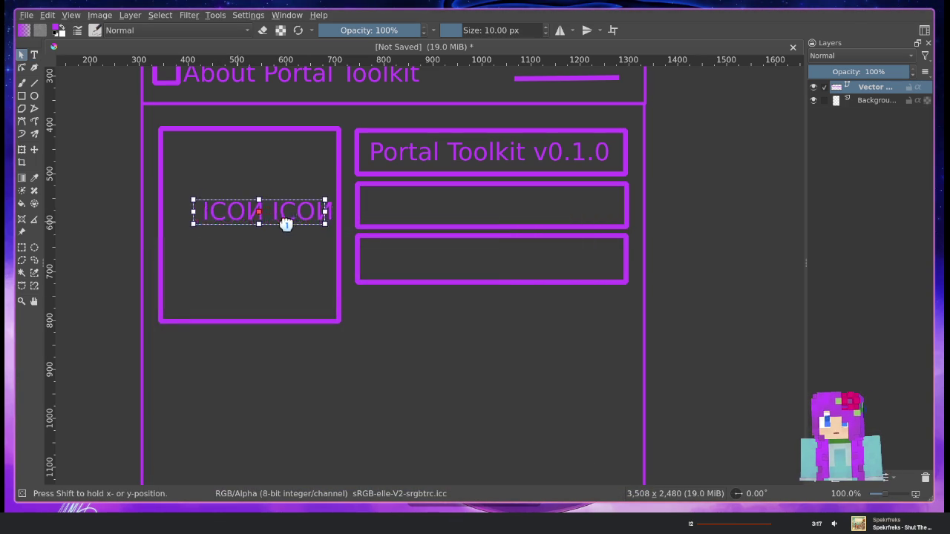
{"action": "left_click", "coordinate": [318, 15]}
{"action": "left_click", "coordinate": [434, 107]}
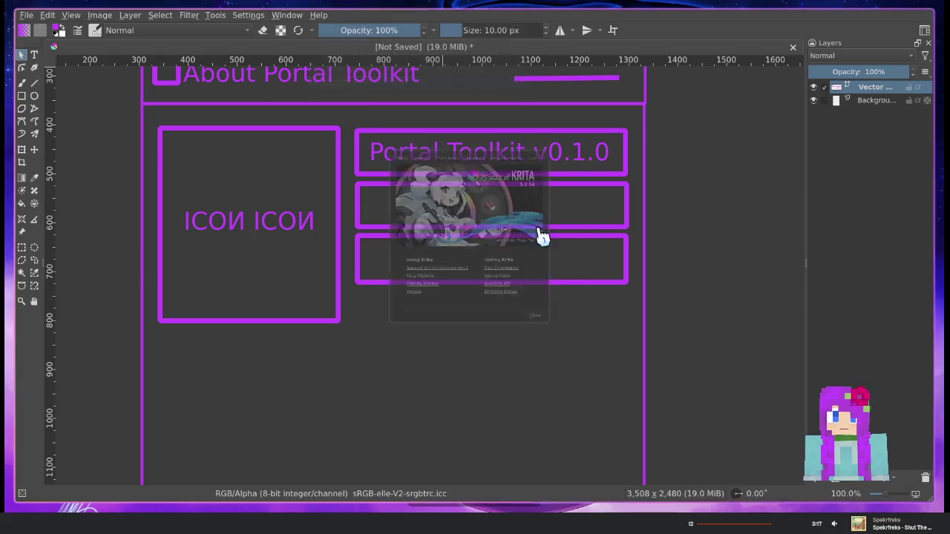
{"action": "mouse_move", "coordinate": [542, 236]}
{"action": "left_mouse_down"}
{"action": "mouse_move", "coordinate": [807, 214]}
{"action": "mouse_move", "coordinate": [863, 221]}
{"action": "mouse_move", "coordinate": [849, 211]}
{"action": "mouse_move", "coordinate": [855, 197]}
{"action": "left_mouse_up"}
{"action": "left_click", "coordinate": [921, 54]}
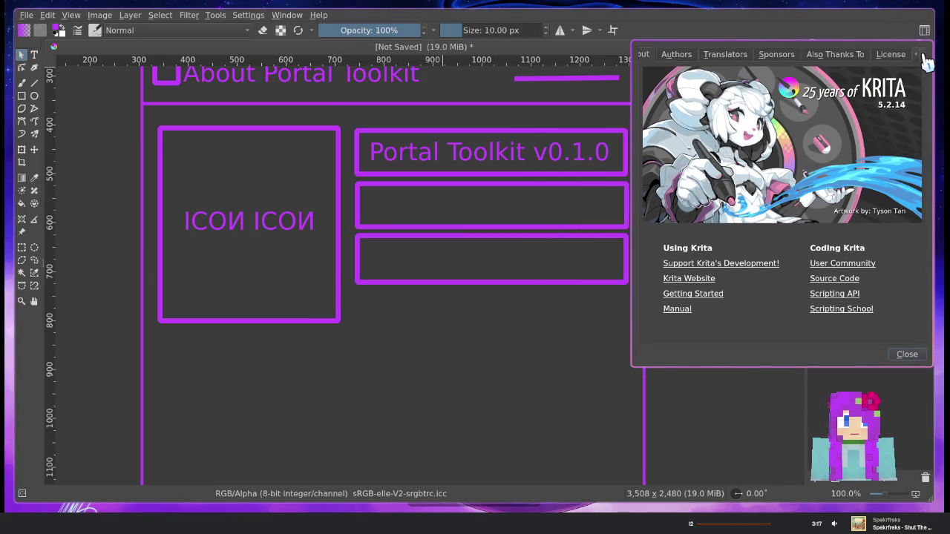
{"action": "left_click", "coordinate": [918, 57]}
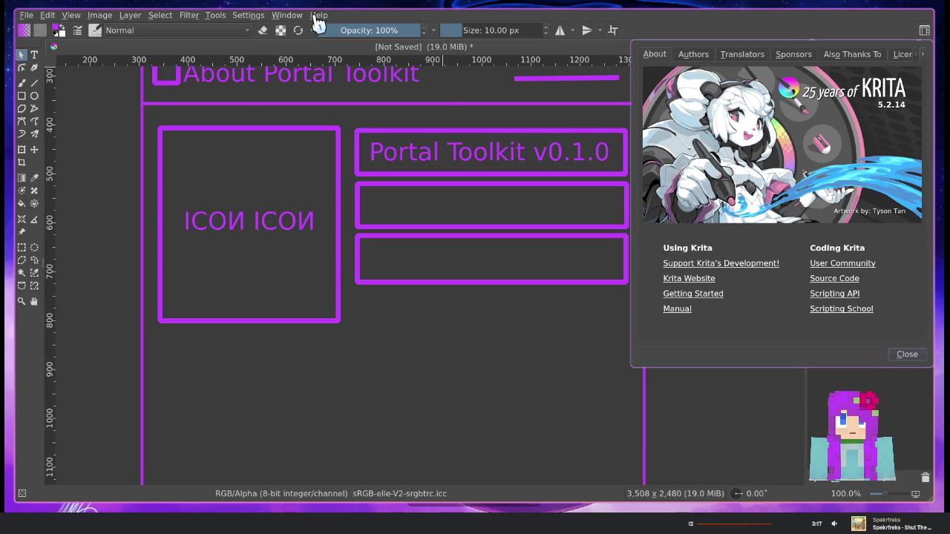
{"action": "left_click", "coordinate": [906, 355]}
{"action": "left_click", "coordinate": [318, 15]}
{"action": "left_click", "coordinate": [333, 95]}
{"action": "left_click_drag", "start_coordinate": [659, 162], "coordinate": [457, 289]}
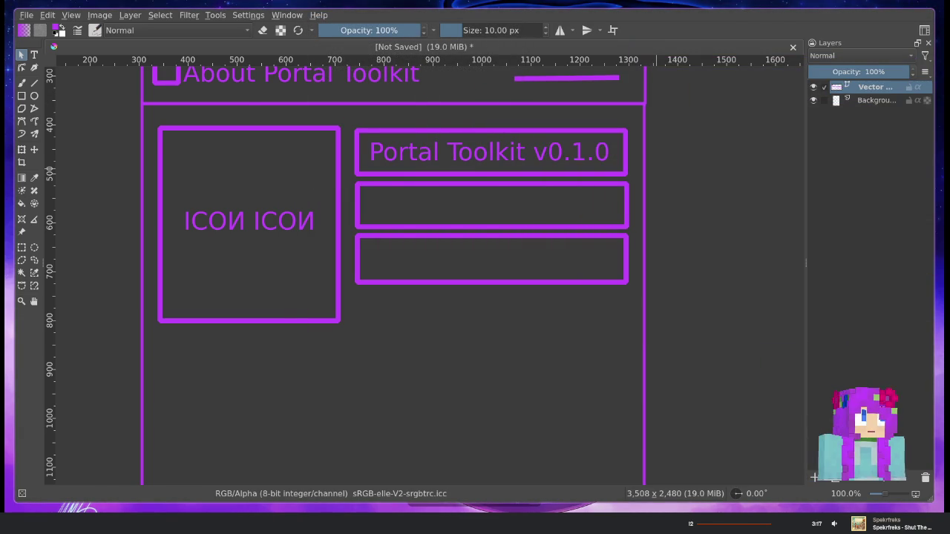
{"action": "left_click_drag", "start_coordinate": [457, 290], "coordinate": [434, 239]}
{"action": "left_click", "coordinate": [387, 152]}
{"action": "left_click", "coordinate": [483, 151]}
{"action": "left_click", "coordinate": [536, 152]}
{"action": "left_click", "coordinate": [339, 151]}
{"action": "left_click", "coordinate": [386, 152]}
{"action": "left_click", "coordinate": [479, 152]}
{"action": "left_click", "coordinate": [536, 152]}
{"action": "left_click", "coordinate": [335, 153]}
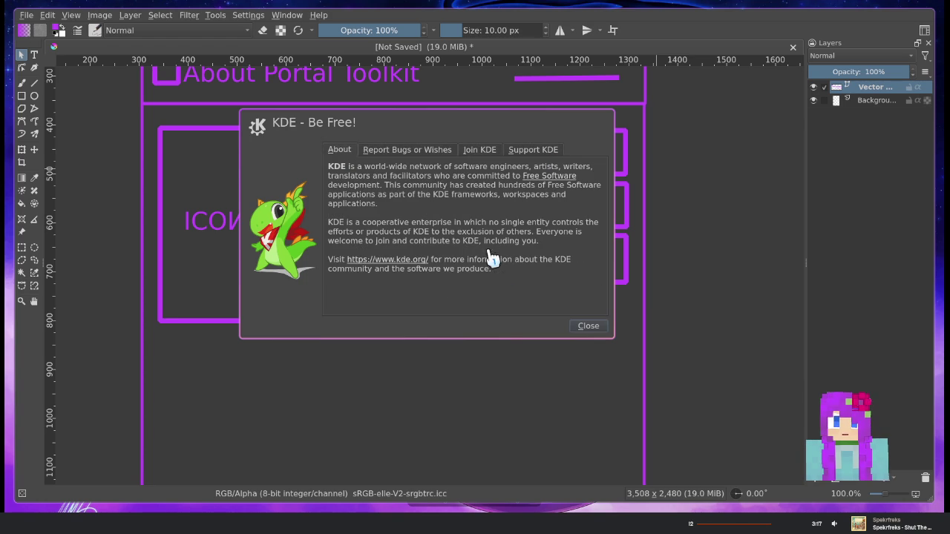
{"action": "left_click_drag", "start_coordinate": [270, 123], "coordinate": [297, 146]}
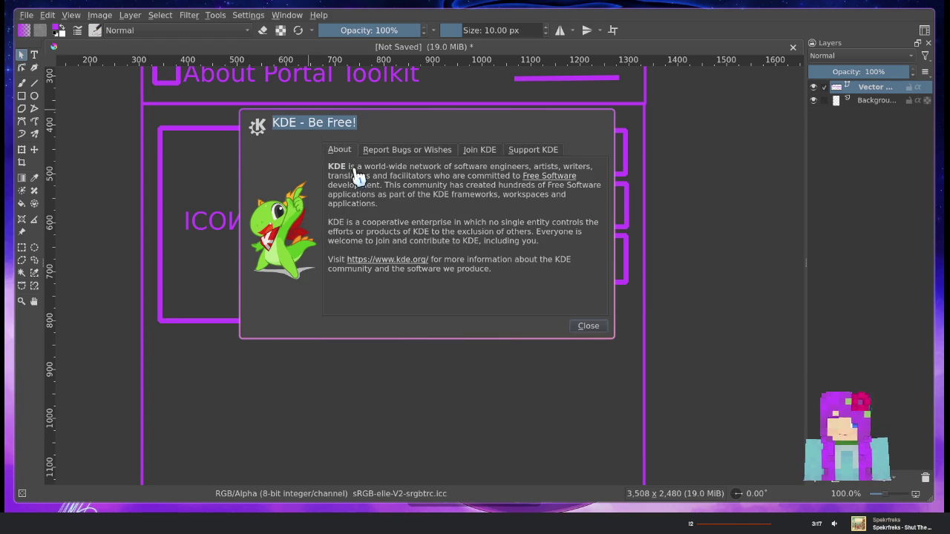
{"action": "left_click", "coordinate": [280, 135]}
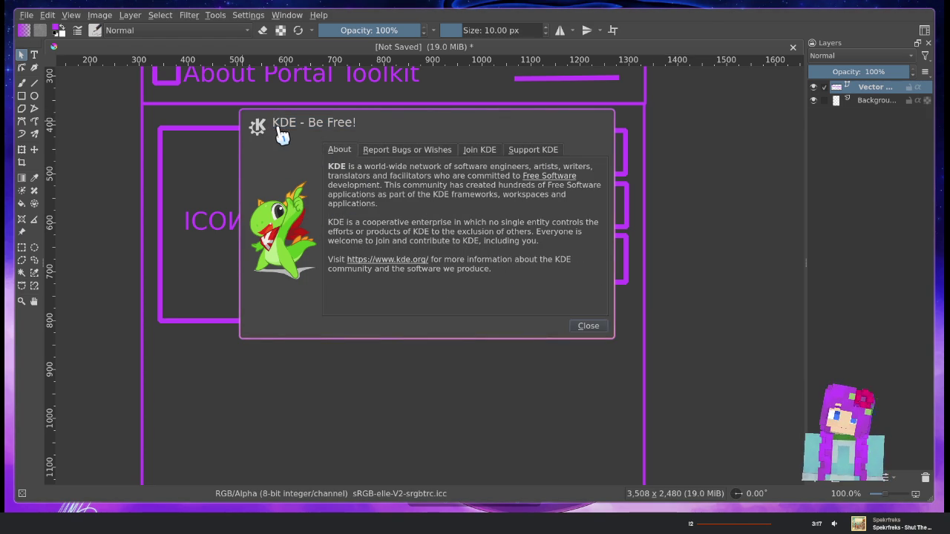
{"action": "left_click", "coordinate": [588, 327]}
{"action": "left_click", "coordinate": [318, 14]}
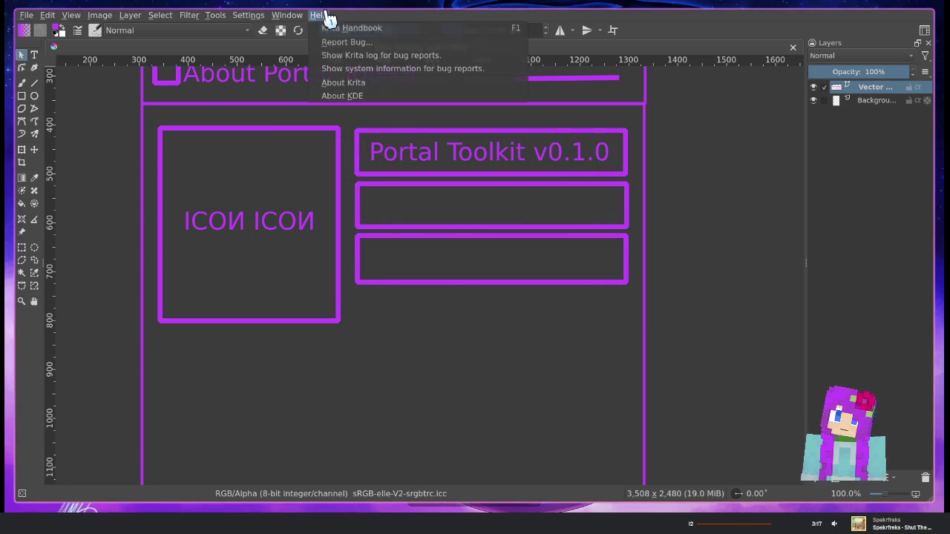
{"action": "left_click", "coordinate": [350, 94]}
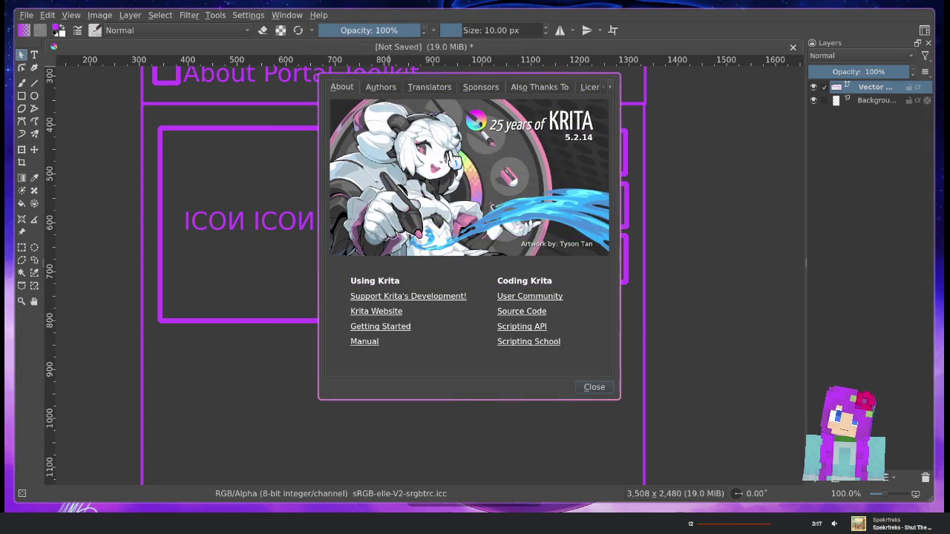
{"action": "left_click", "coordinate": [387, 91]}
{"action": "left_click", "coordinate": [420, 90]}
{"action": "left_click", "coordinate": [376, 90]}
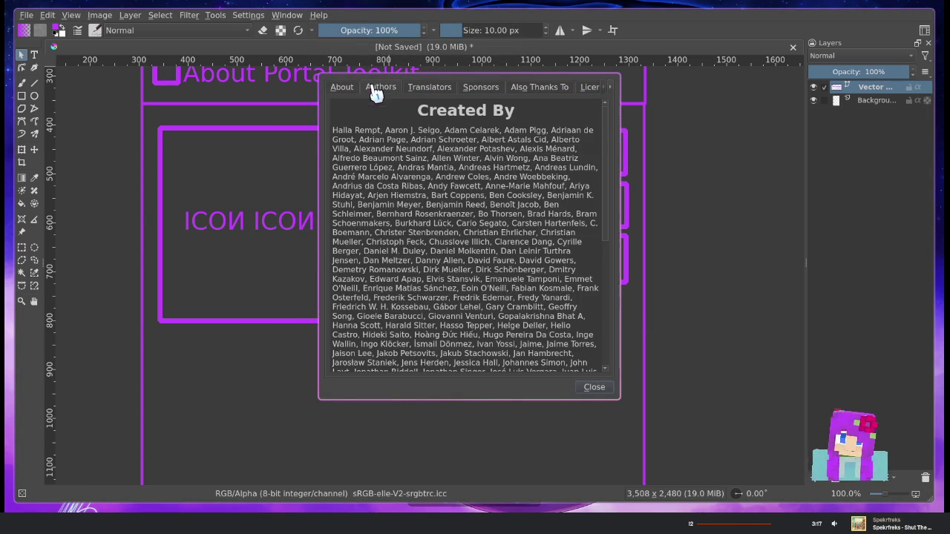
{"action": "left_click_drag", "start_coordinate": [605, 132], "coordinate": [611, 272]}
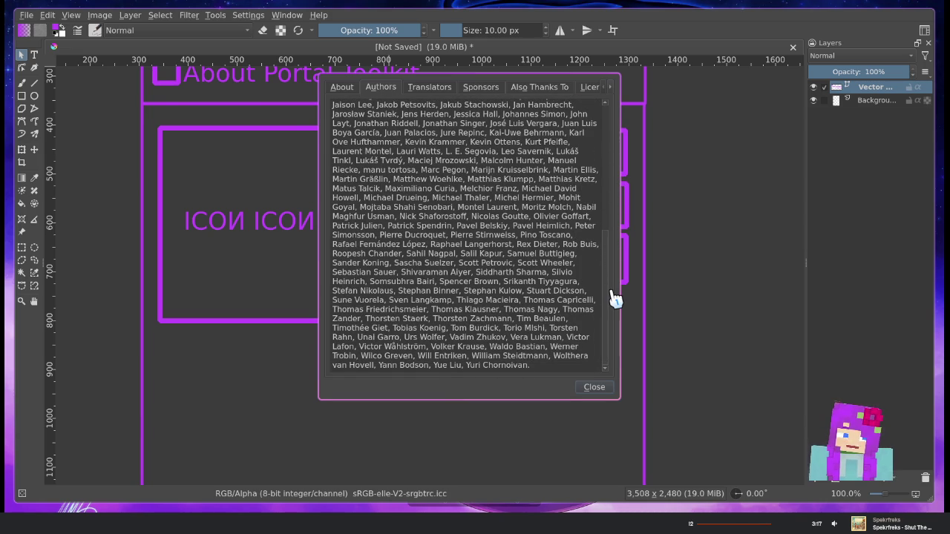
{"action": "mouse_move", "coordinate": [614, 299]}
{"action": "left_mouse_down"}
{"action": "mouse_move", "coordinate": [613, 127]}
{"action": "mouse_move", "coordinate": [575, 337]}
{"action": "left_mouse_up"}
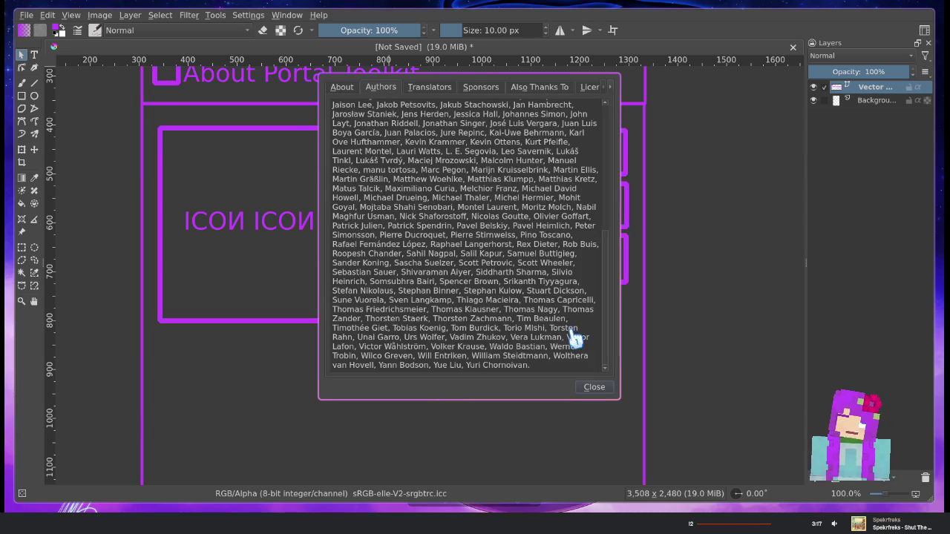
{"action": "mouse_move", "coordinate": [494, 347]}
{"action": "left_mouse_down"}
{"action": "mouse_move", "coordinate": [539, 348]}
{"action": "mouse_move", "coordinate": [516, 348]}
{"action": "left_mouse_up"}
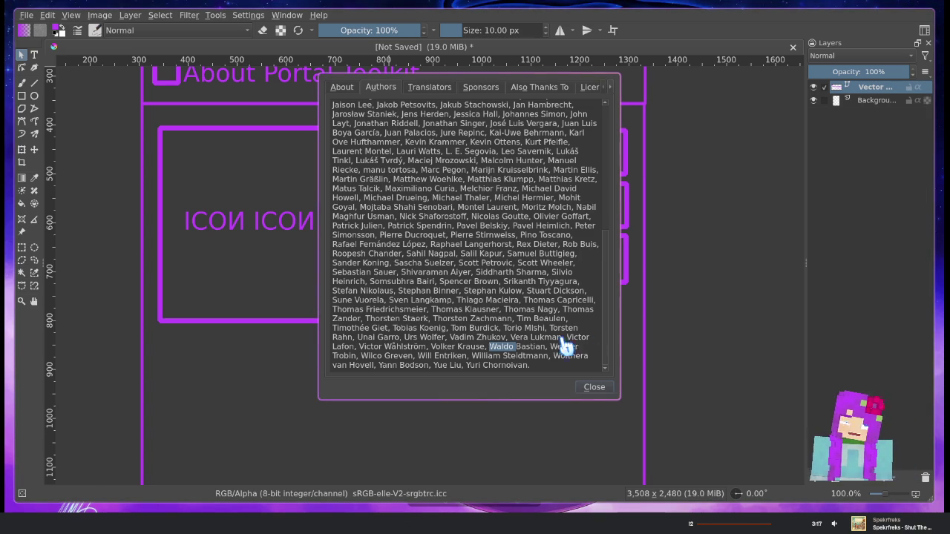
{"action": "left_click", "coordinate": [598, 389]}
{"action": "left_click", "coordinate": [318, 15]}
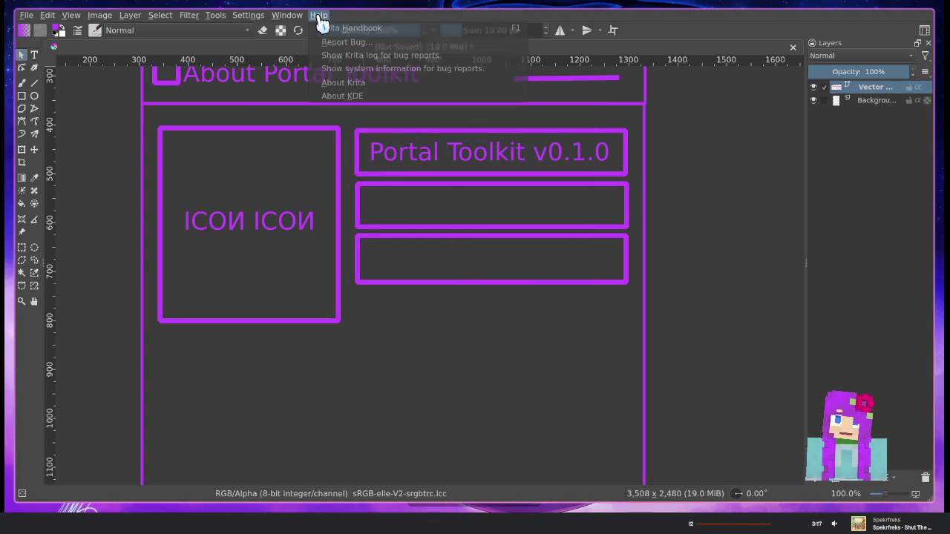
Reopen Krita's About dialog and browse its Translators, Sponsors and Also Thanks To pages
{"action": "left_click", "coordinate": [356, 84]}
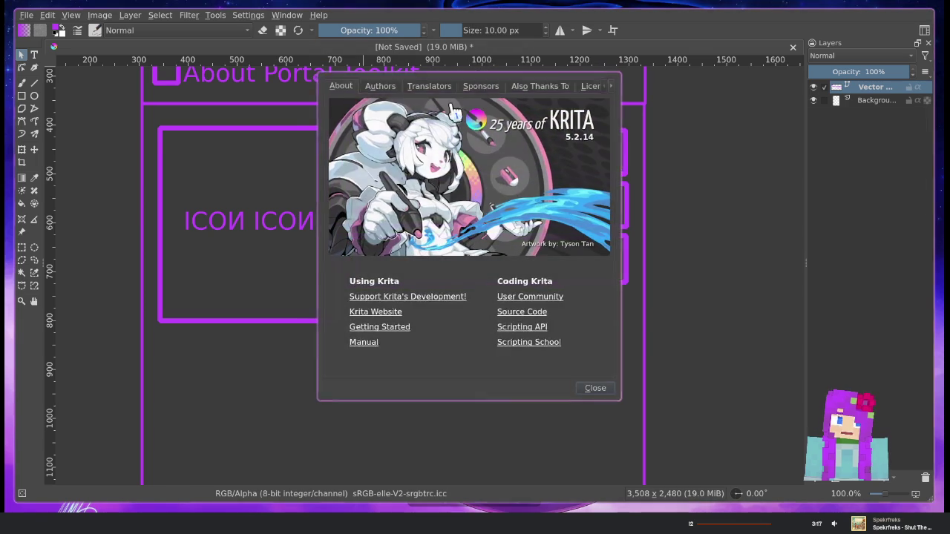
{"action": "left_click", "coordinate": [409, 88]}
{"action": "left_click", "coordinate": [479, 89]}
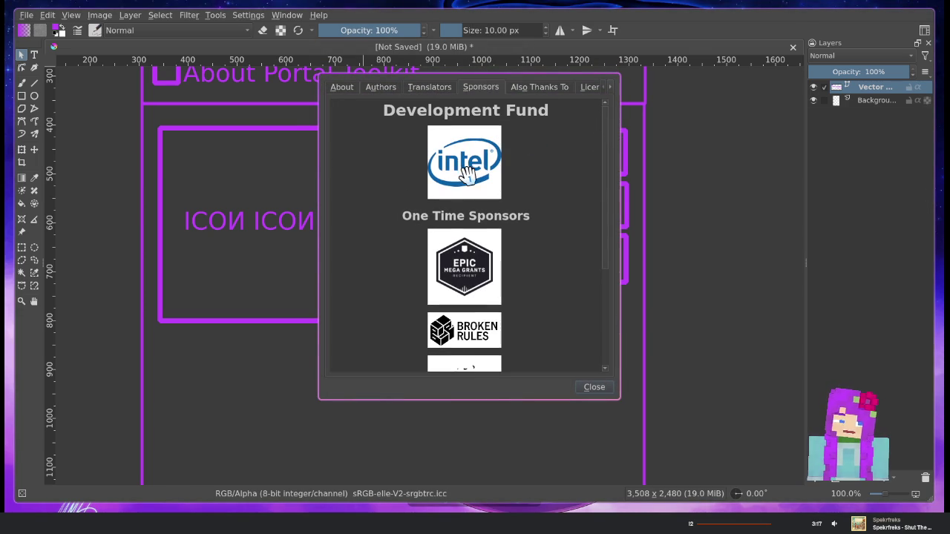
{"action": "left_click_drag", "start_coordinate": [609, 167], "coordinate": [609, 293]}
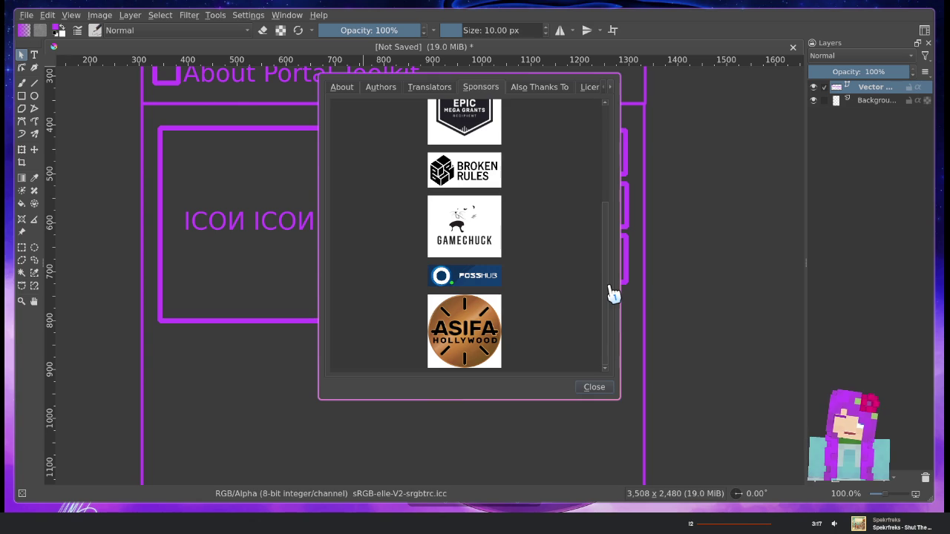
{"action": "left_click_drag", "start_coordinate": [610, 268], "coordinate": [607, 159]}
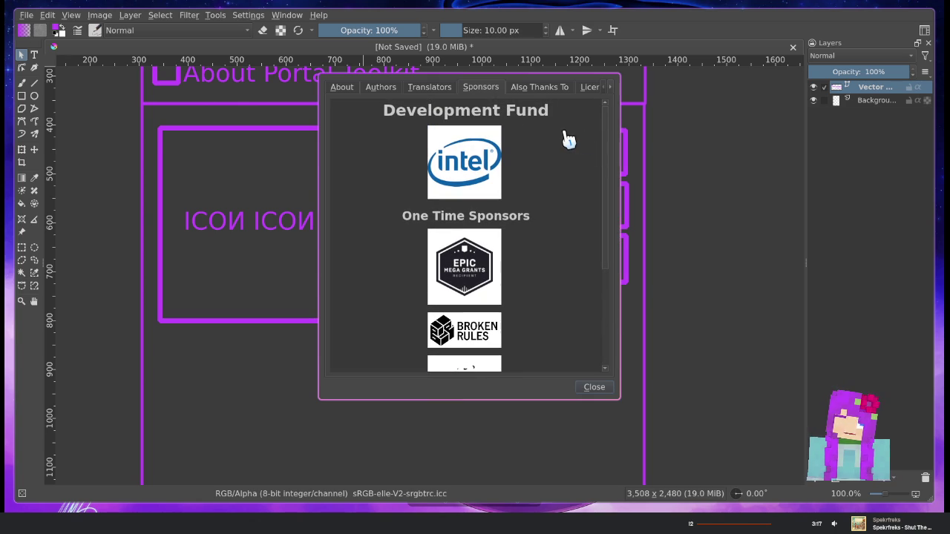
{"action": "left_click", "coordinate": [526, 88]}
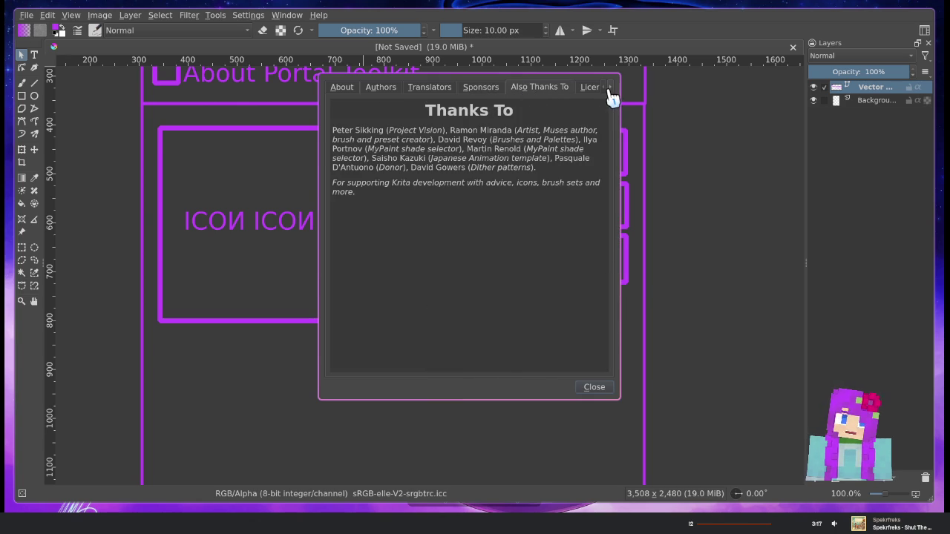
{"action": "left_click", "coordinate": [609, 87]}
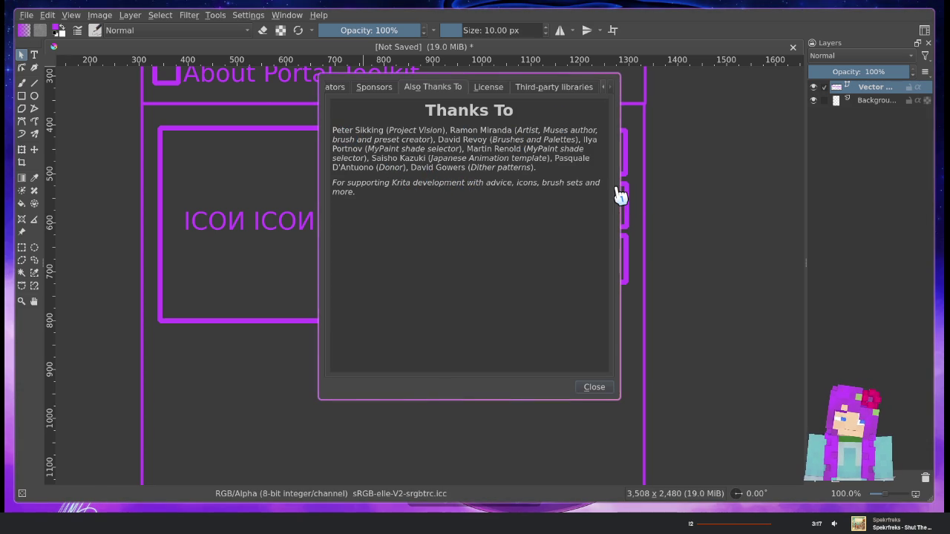
Select and clear text in the thanks credits, then show the License page
{"action": "mouse_move", "coordinate": [555, 159]}
{"action": "left_mouse_down"}
{"action": "mouse_move", "coordinate": [577, 179]}
{"action": "mouse_move", "coordinate": [382, 180]}
{"action": "mouse_move", "coordinate": [374, 169]}
{"action": "left_mouse_up"}
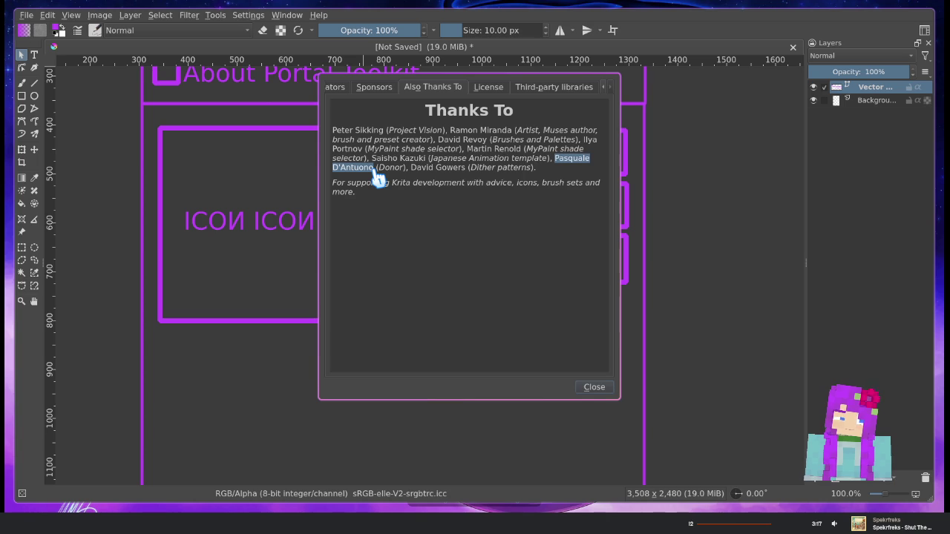
{"action": "left_click", "coordinate": [377, 181]}
{"action": "triple_click", "coordinate": [370, 187]}
{"action": "left_click", "coordinate": [372, 196]}
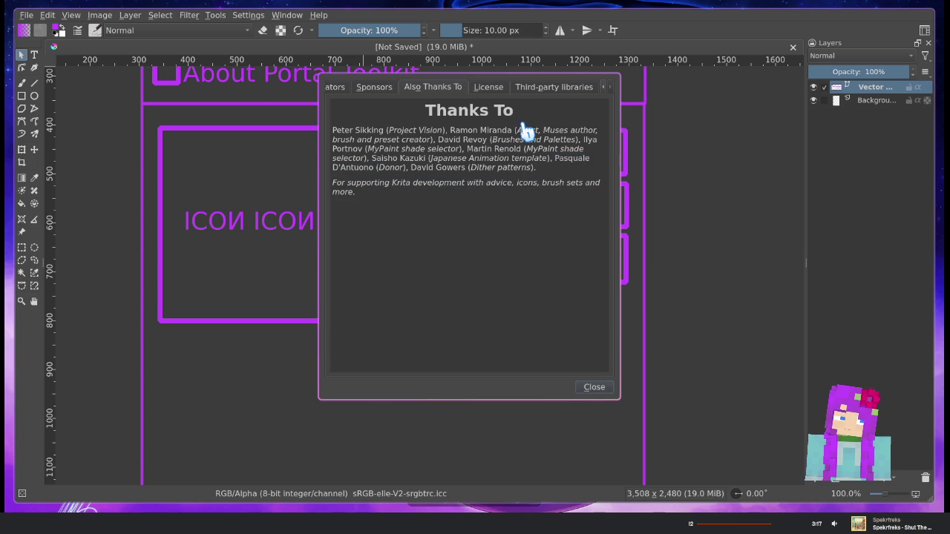
{"action": "left_click", "coordinate": [500, 93]}
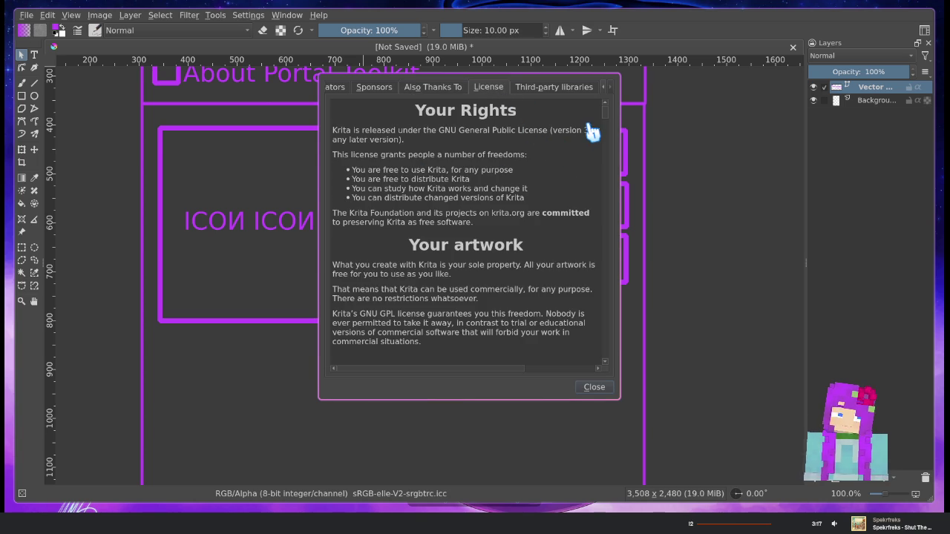
Scroll through the License page's 'Your Rights' text
{"action": "scroll", "coordinate": [605, 118], "scroll_direction": "down", "scroll_amount": 12}
{"action": "scroll", "coordinate": [604, 134], "scroll_direction": "up", "scroll_amount": 3}
{"action": "scroll", "coordinate": [604, 134], "scroll_direction": "up", "scroll_amount": 2}
{"action": "scroll", "coordinate": [593, 133], "scroll_direction": "up", "scroll_amount": 1}
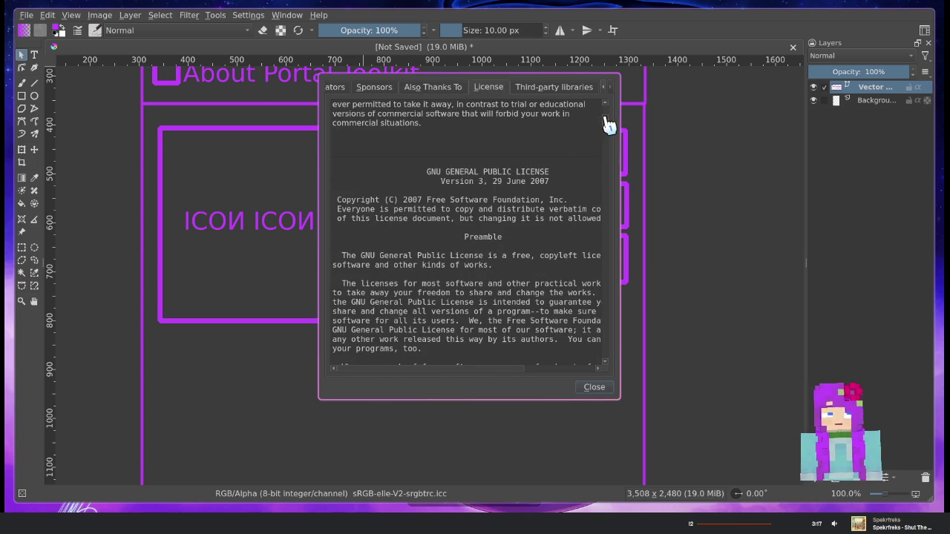
{"action": "left_click_drag", "start_coordinate": [608, 128], "coordinate": [612, 115]}
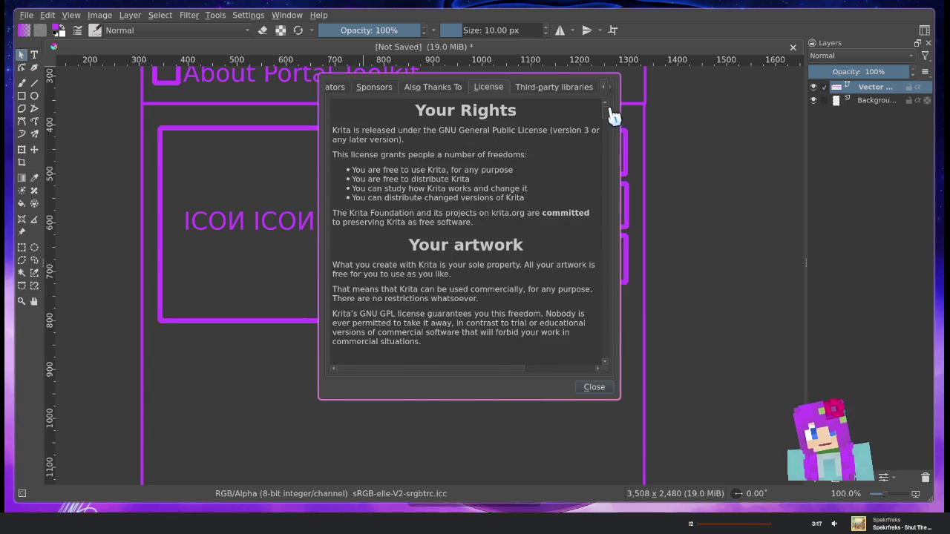
Scroll the Third-party libraries list, then return via Translators to the main About page
{"action": "left_click", "coordinate": [541, 92]}
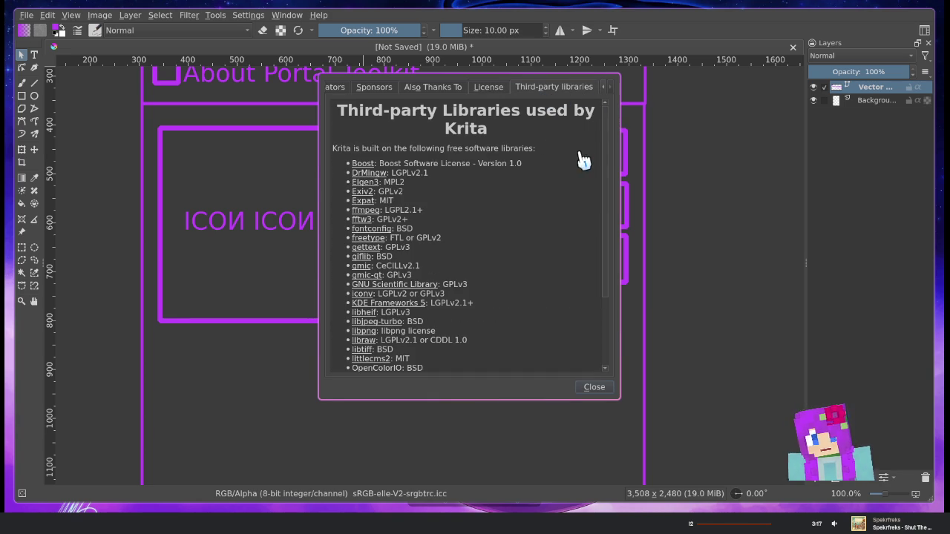
{"action": "left_click_drag", "start_coordinate": [605, 148], "coordinate": [624, 228]}
{"action": "mouse_move", "coordinate": [635, 275]}
{"action": "left_mouse_down"}
{"action": "mouse_move", "coordinate": [630, 134]}
{"action": "mouse_move", "coordinate": [626, 286]}
{"action": "left_mouse_up"}
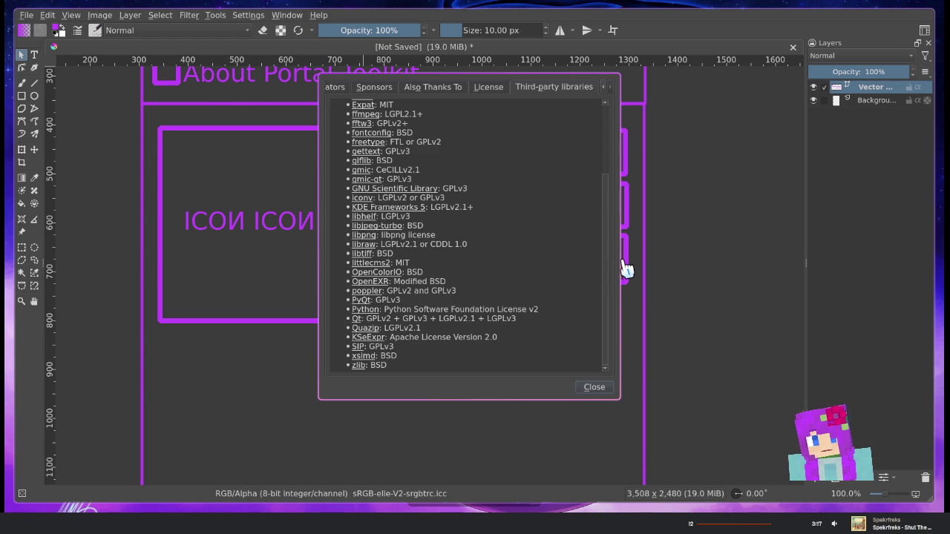
{"action": "left_click_drag", "start_coordinate": [625, 269], "coordinate": [615, 69]}
{"action": "left_click", "coordinate": [360, 87]}
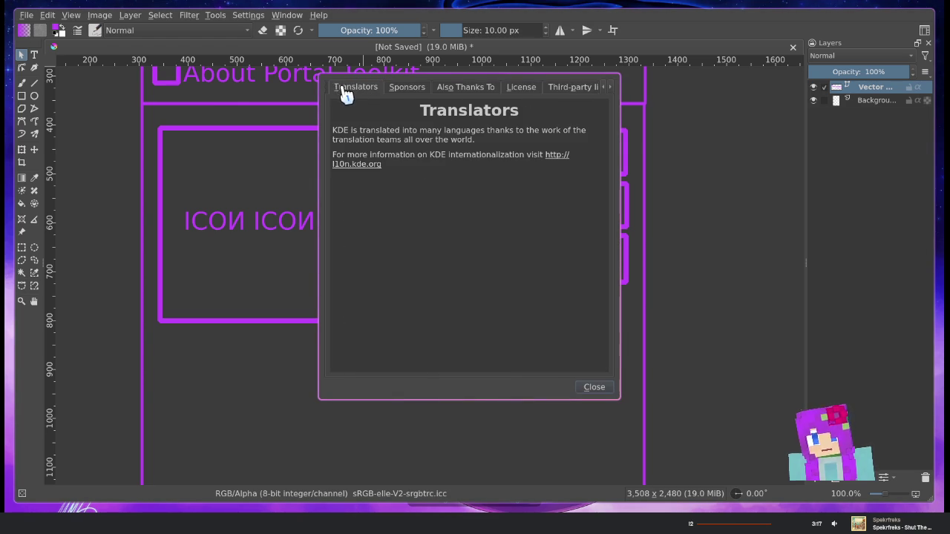
{"action": "left_click", "coordinate": [335, 89]}
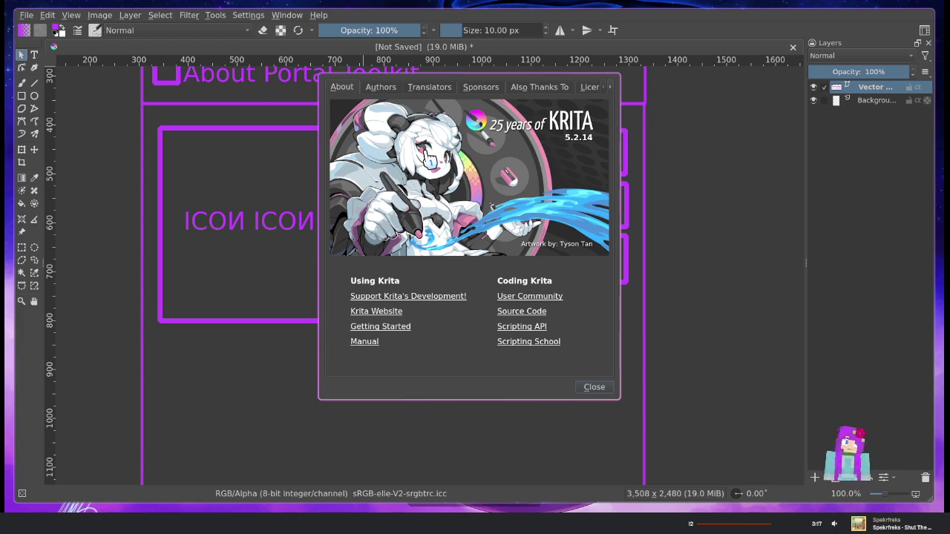
Move the About dialog aside, screenshot its area, and close it
{"action": "mouse_move", "coordinate": [401, 177]}
{"action": "left_mouse_down"}
{"action": "mouse_move", "coordinate": [454, 188]}
{"action": "mouse_move", "coordinate": [726, 188]}
{"action": "left_mouse_up"}
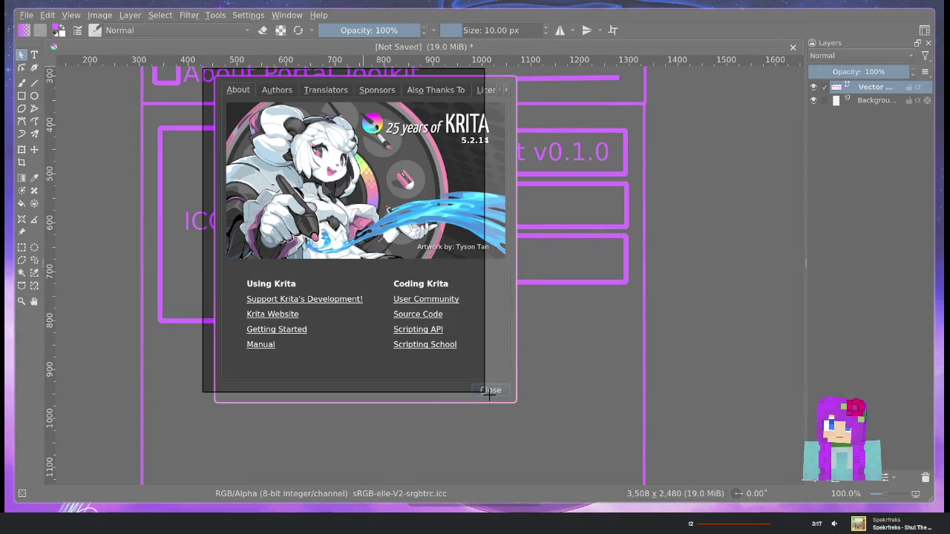
{"action": "left_click_drag", "start_coordinate": [220, 87], "coordinate": [527, 415]}
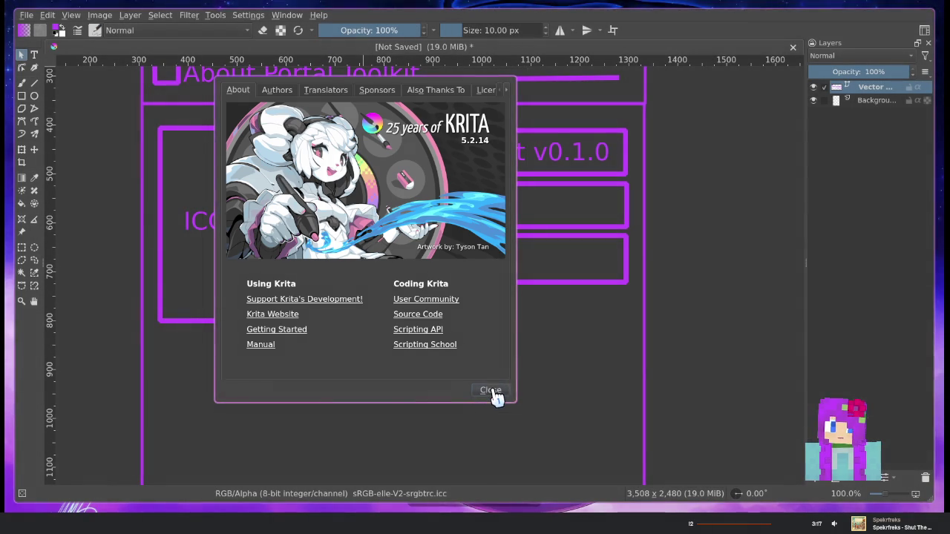
{"action": "left_click", "coordinate": [491, 389]}
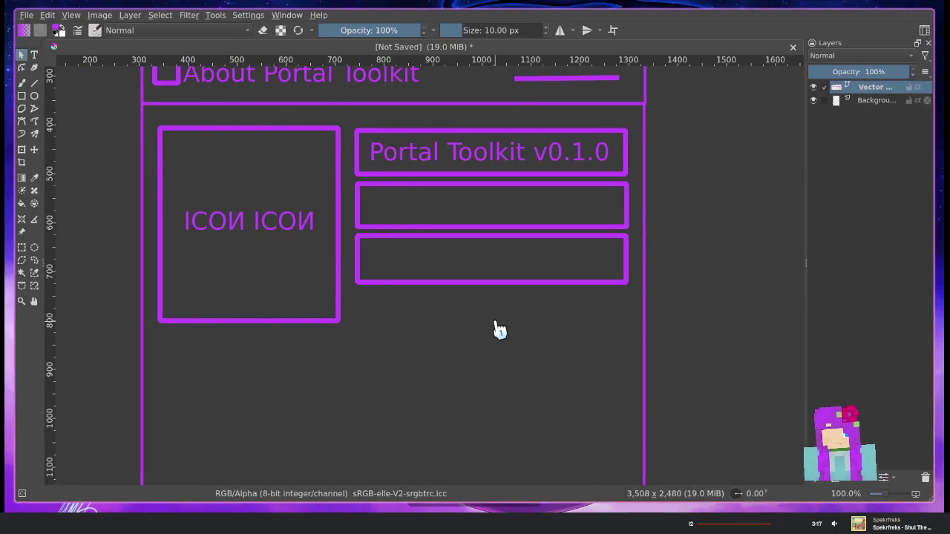
Open a floating terminal, enter ~/screenshots and list the saved grim PNG files
{"action": "key", "text": "super+Return"}
{"action": "mouse_move", "coordinate": [499, 330]}
{"action": "left_mouse_down"}
{"action": "mouse_move", "coordinate": [585, 297]}
{"action": "mouse_move", "coordinate": [597, 243]}
{"action": "left_mouse_up"}
{"action": "type", "text": "screenshots/"}
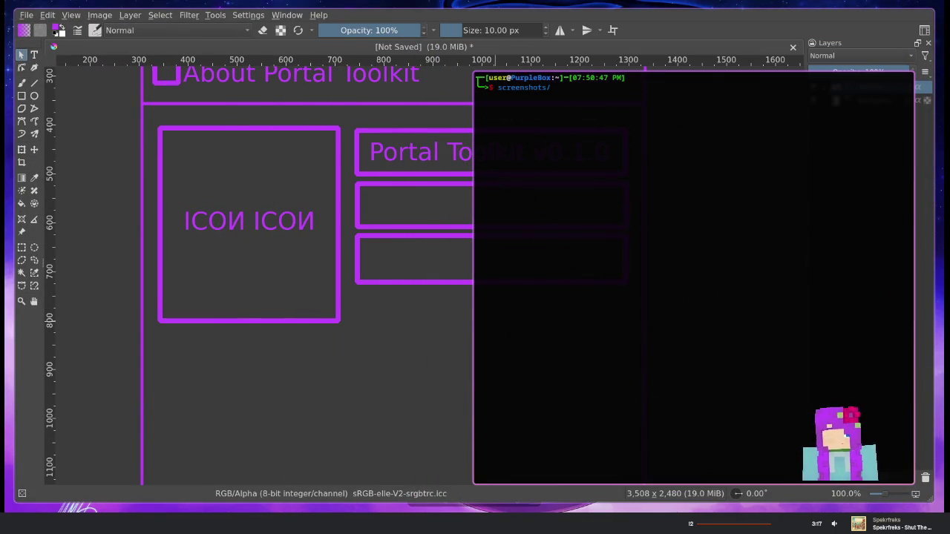
{"action": "key", "text": "Return"}
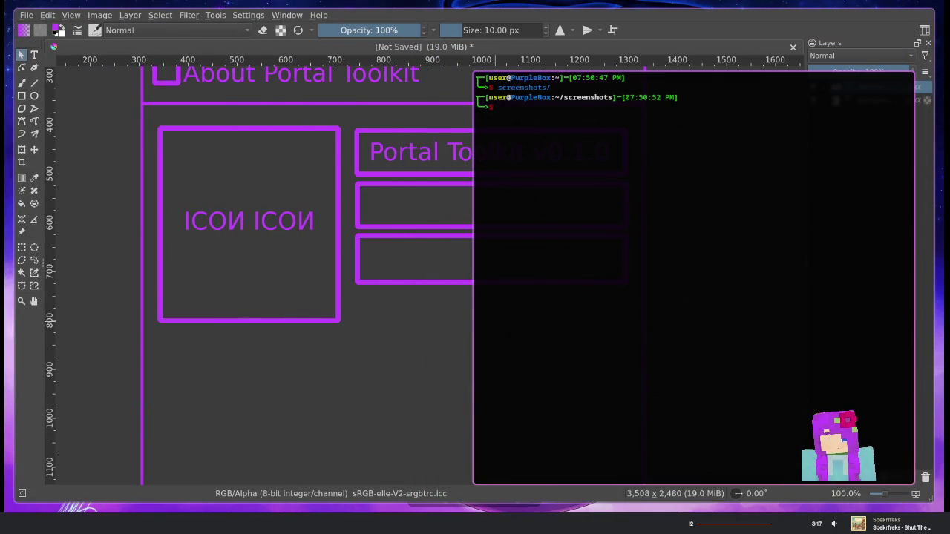
{"action": "type", "text": "ls"}
{"action": "key", "text": "Return"}
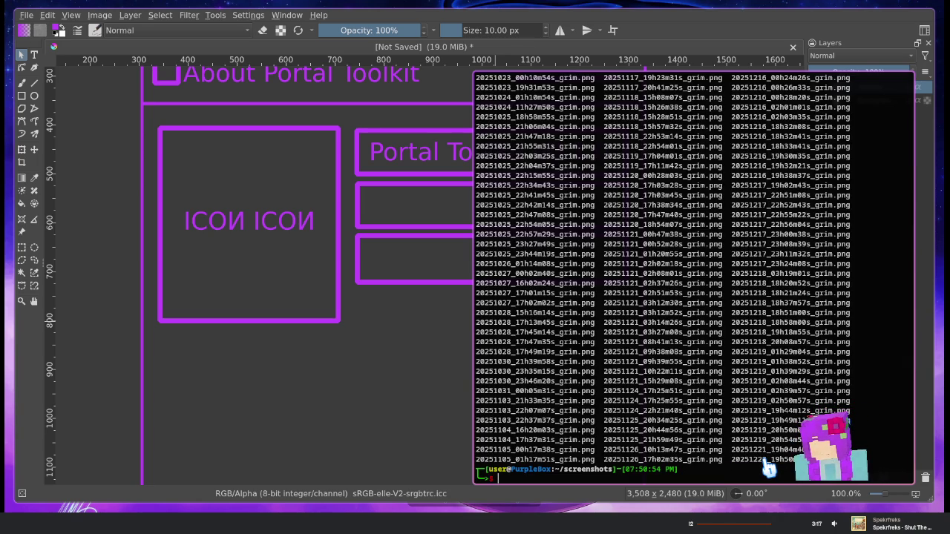
{"action": "type", "text": "mpv"}
{"action": "key", "text": "Right"}
View the About dialog screenshot in mpv, reopening it until it fits a smaller window
{"action": "key", "text": "Return"}
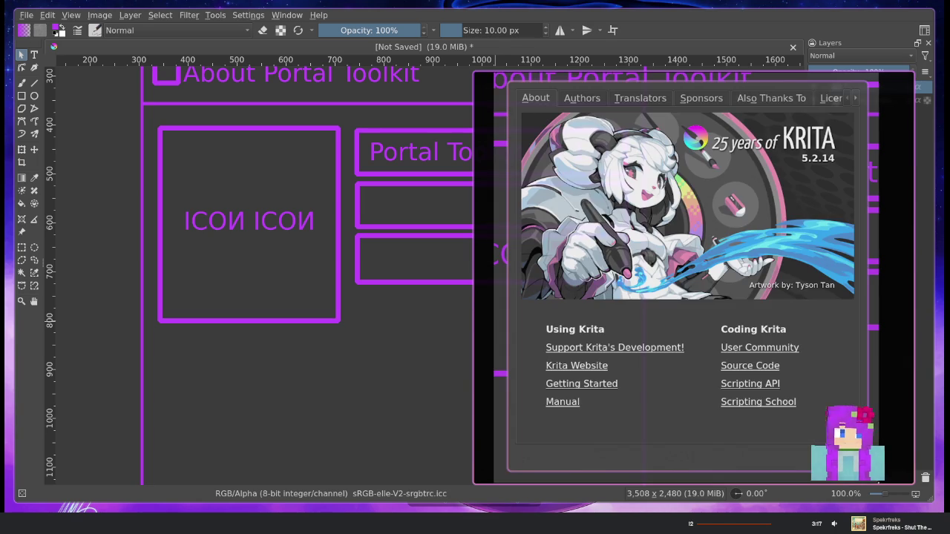
{"action": "left_click_drag", "start_coordinate": [475, 96], "coordinate": [560, 99]}
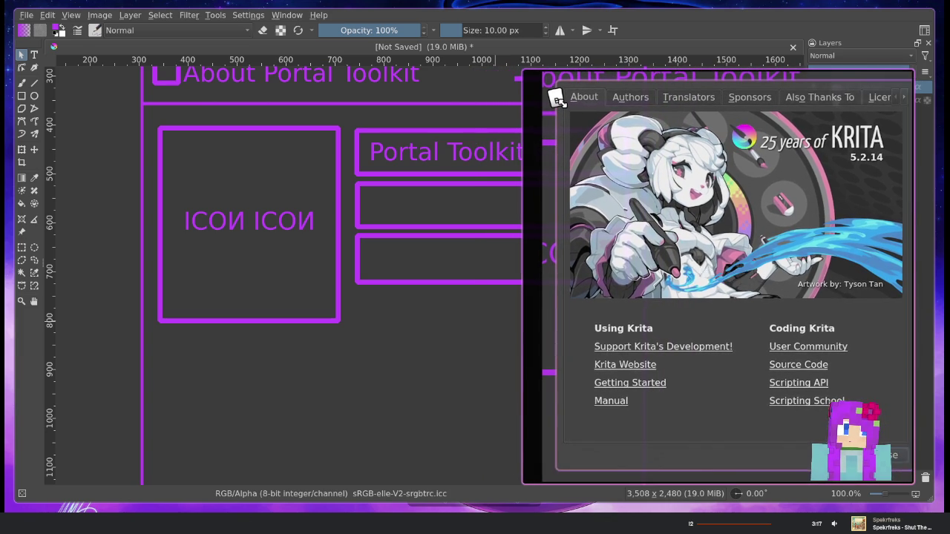
{"action": "key", "text": "q"}
{"action": "key", "text": "Up"}
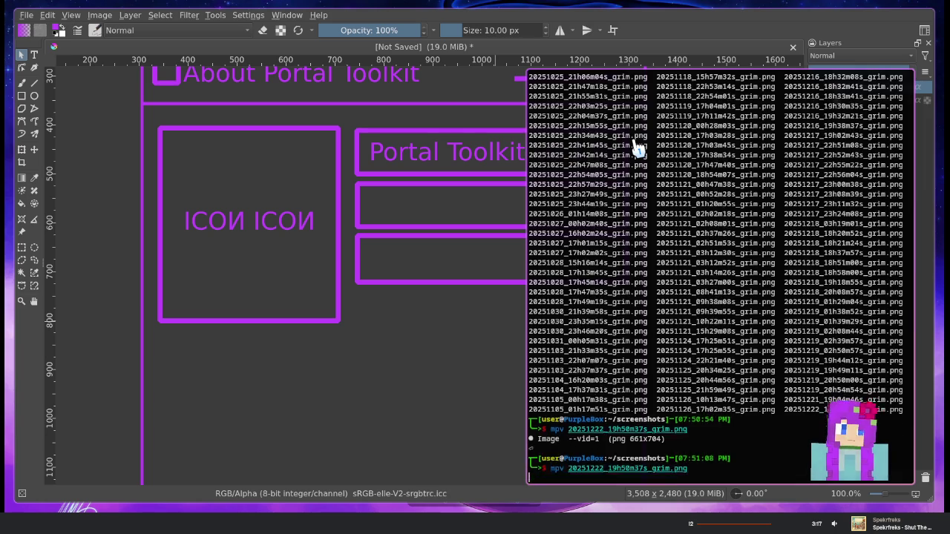
{"action": "key", "text": "Return"}
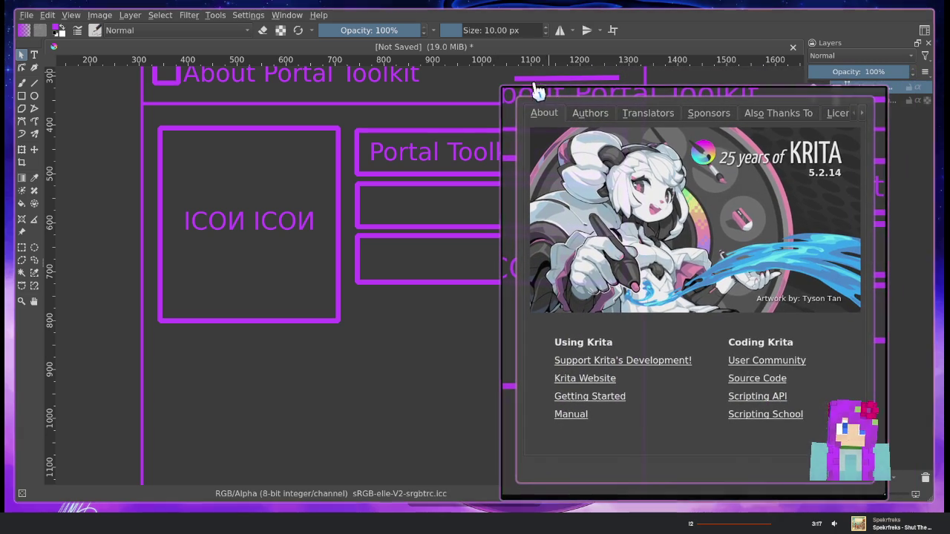
{"action": "left_click_drag", "start_coordinate": [511, 95], "coordinate": [678, 256]}
{"action": "key", "text": "q"}
{"action": "key", "text": "Up"}
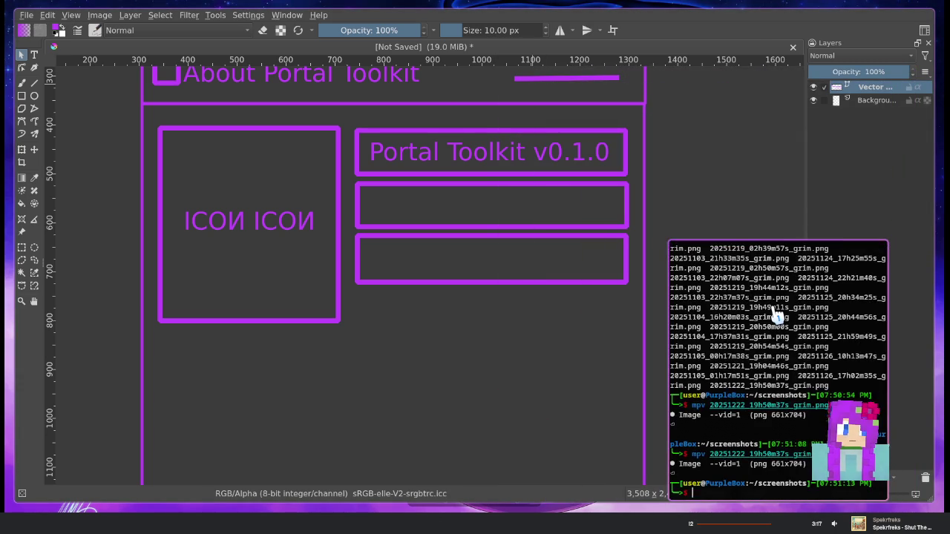
{"action": "key", "text": "Return"}
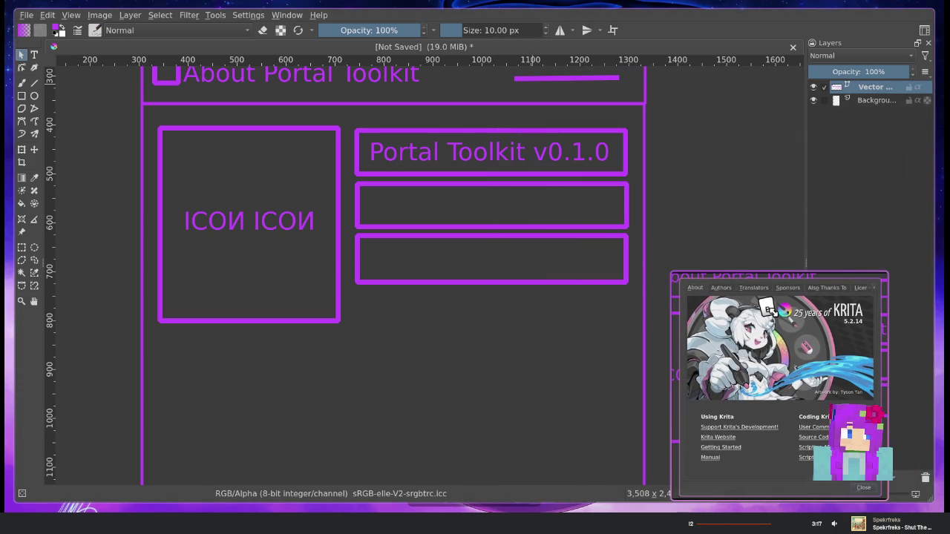
Place the screenshot viewer at the top right beside the wireframe and reopen the image
{"action": "left_click_drag", "start_coordinate": [764, 305], "coordinate": [785, 144]}
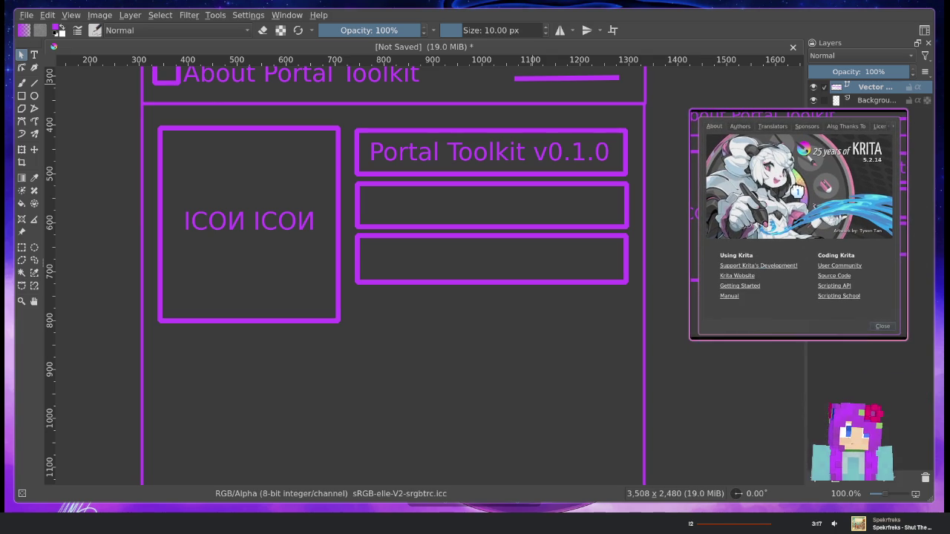
{"action": "left_click_drag", "start_coordinate": [388, 319], "coordinate": [377, 344]}
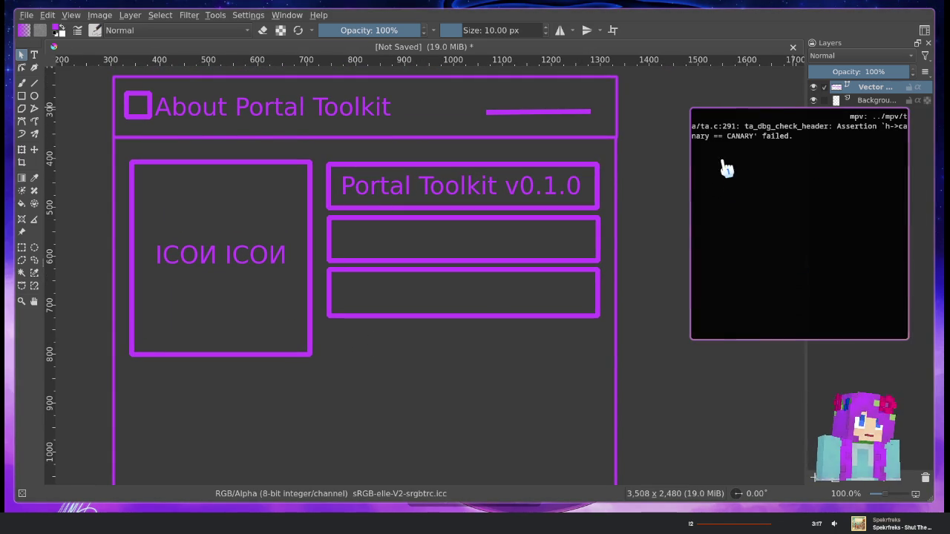
{"action": "type", "text": "m"}
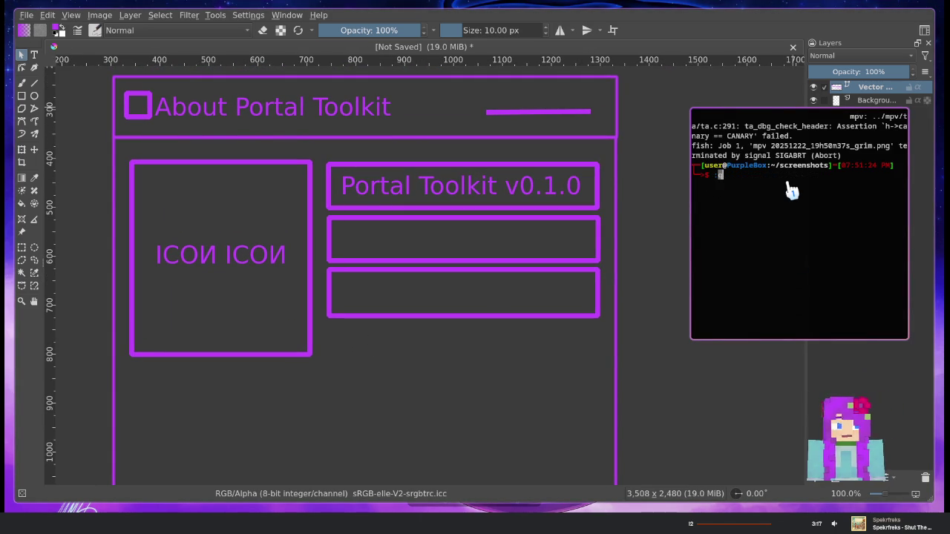
{"action": "key", "text": "BackSpace"}
{"action": "key", "text": "Up"}
{"action": "key", "text": "Return"}
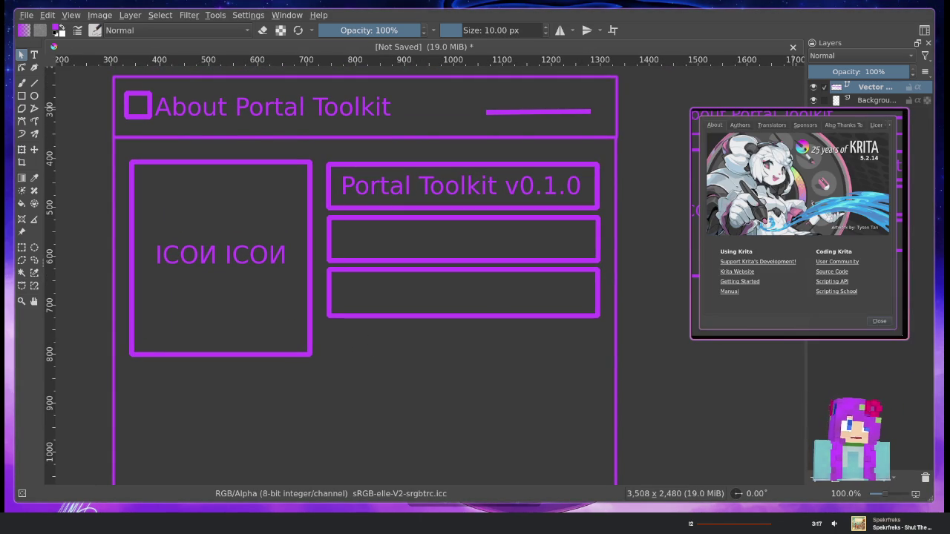
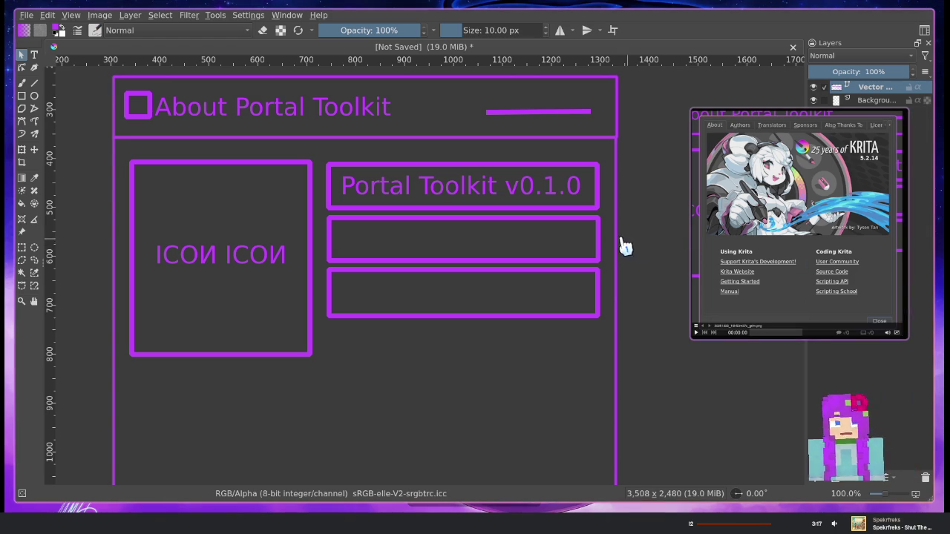
Select and deselect the empty boxes under the Portal Toolkit v0.1.0 title in the Krita mockup
{"action": "left_click", "coordinate": [374, 220]}
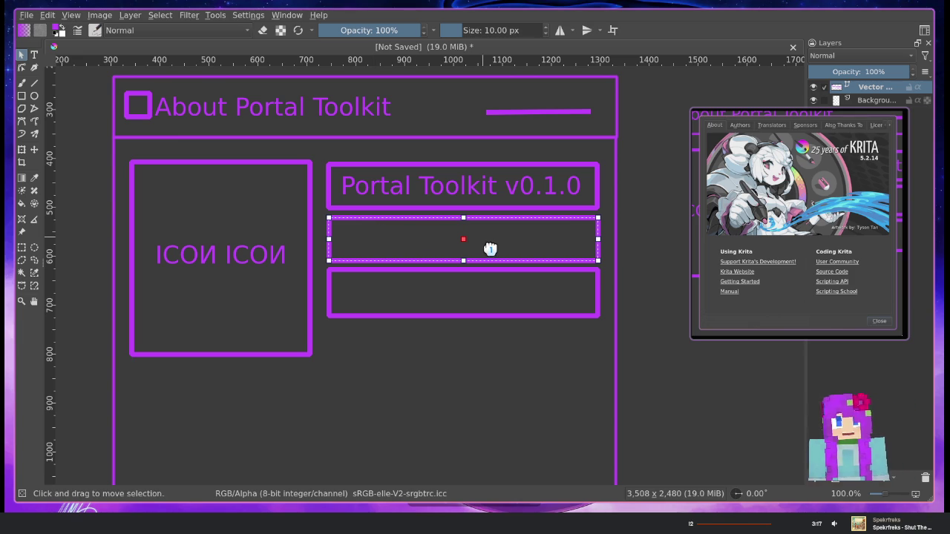
{"action": "left_click", "coordinate": [538, 347]}
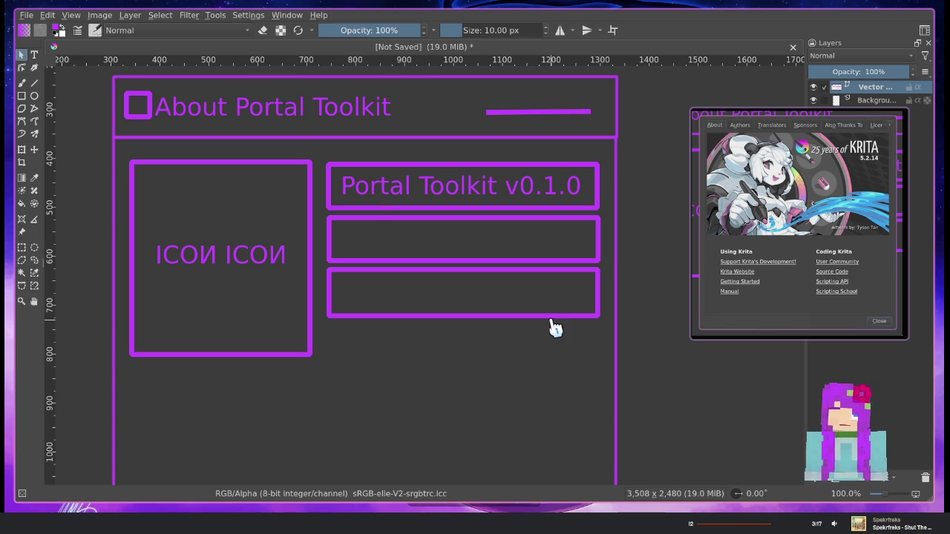
{"action": "left_click", "coordinate": [364, 220]}
{"action": "left_click", "coordinate": [541, 407]}
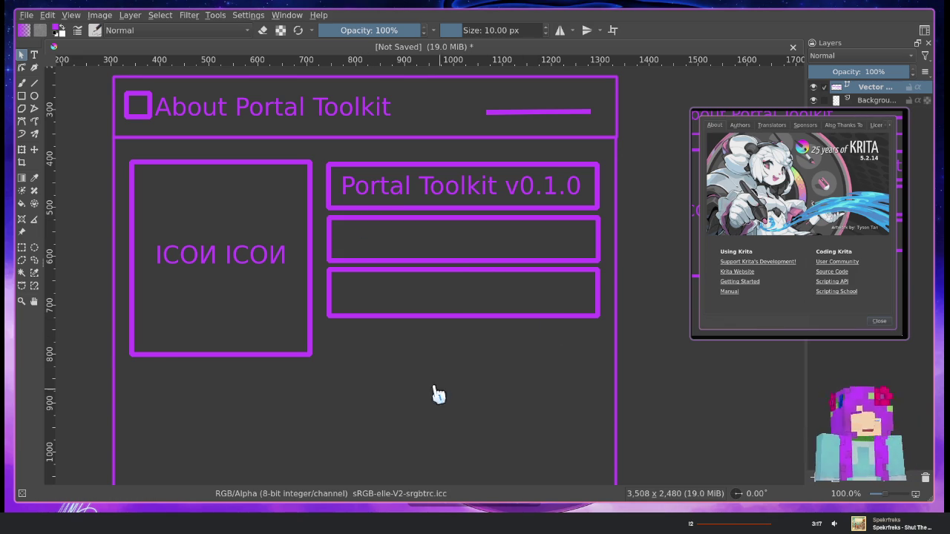
Select the ICON placeholder, then narrow Easy Effects' About window and choose Wait on the warning
{"action": "left_click", "coordinate": [308, 185]}
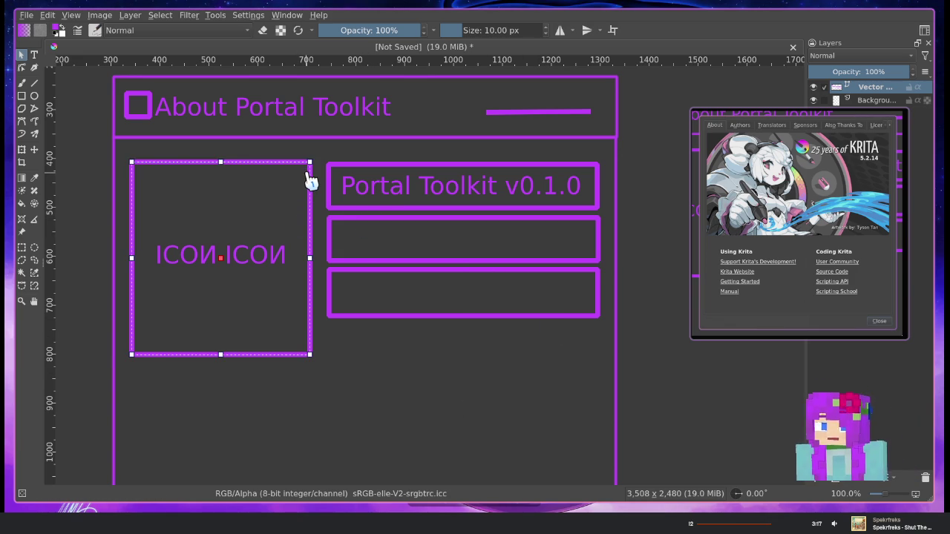
{"action": "left_click", "coordinate": [356, 346]}
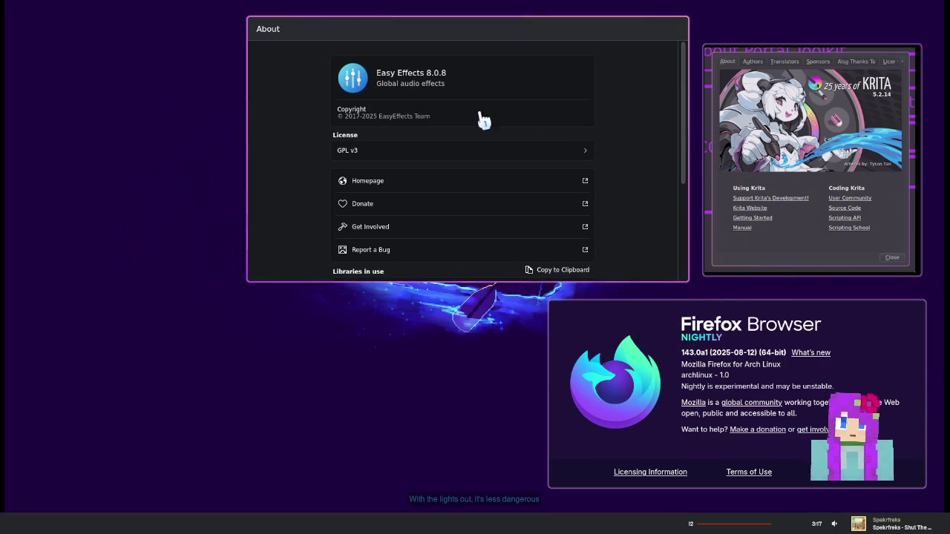
{"action": "left_click_drag", "start_coordinate": [311, 147], "coordinate": [466, 144]}
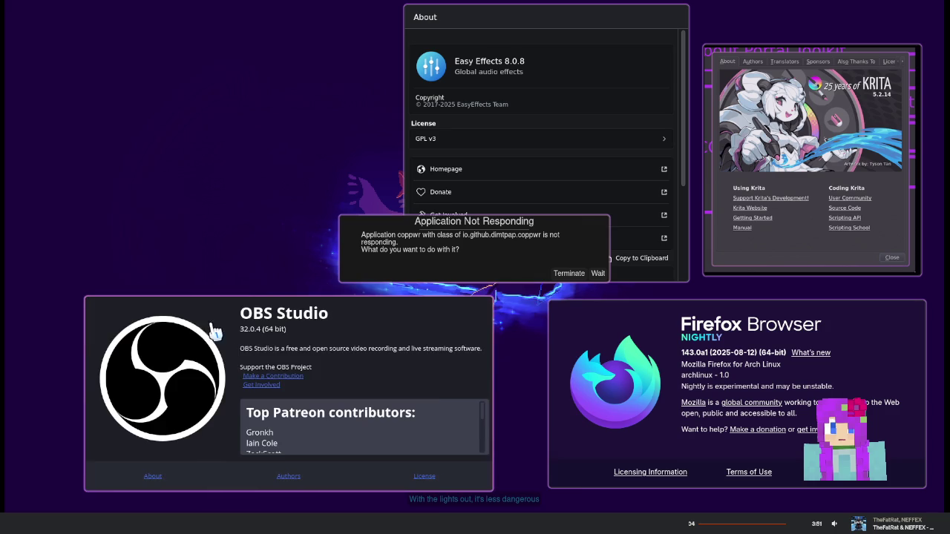
{"action": "left_click", "coordinate": [598, 273]}
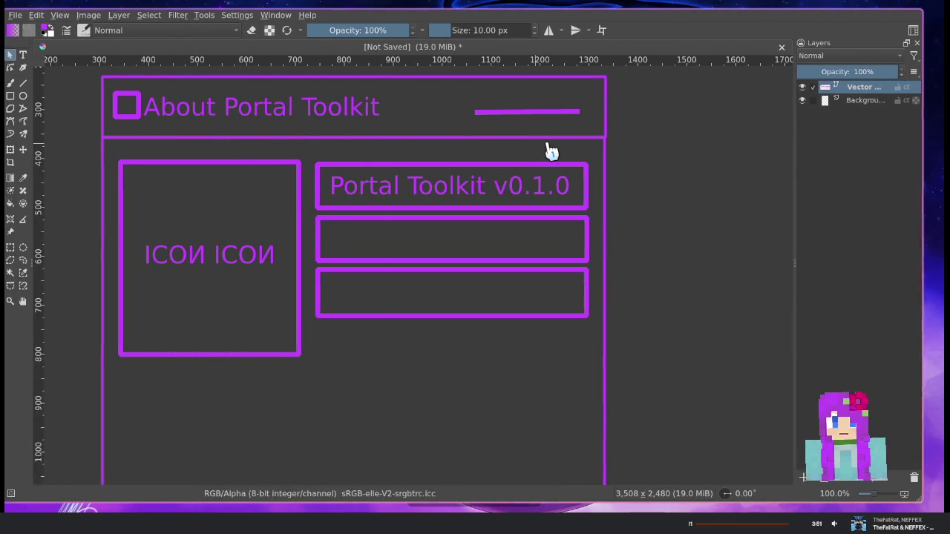
View PyCharm's Help > About dialog past the not-responding warning, move it, then select line 8
{"action": "key", "text": "alt+Tab"}
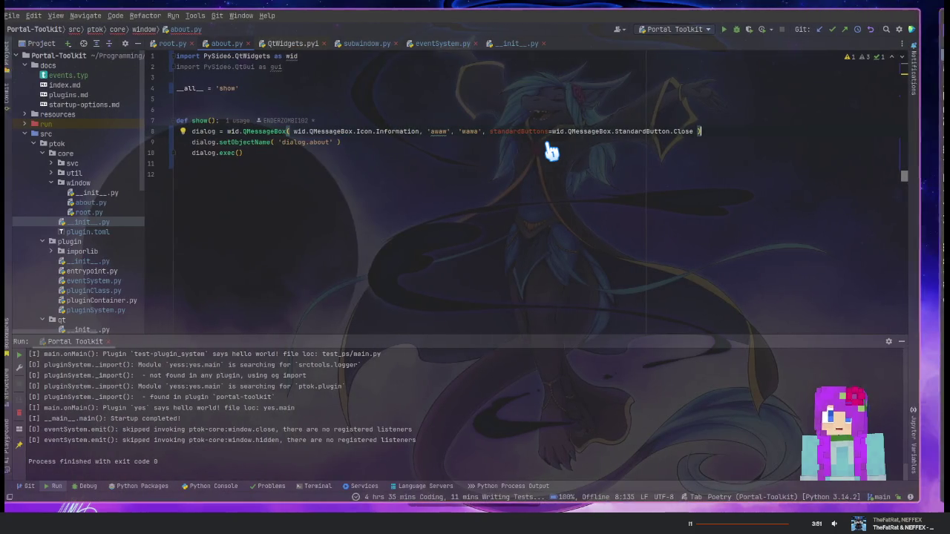
{"action": "left_click", "coordinate": [282, 14]}
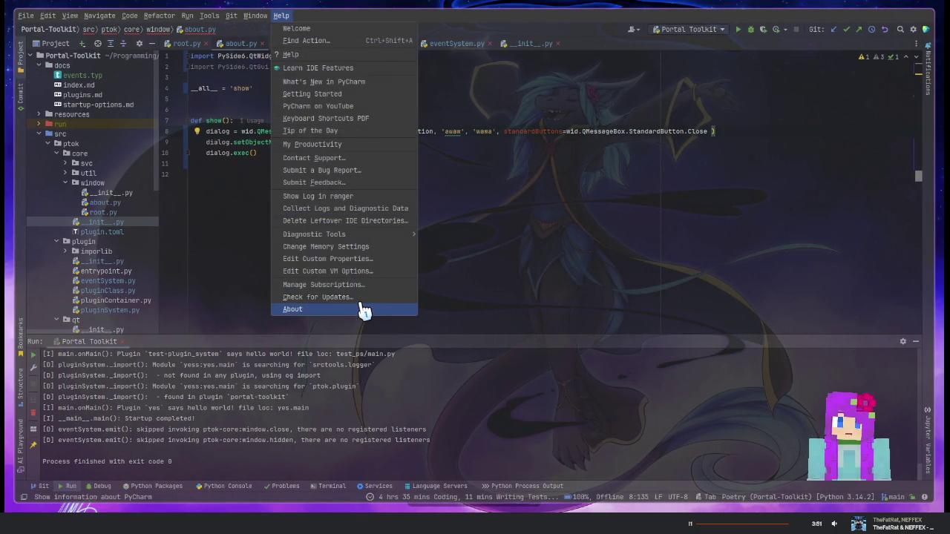
{"action": "left_click", "coordinate": [362, 309]}
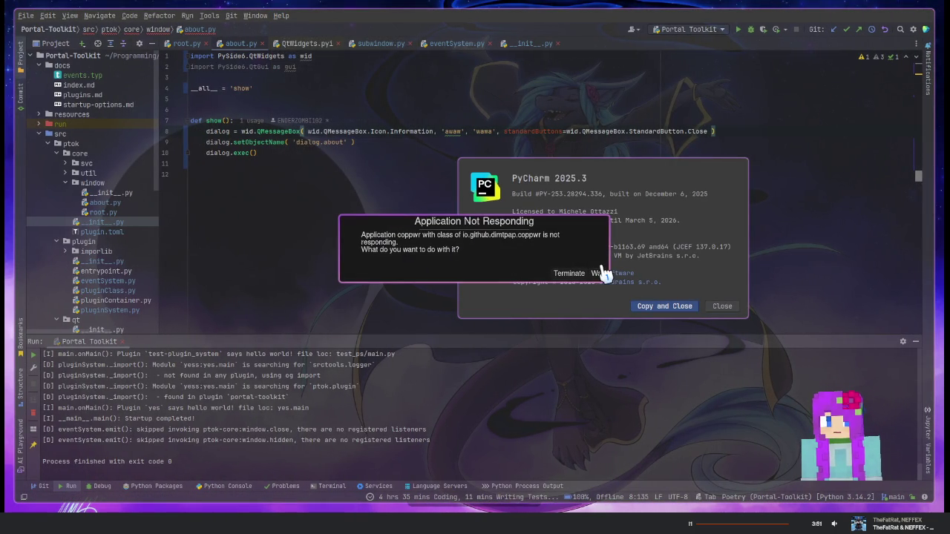
{"action": "left_click", "coordinate": [598, 272]}
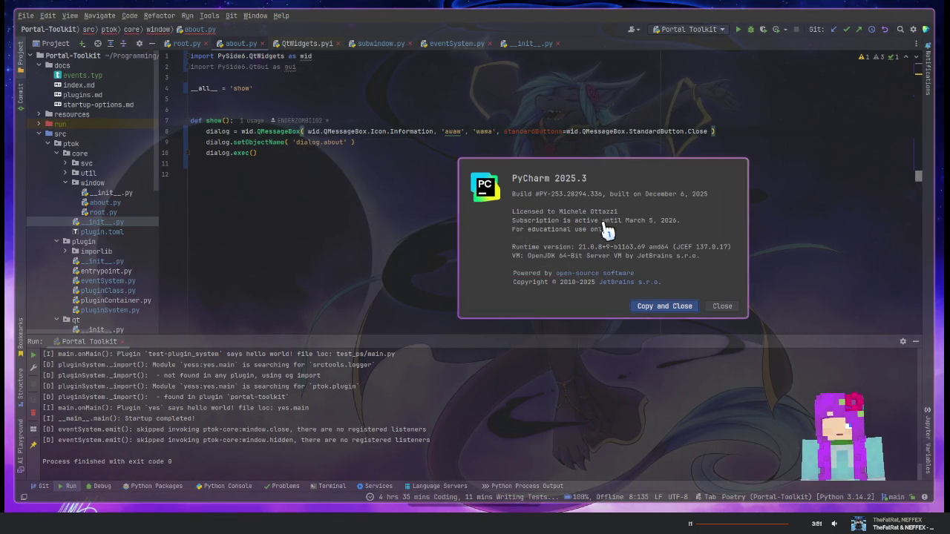
{"action": "left_click_drag", "start_coordinate": [607, 230], "coordinate": [533, 187]}
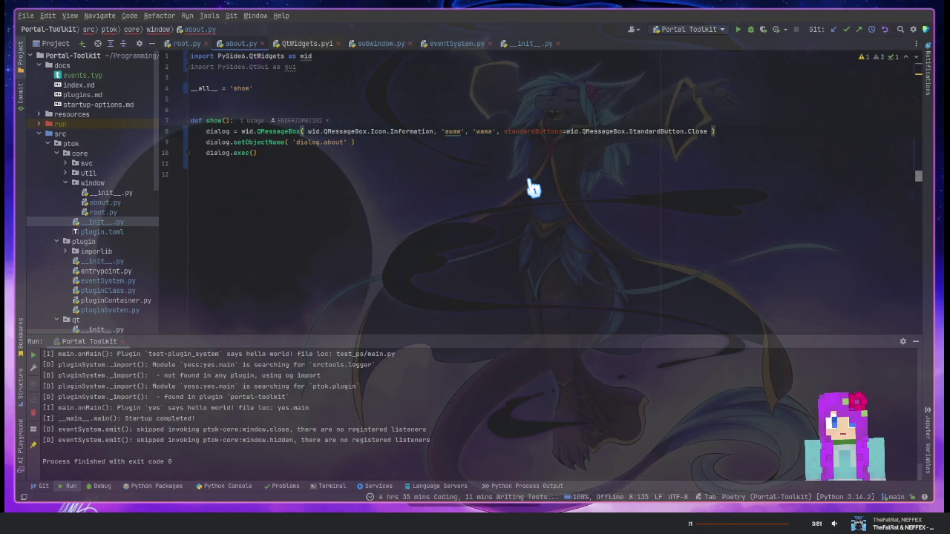
{"action": "key", "text": "shift+Home"}
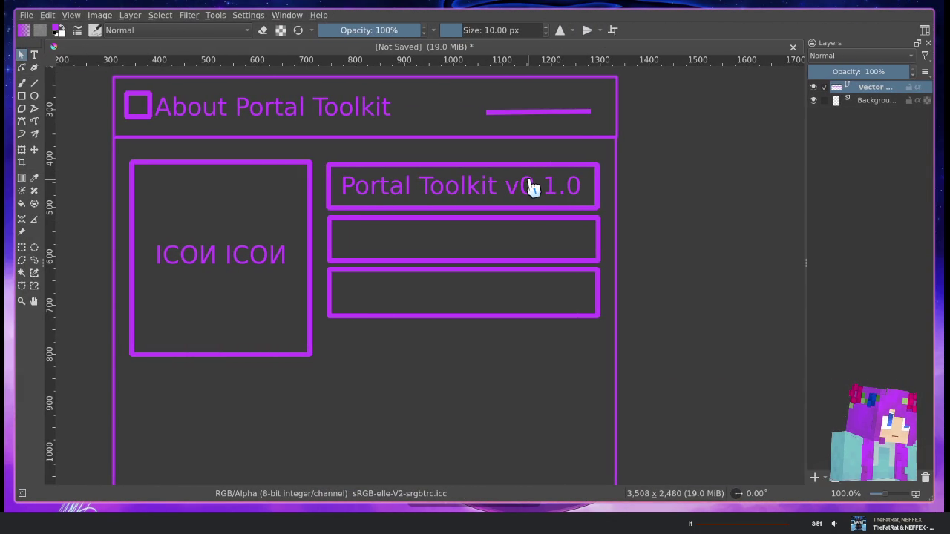
{"action": "left_click", "coordinate": [444, 237]}
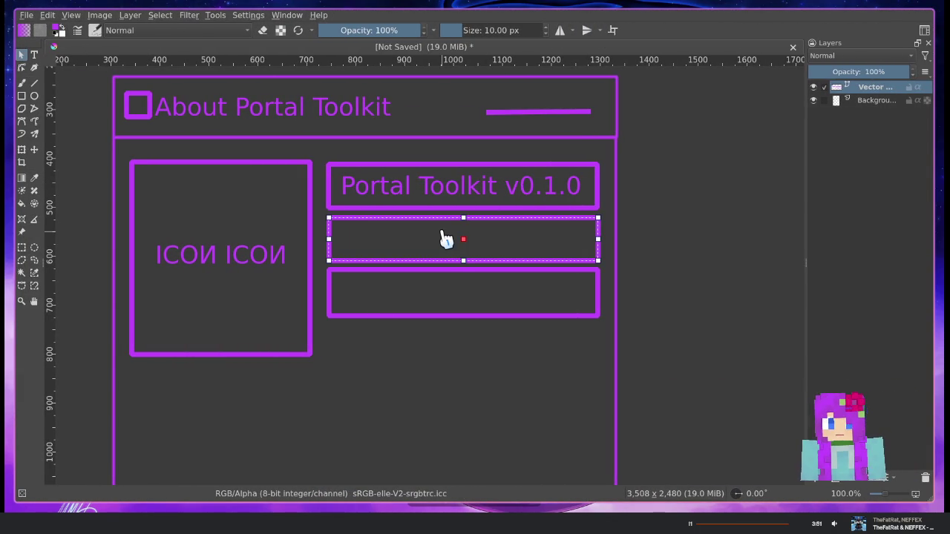
{"action": "left_click", "coordinate": [718, 227]}
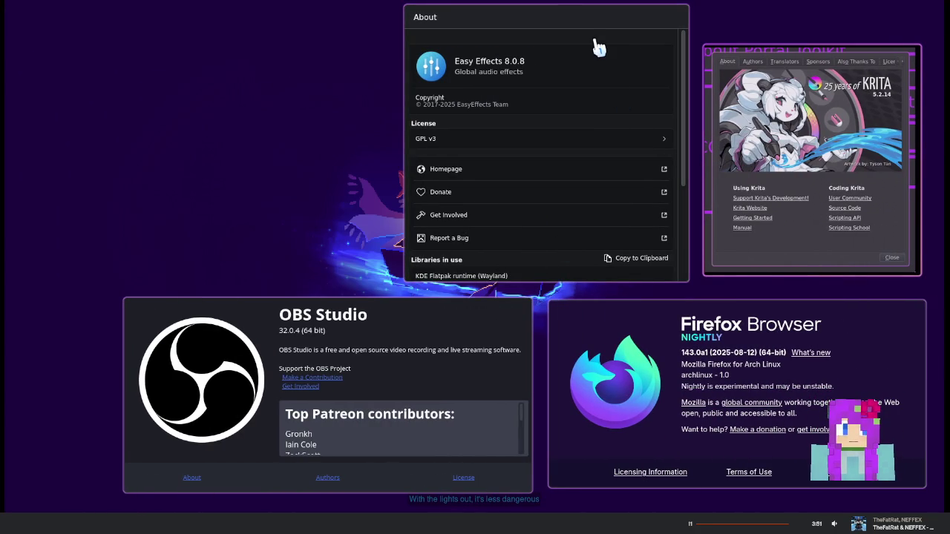
Scroll through the Easy Effects About details and library list, then back to the top
{"action": "scroll", "coordinate": [594, 159], "scroll_direction": "down", "scroll_amount": 5}
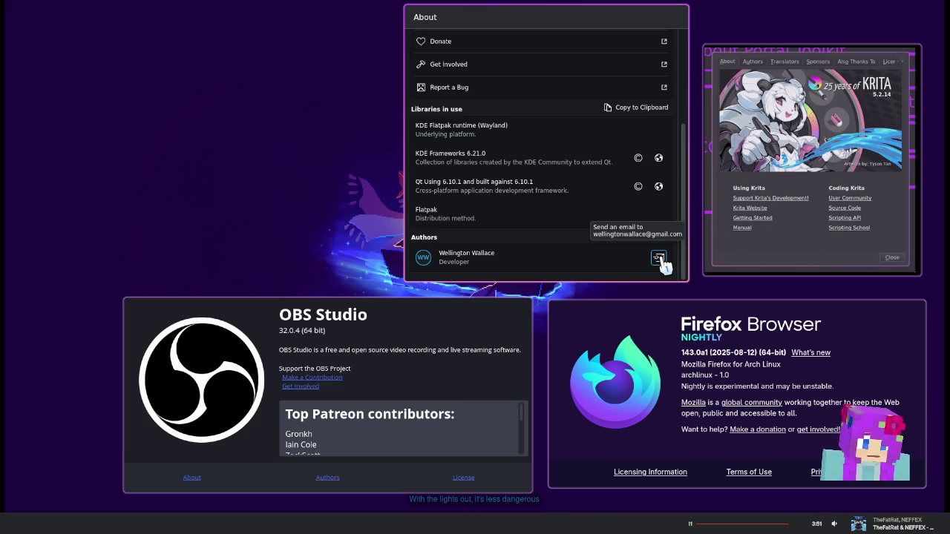
{"action": "scroll", "coordinate": [586, 238], "scroll_direction": "up", "scroll_amount": 1}
{"action": "scroll", "coordinate": [558, 247], "scroll_direction": "down", "scroll_amount": 1}
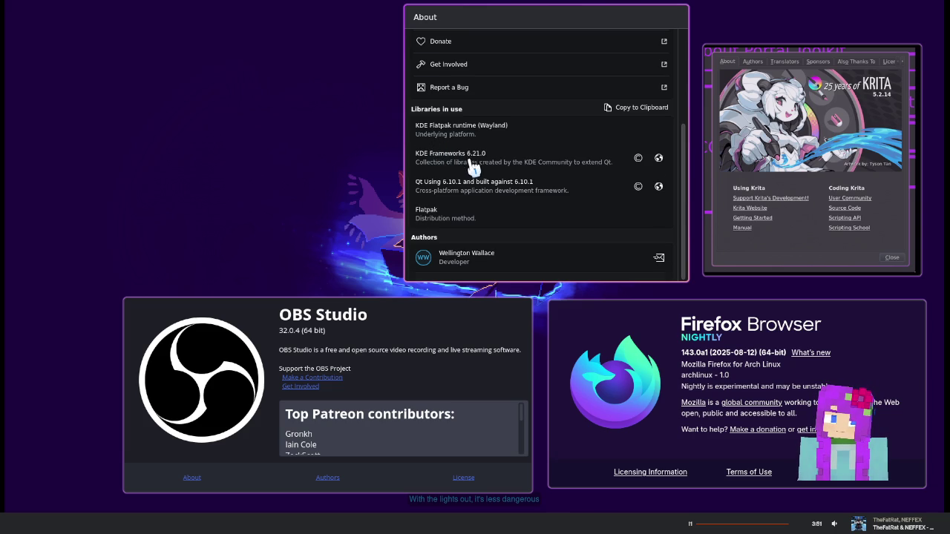
{"action": "scroll", "coordinate": [473, 167], "scroll_direction": "up", "scroll_amount": 3}
{"action": "scroll", "coordinate": [478, 172], "scroll_direction": "up", "scroll_amount": 2}
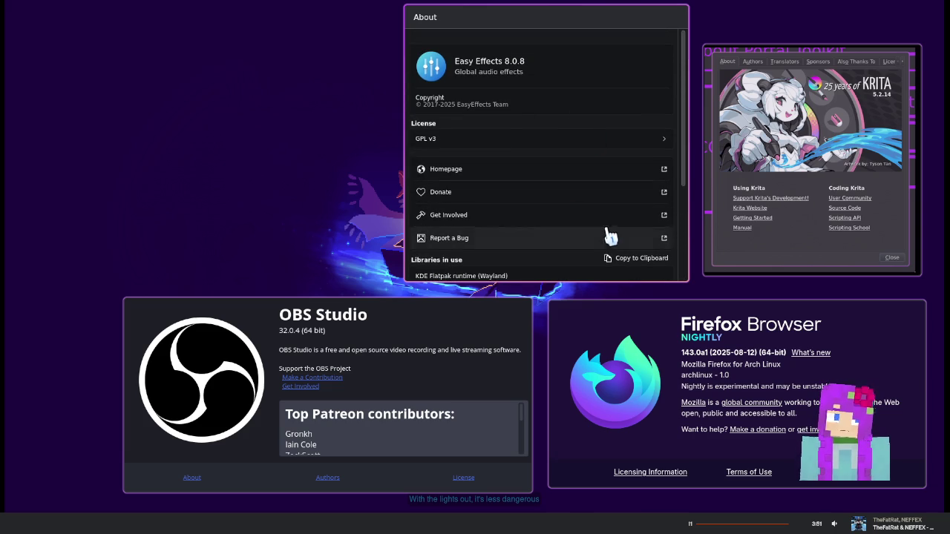
{"action": "scroll", "coordinate": [527, 165], "scroll_direction": "down", "scroll_amount": 3}
{"action": "scroll", "coordinate": [527, 166], "scroll_direction": "up", "scroll_amount": 3}
Focus the OBS Studio About window and switch it to the Authors credits
{"action": "left_click", "coordinate": [503, 407]}
{"action": "mouse_move", "coordinate": [526, 418]}
{"action": "left_mouse_down"}
{"action": "mouse_move", "coordinate": [527, 428]}
{"action": "mouse_move", "coordinate": [525, 404]}
{"action": "left_mouse_up"}
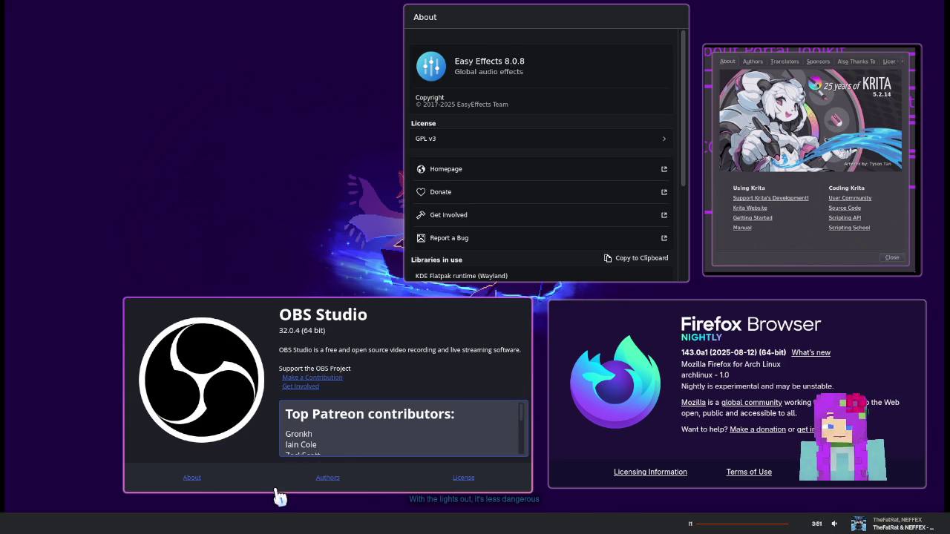
{"action": "left_click", "coordinate": [323, 478]}
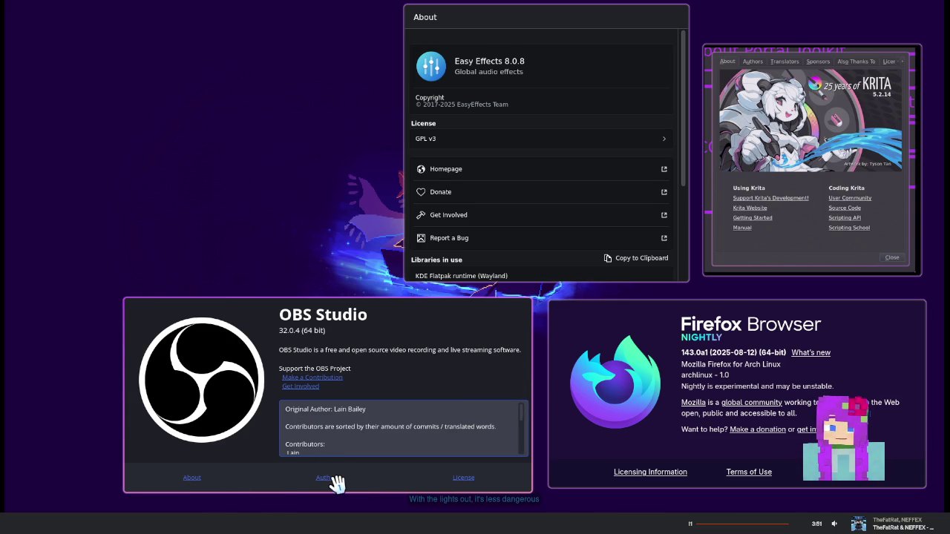
Browse the OBS Studio Authors credits, scrolling down through the contributors list
{"action": "left_click", "coordinate": [192, 478]}
{"action": "left_click", "coordinate": [332, 479]}
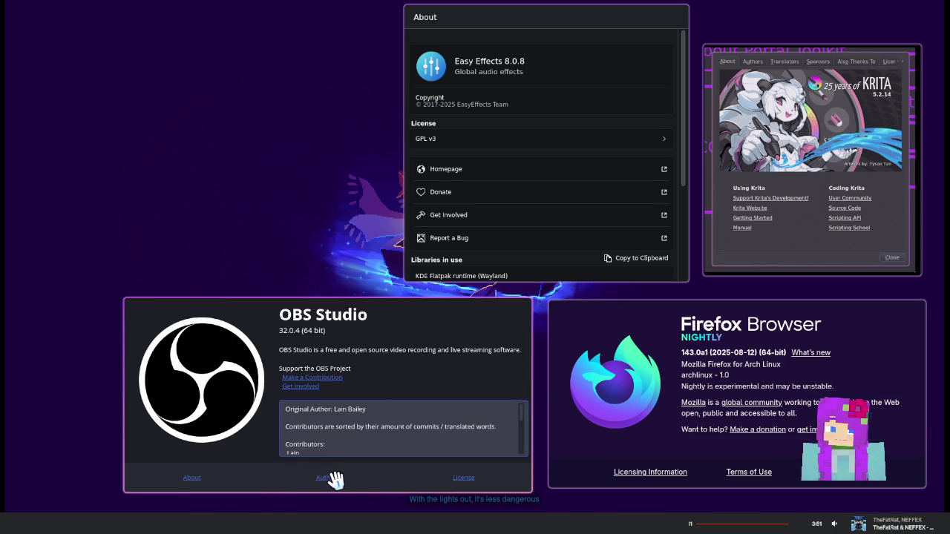
{"action": "scroll", "coordinate": [392, 423], "scroll_direction": "down", "scroll_amount": 2}
{"action": "scroll", "coordinate": [391, 423], "scroll_direction": "up", "scroll_amount": 2}
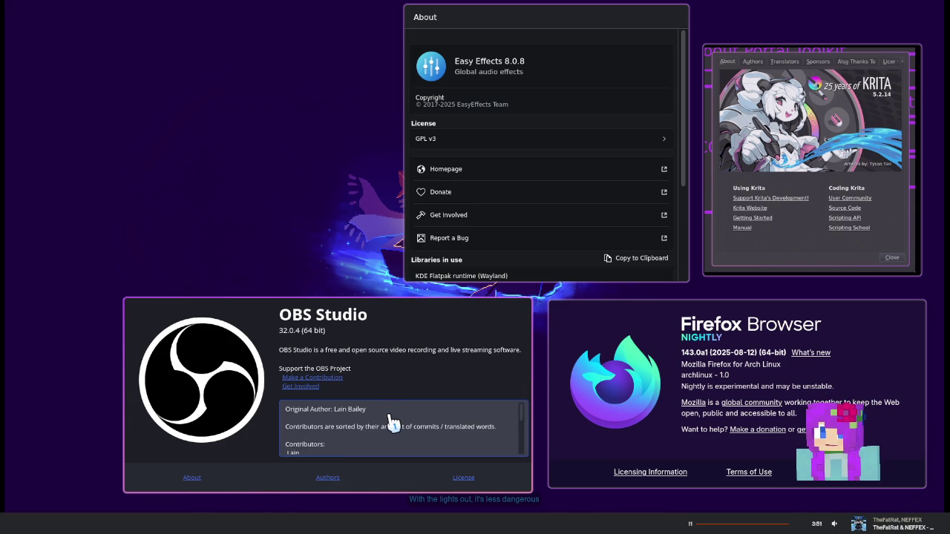
{"action": "scroll", "coordinate": [392, 424], "scroll_direction": "down", "scroll_amount": 2}
{"action": "scroll", "coordinate": [394, 427], "scroll_direction": "down", "scroll_amount": 1}
{"action": "scroll", "coordinate": [393, 429], "scroll_direction": "down", "scroll_amount": 1}
{"action": "scroll", "coordinate": [395, 432], "scroll_direction": "down", "scroll_amount": 1}
{"action": "scroll", "coordinate": [395, 434], "scroll_direction": "down", "scroll_amount": 2}
{"action": "scroll", "coordinate": [393, 434], "scroll_direction": "down", "scroll_amount": 2}
{"action": "scroll", "coordinate": [393, 434], "scroll_direction": "down", "scroll_amount": 2}
{"action": "scroll", "coordinate": [389, 430], "scroll_direction": "down", "scroll_amount": 1}
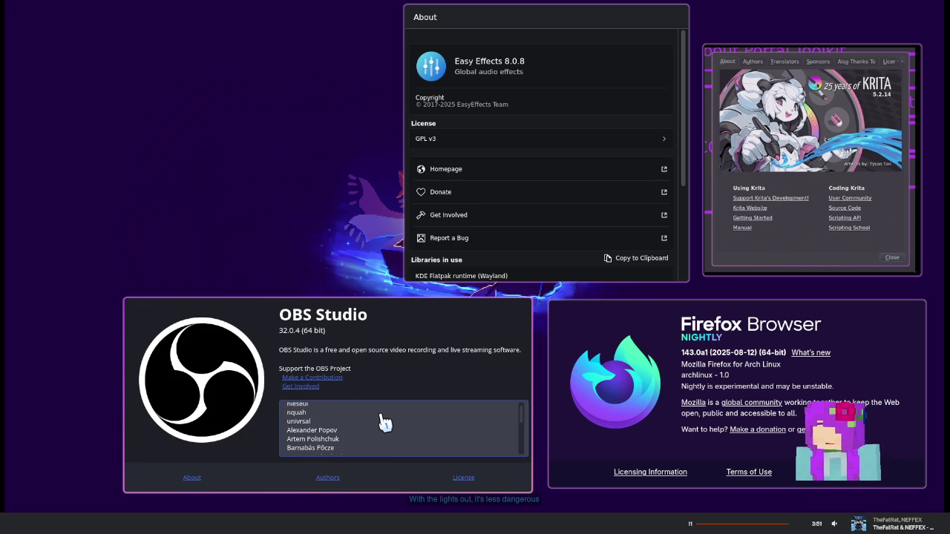
Move the OBS About window to the top-left and stretch it taller to show more contributors
{"action": "left_click_drag", "start_coordinate": [420, 409], "coordinate": [309, 146]}
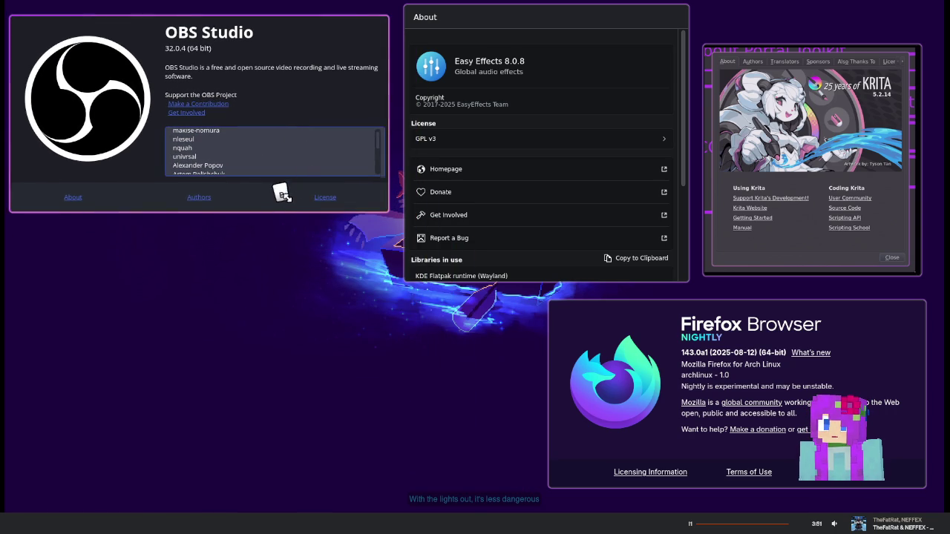
{"action": "left_click_drag", "start_coordinate": [282, 194], "coordinate": [276, 477]}
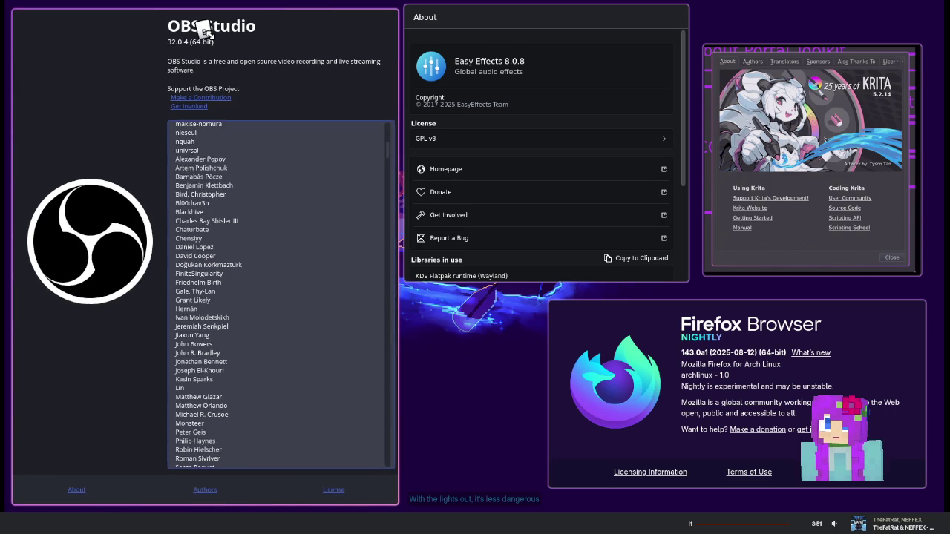
{"action": "mouse_move", "coordinate": [389, 153]}
{"action": "left_mouse_down"}
{"action": "mouse_move", "coordinate": [381, 333]}
{"action": "mouse_move", "coordinate": [414, 472]}
{"action": "mouse_move", "coordinate": [388, 65]}
{"action": "left_mouse_up"}
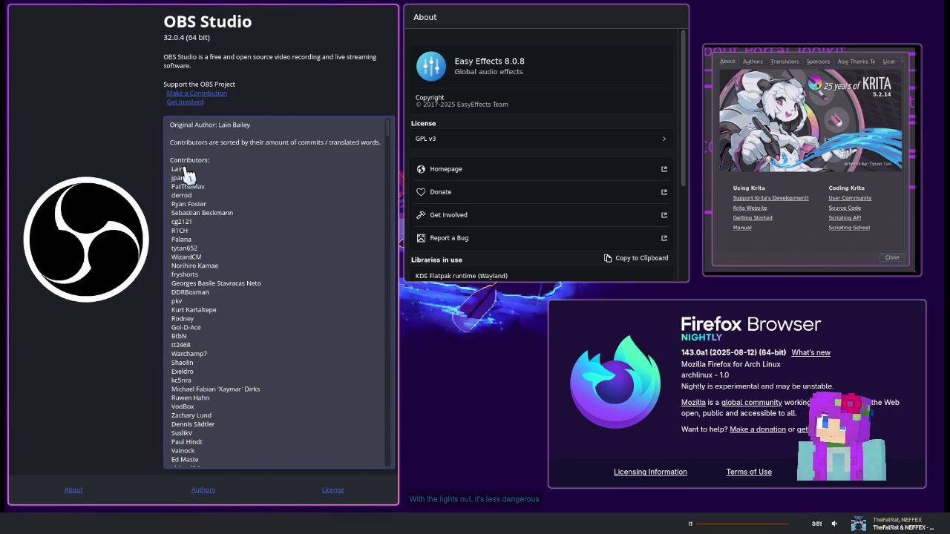
{"action": "left_click_drag", "start_coordinate": [170, 141], "coordinate": [383, 146]}
{"action": "left_click", "coordinate": [379, 145]}
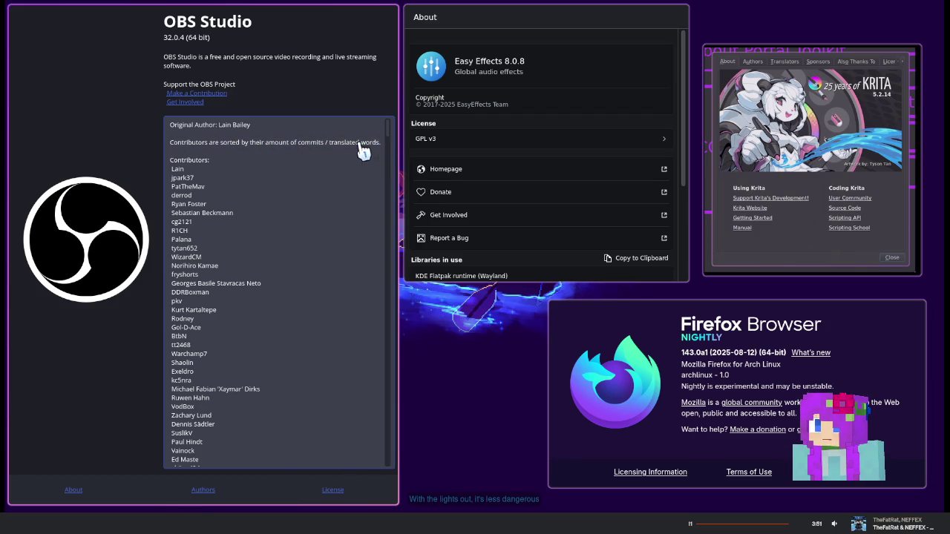
Cycle through the OBS License, Authors and About pages, ending on the top Patreon contributors
{"action": "left_click", "coordinate": [331, 491]}
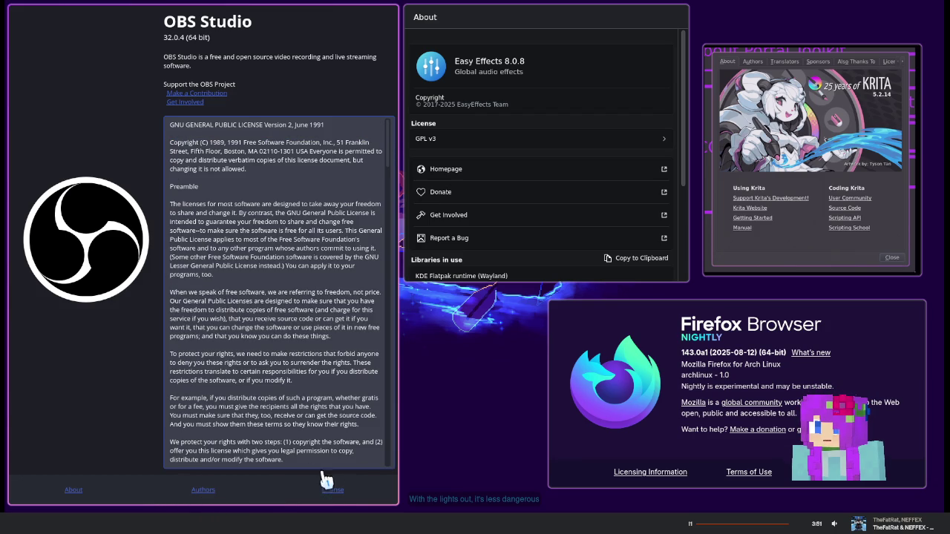
{"action": "left_click_drag", "start_coordinate": [385, 133], "coordinate": [409, 309]}
{"action": "left_click", "coordinate": [380, 445]}
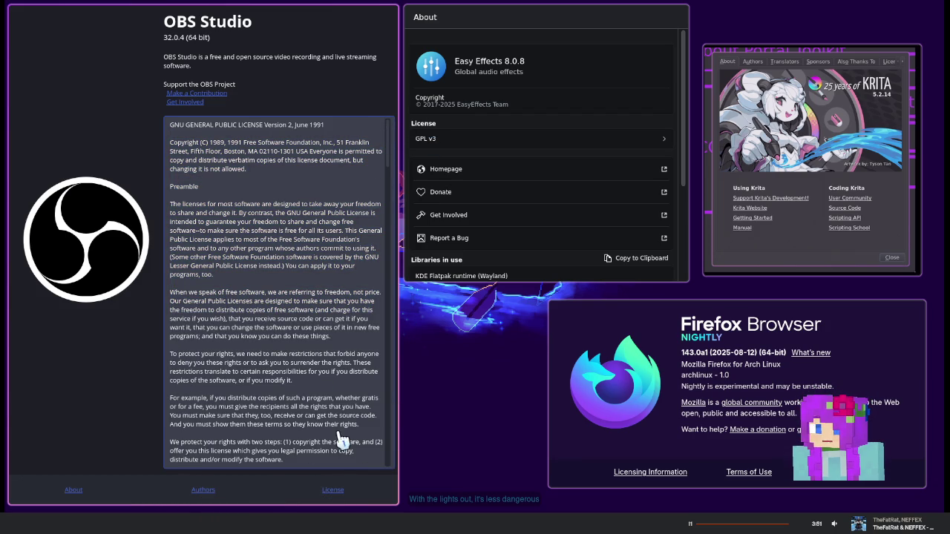
{"action": "left_click", "coordinate": [204, 491]}
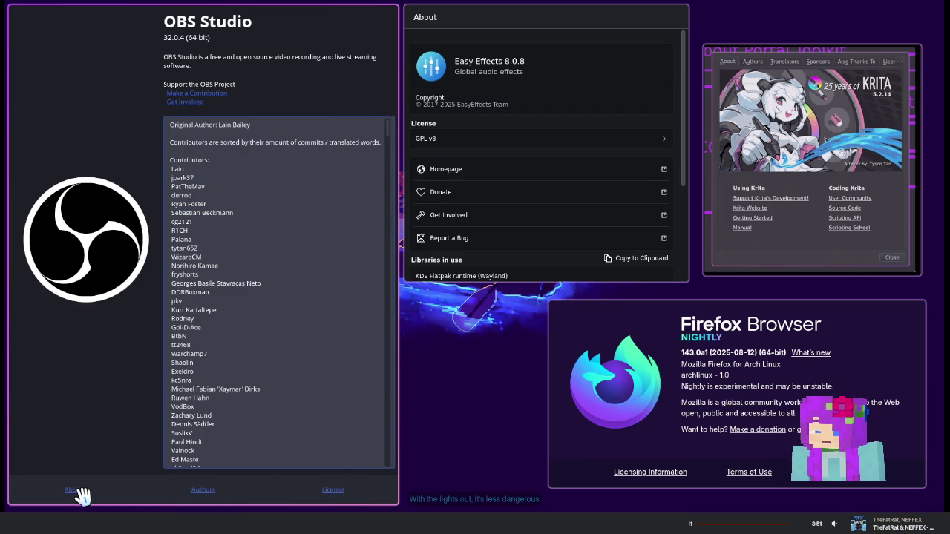
{"action": "left_click", "coordinate": [80, 493]}
{"action": "left_click", "coordinate": [205, 491]}
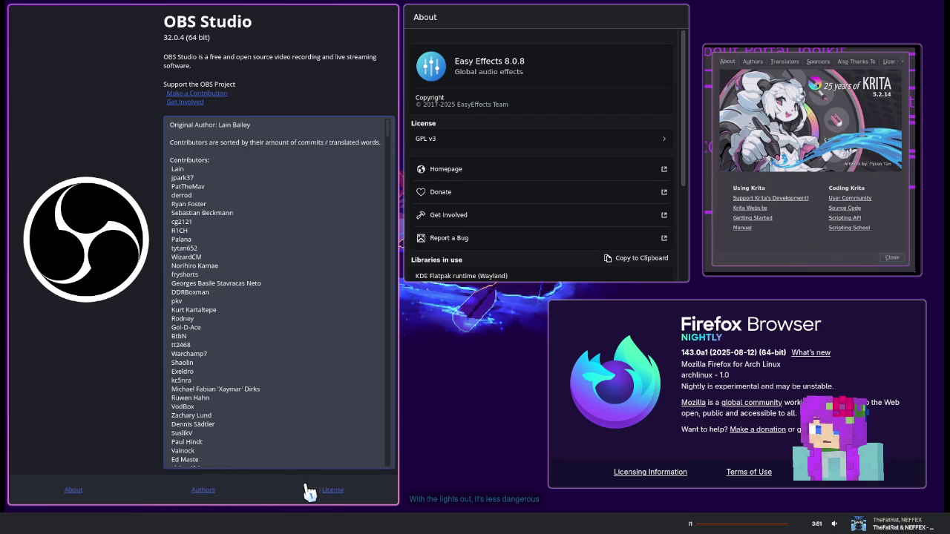
{"action": "left_click", "coordinate": [325, 493]}
{"action": "left_click", "coordinate": [202, 492]}
{"action": "left_click", "coordinate": [76, 492]}
{"action": "scroll", "coordinate": [323, 331], "scroll_direction": "down", "scroll_amount": 5}
{"action": "scroll", "coordinate": [322, 332], "scroll_direction": "up", "scroll_amount": 2}
{"action": "scroll", "coordinate": [323, 332], "scroll_direction": "up", "scroll_amount": 3}
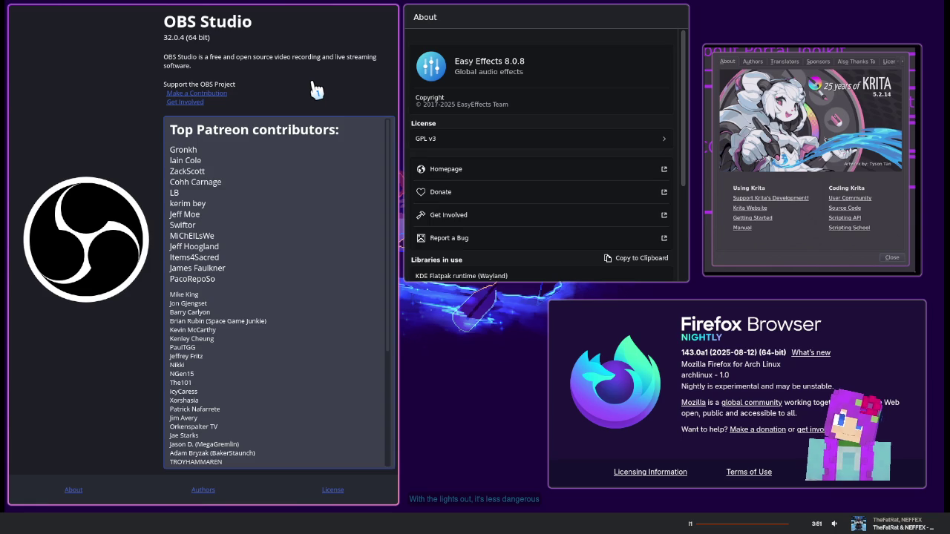
Enlarge the Firefox Nightly About window by dragging its edges up-left and downward
{"action": "left_click", "coordinate": [516, 28]}
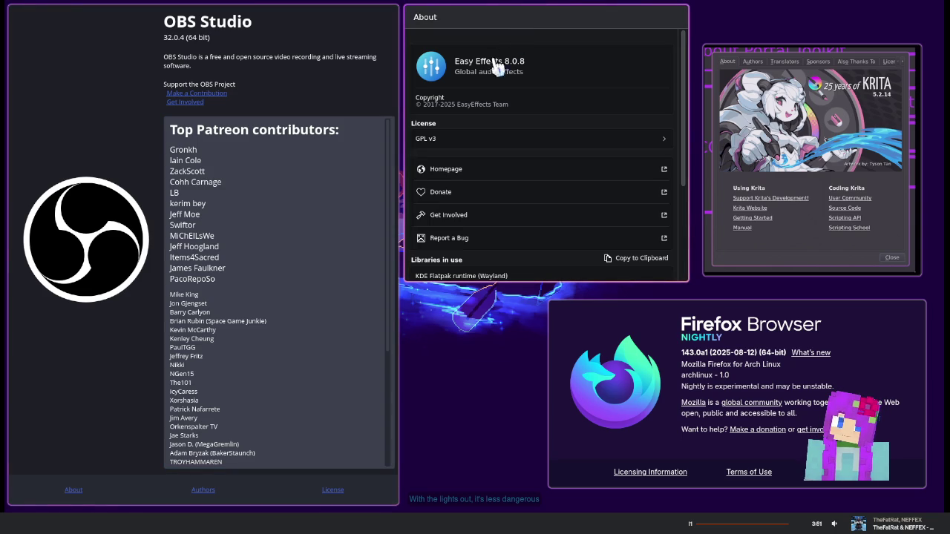
{"action": "left_click", "coordinate": [758, 363]}
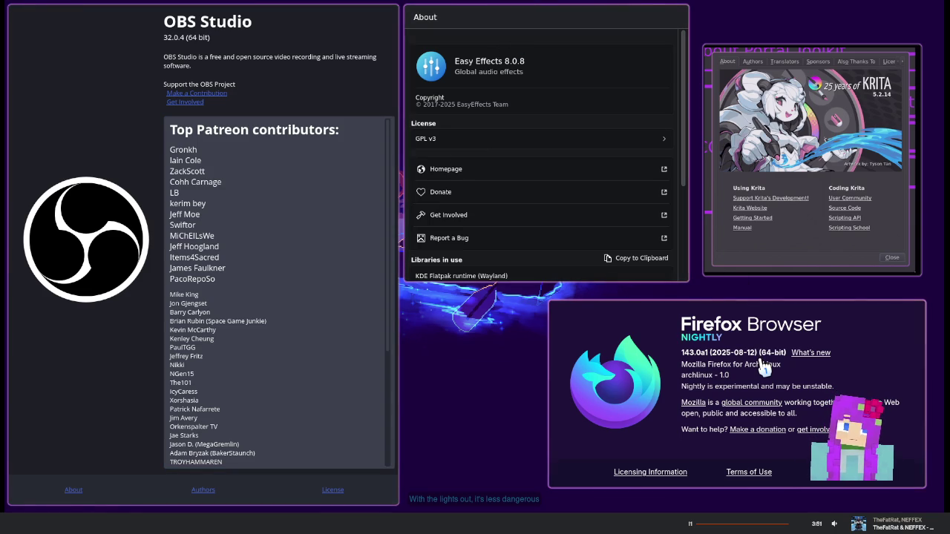
{"action": "left_click_drag", "start_coordinate": [669, 332], "coordinate": [456, 304]}
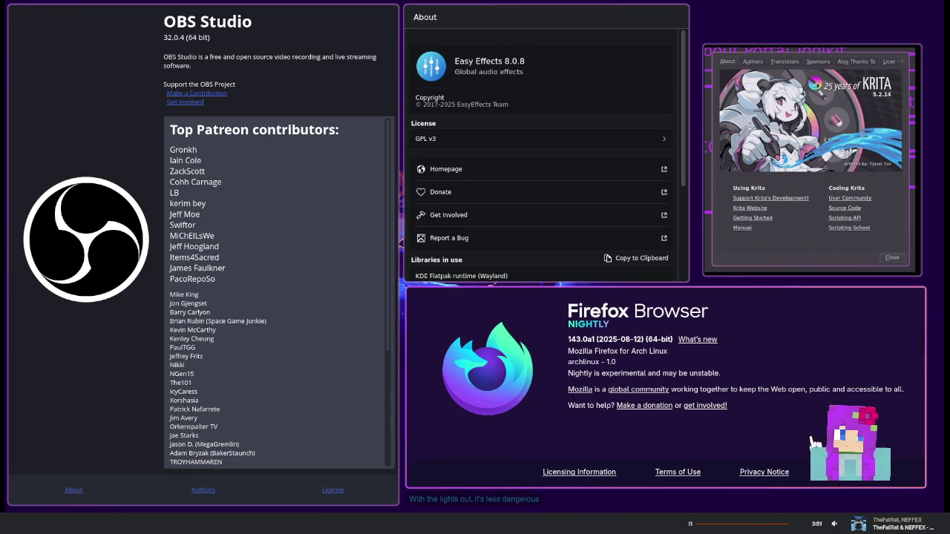
{"action": "left_click_drag", "start_coordinate": [900, 469], "coordinate": [898, 491]}
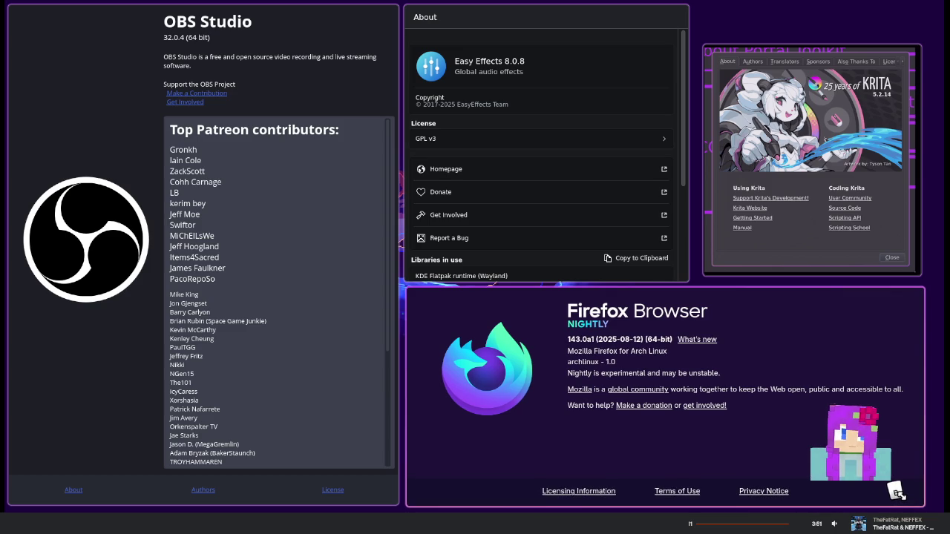
Move and enlarge mpv's Krita About screenshot window, rerunning mpv from the terminal after the crash
{"action": "left_click_drag", "start_coordinate": [833, 151], "coordinate": [825, 110]}
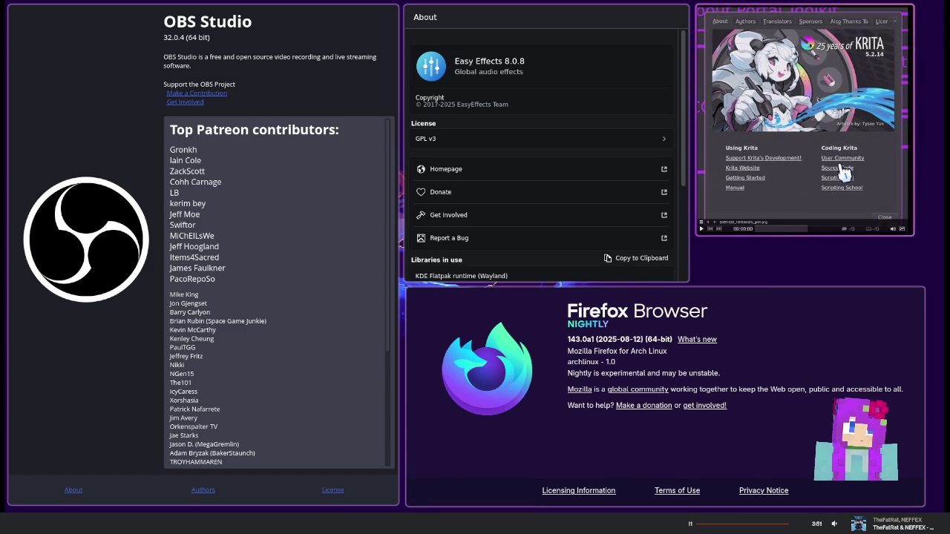
{"action": "left_click_drag", "start_coordinate": [894, 228], "coordinate": [904, 276]}
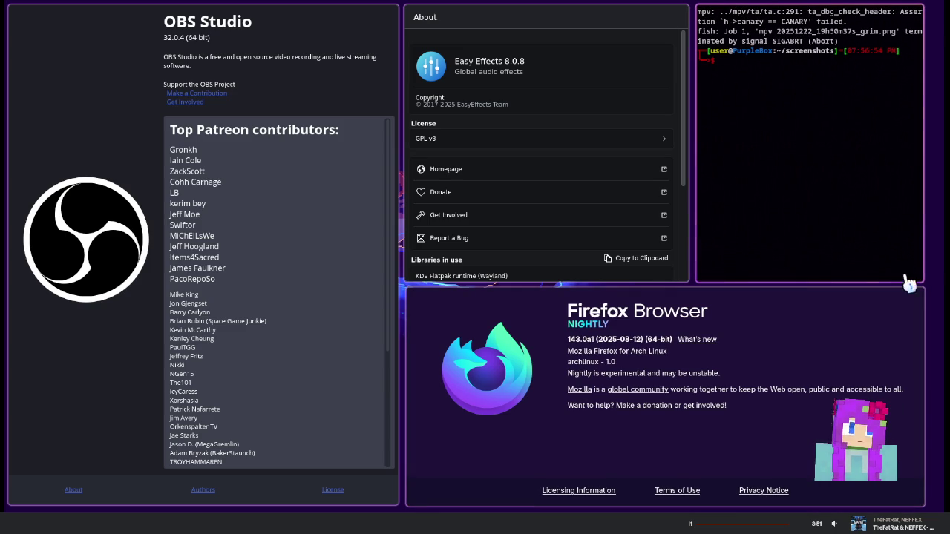
{"action": "key", "text": "Up"}
{"action": "key", "text": "Return"}
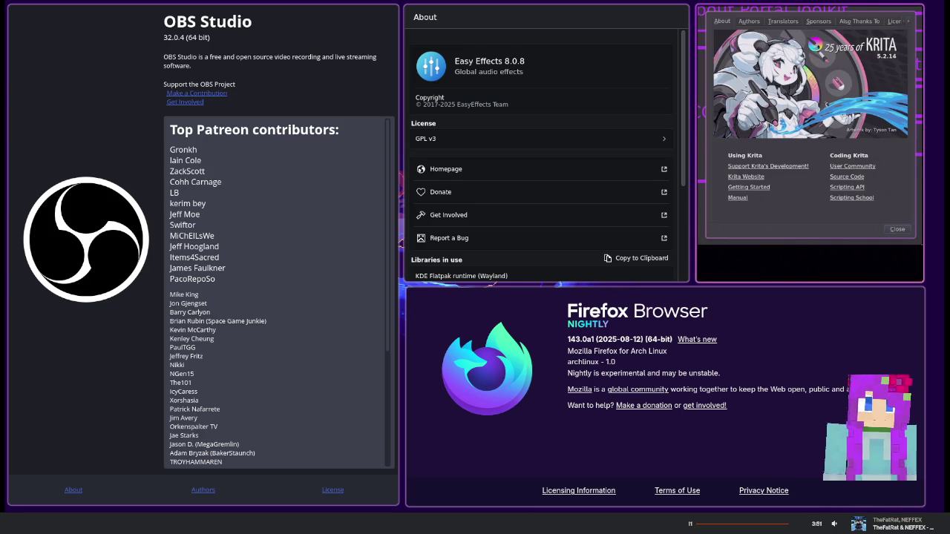
{"action": "mouse_move", "coordinate": [689, 81]}
{"action": "left_mouse_down"}
{"action": "mouse_move", "coordinate": [692, 169]}
{"action": "mouse_move", "coordinate": [681, 68]}
{"action": "left_mouse_up"}
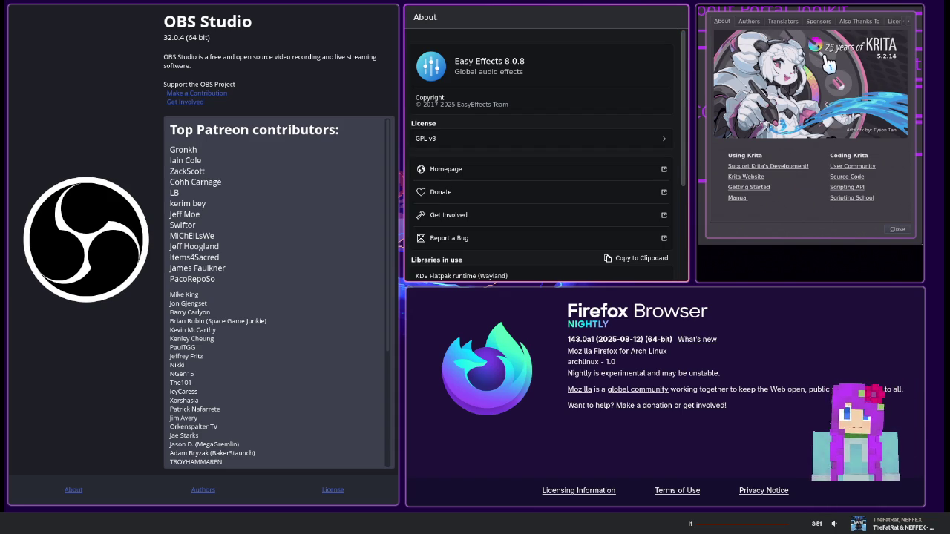
Focus the Easy Effects About window and scroll through its details
{"action": "left_click", "coordinate": [138, 113]}
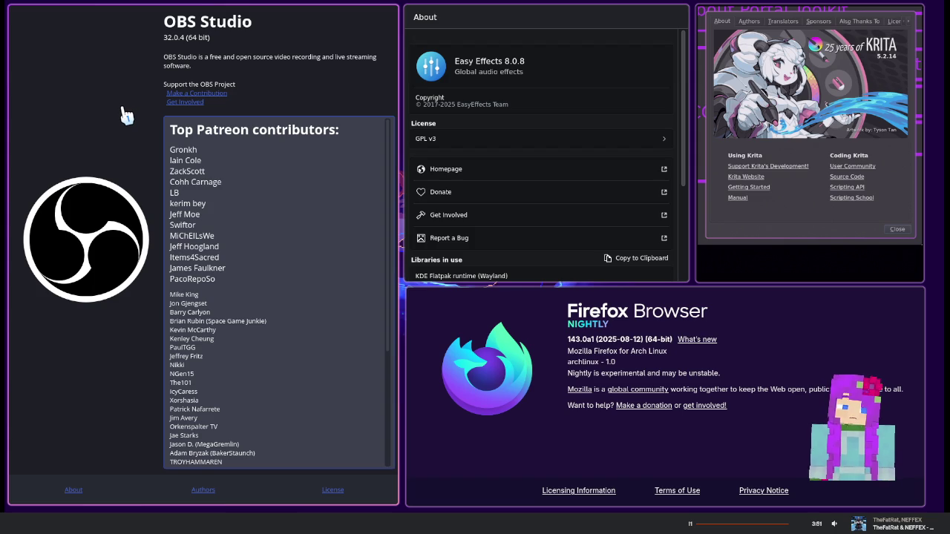
{"action": "left_click", "coordinate": [509, 19]}
{"action": "scroll", "coordinate": [520, 144], "scroll_direction": "down", "scroll_amount": 3}
{"action": "scroll", "coordinate": [542, 178], "scroll_direction": "down", "scroll_amount": 2}
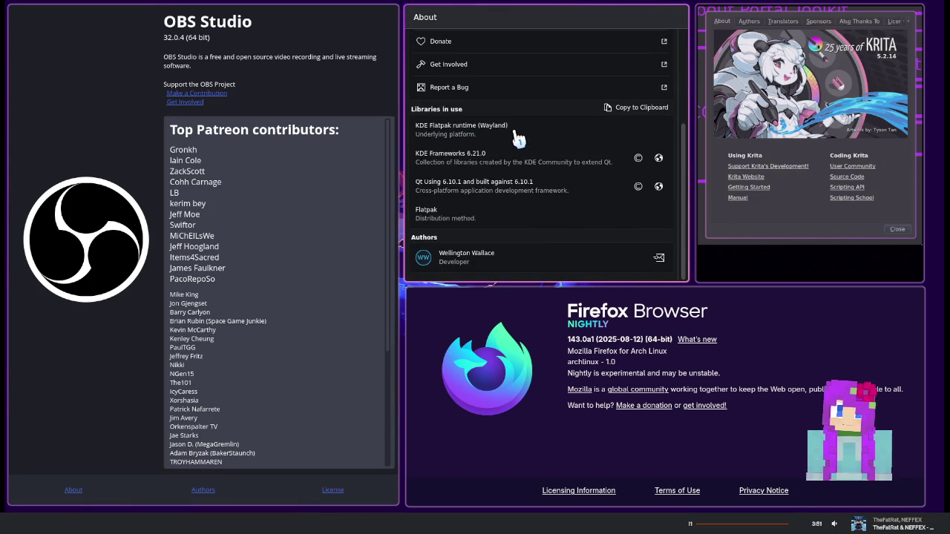
{"action": "scroll", "coordinate": [530, 189], "scroll_direction": "up", "scroll_amount": 2}
{"action": "scroll", "coordinate": [523, 215], "scroll_direction": "up", "scroll_amount": 1}
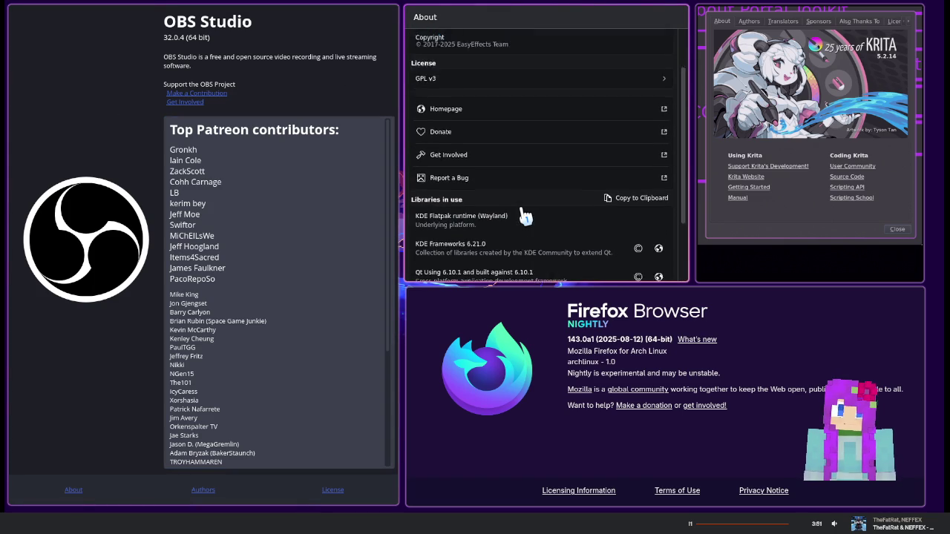
{"action": "scroll", "coordinate": [523, 215], "scroll_direction": "up", "scroll_amount": 2}
Scroll to Libraries in use, copy the system information, and check it in clipboard history
{"action": "left_click", "coordinate": [614, 320]}
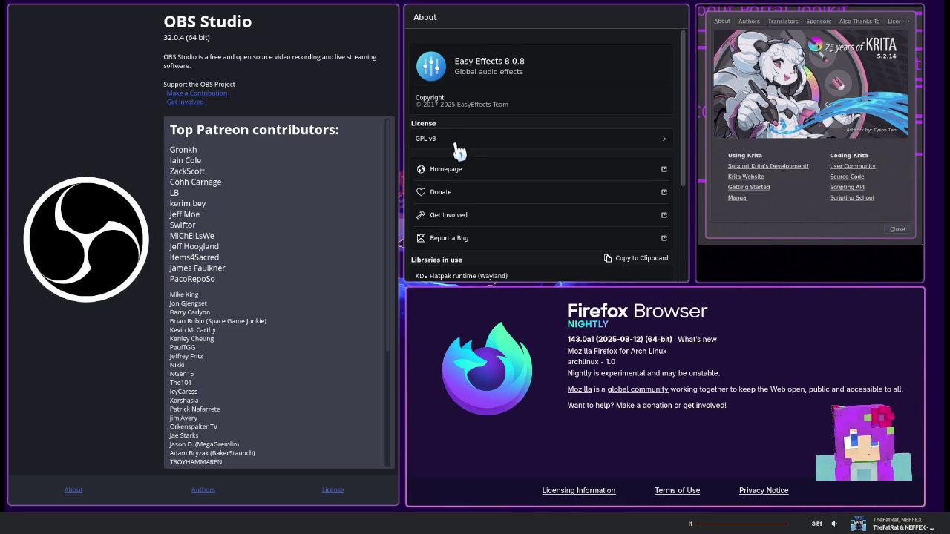
{"action": "scroll", "coordinate": [464, 172], "scroll_direction": "down", "scroll_amount": 1}
{"action": "scroll", "coordinate": [465, 176], "scroll_direction": "down", "scroll_amount": 1}
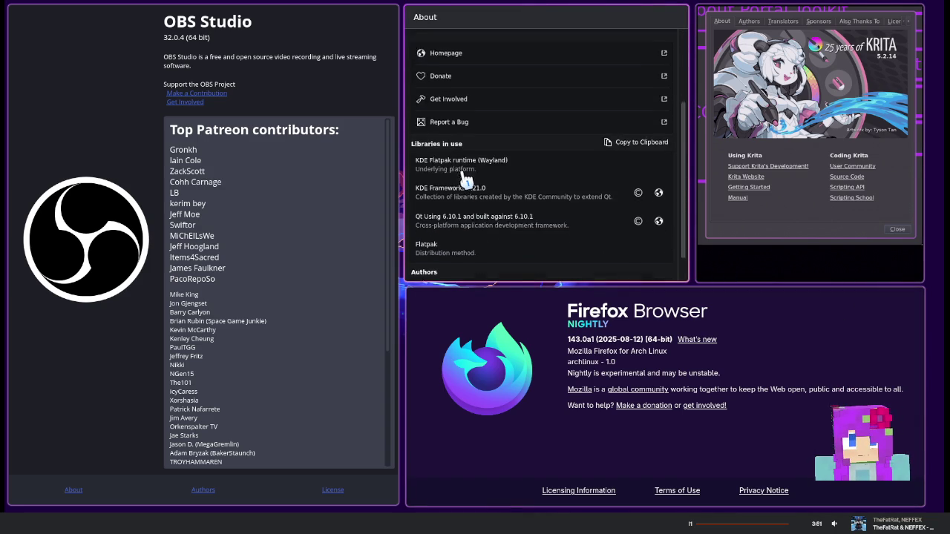
{"action": "scroll", "coordinate": [464, 178], "scroll_direction": "down", "scroll_amount": 1}
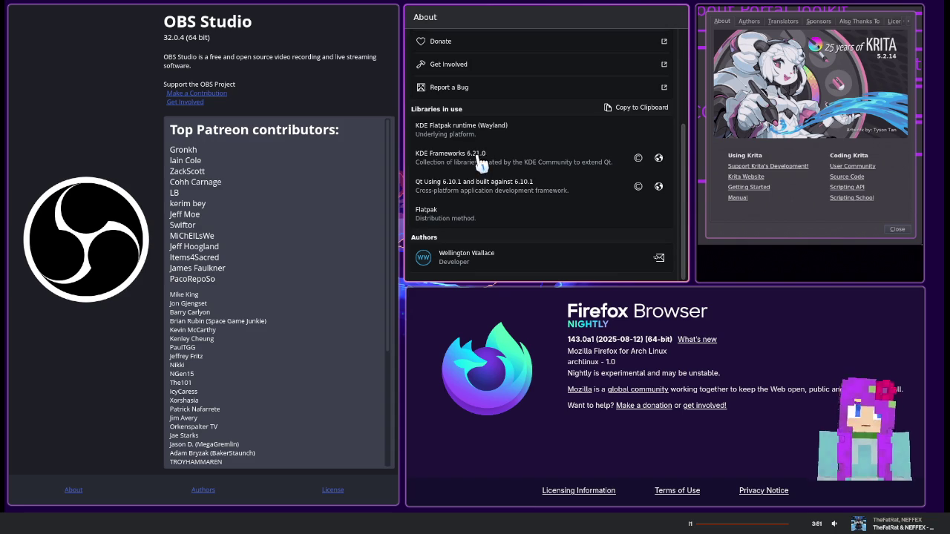
{"action": "left_click", "coordinate": [613, 107]}
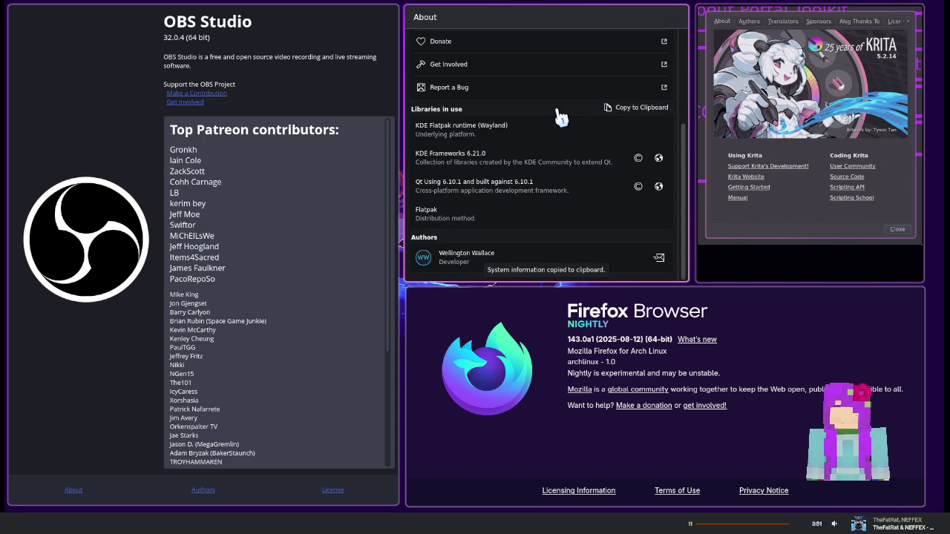
{"action": "key", "text": "super+v"}
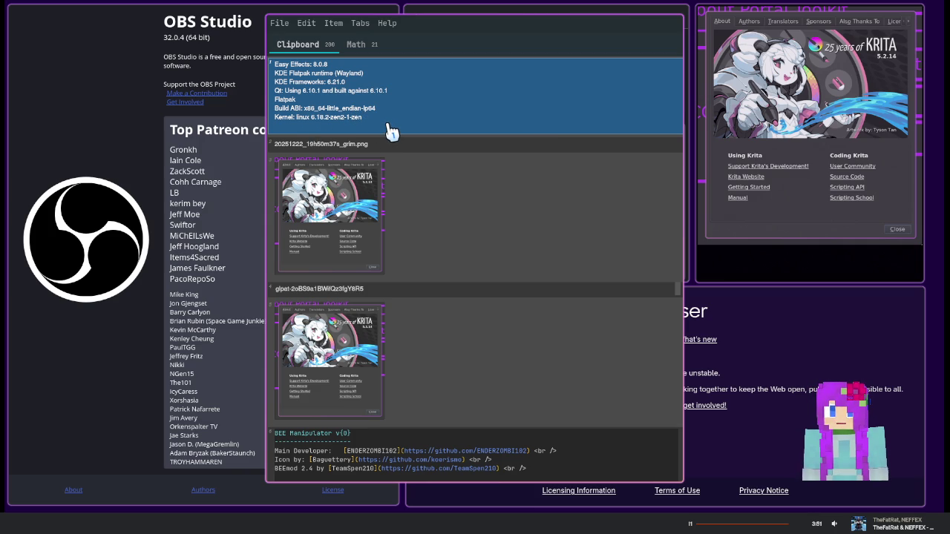
{"action": "double_click", "coordinate": [343, 128]}
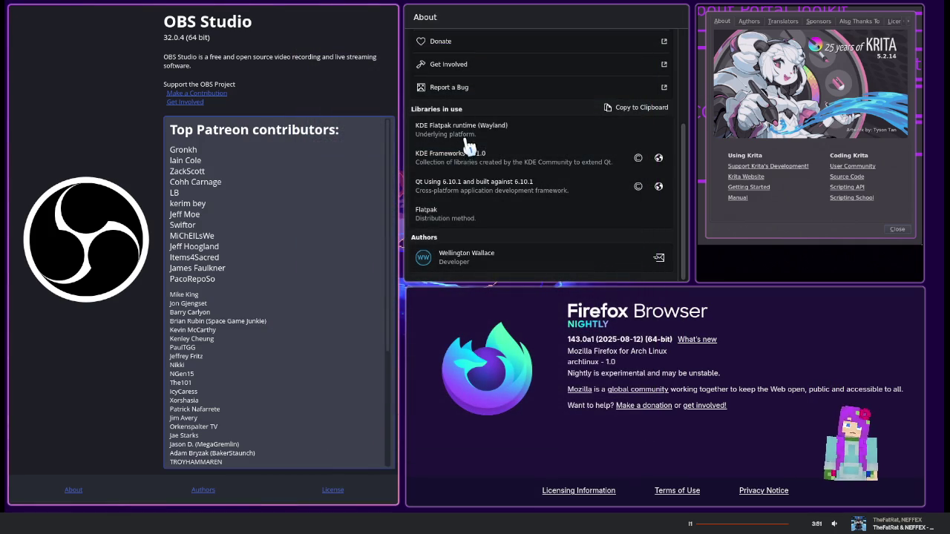
{"action": "scroll", "coordinate": [469, 111], "scroll_direction": "up", "scroll_amount": 4}
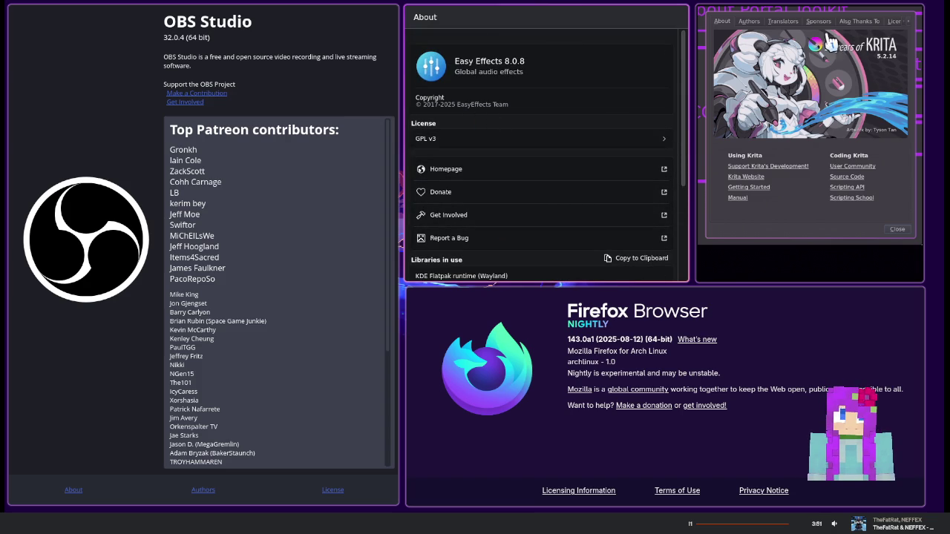
{"action": "scroll", "coordinate": [501, 101], "scroll_direction": "down", "scroll_amount": 3}
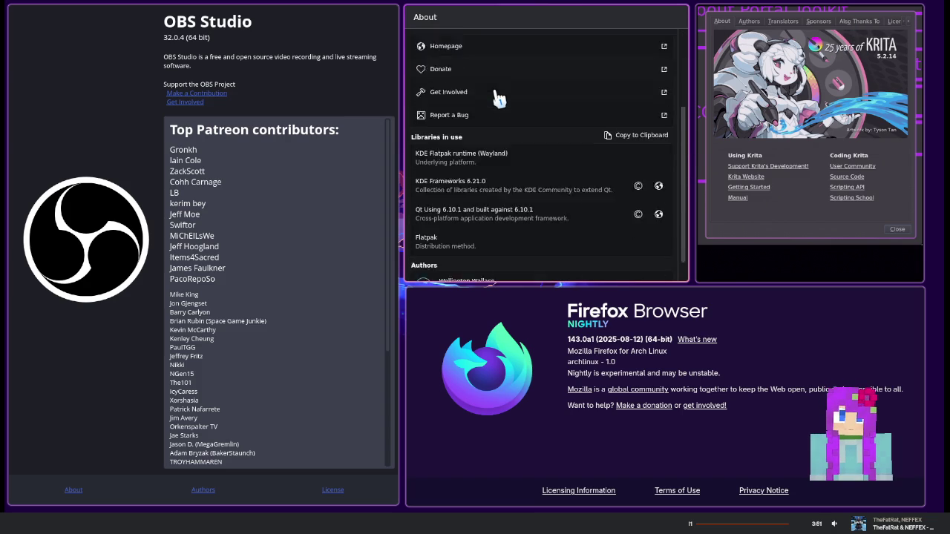
{"action": "scroll", "coordinate": [499, 100], "scroll_direction": "up", "scroll_amount": 3}
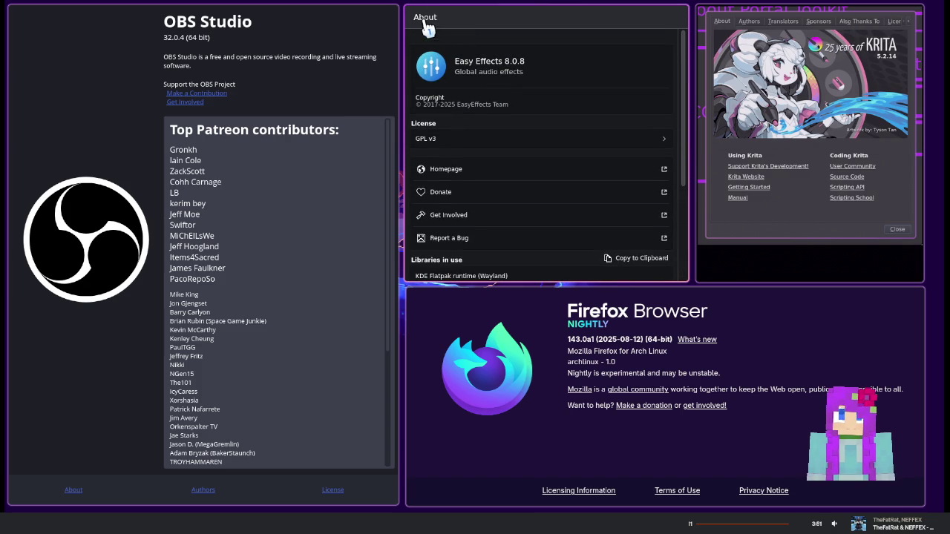
{"action": "scroll", "coordinate": [509, 178], "scroll_direction": "down", "scroll_amount": 3}
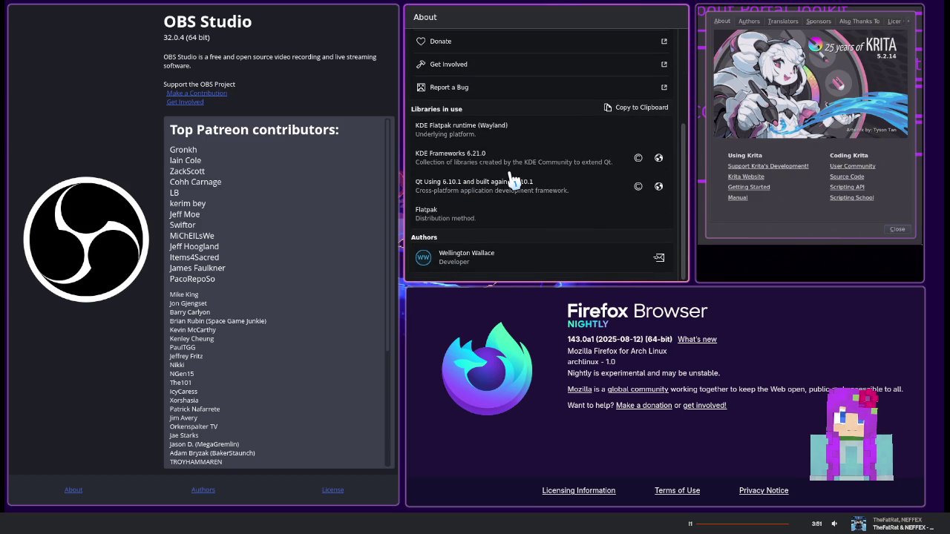
{"action": "scroll", "coordinate": [512, 180], "scroll_direction": "up", "scroll_amount": 1}
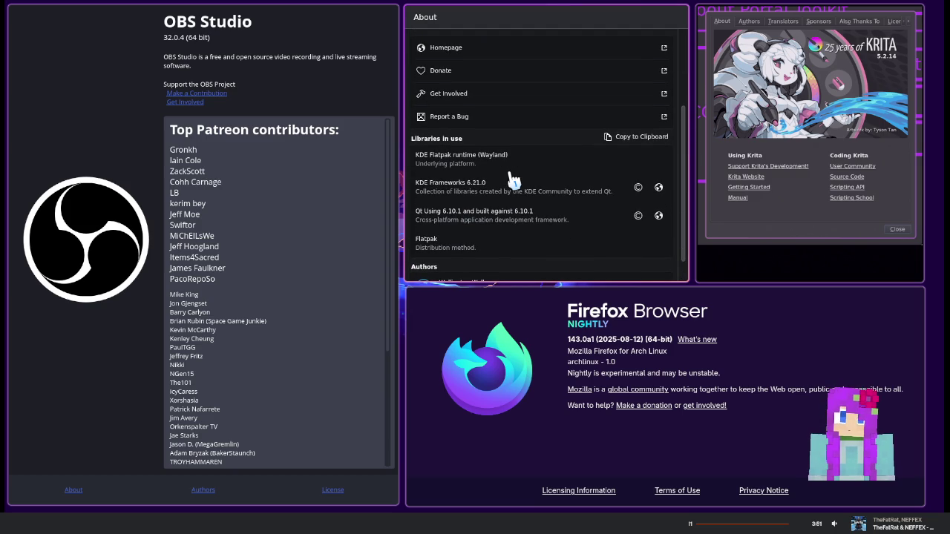
{"action": "scroll", "coordinate": [512, 181], "scroll_direction": "up", "scroll_amount": 4}
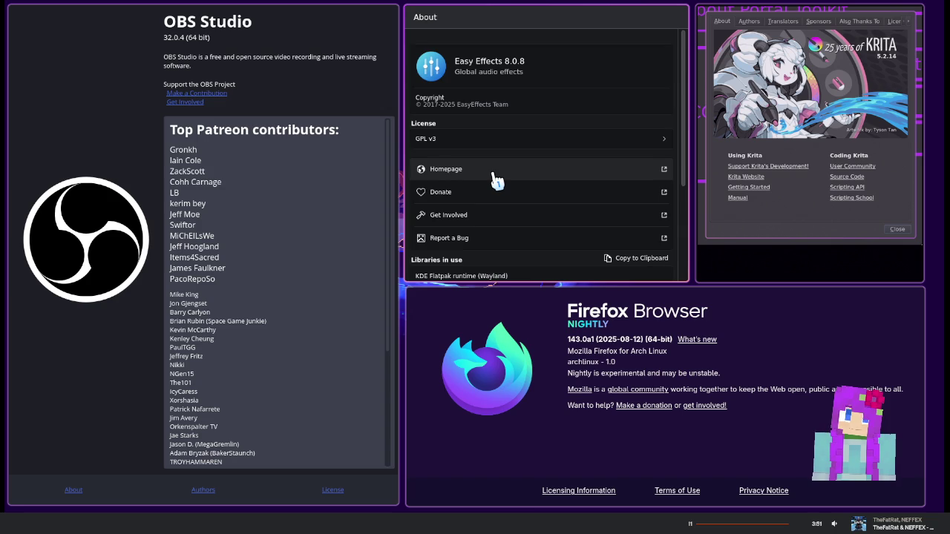
{"action": "scroll", "coordinate": [494, 176], "scroll_direction": "down", "scroll_amount": 1}
{"action": "scroll", "coordinate": [494, 175], "scroll_direction": "down", "scroll_amount": 3}
{"action": "scroll", "coordinate": [496, 180], "scroll_direction": "down", "scroll_amount": 1}
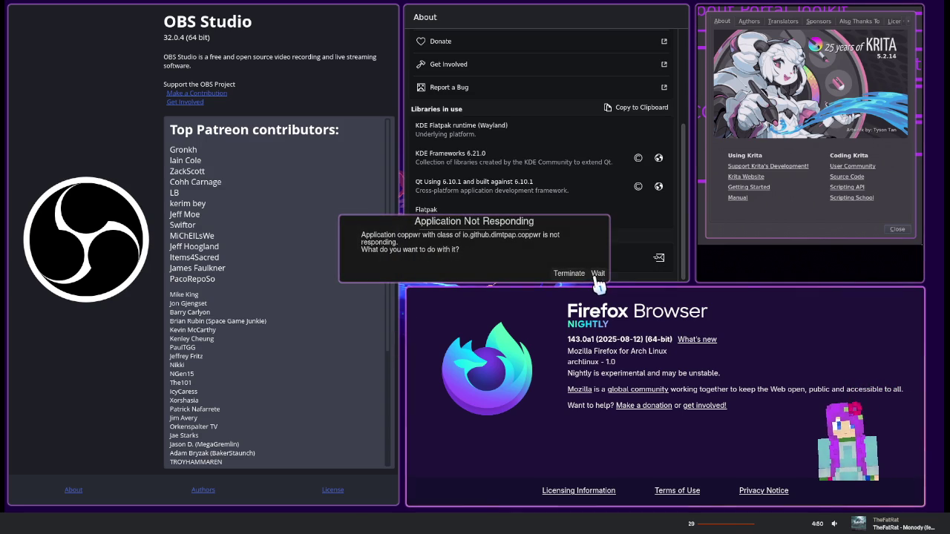
Dismiss the coppwr warning and the BE RIGHT BACK overlay, then close Firefox's About window
{"action": "left_click", "coordinate": [597, 273]}
{"action": "key", "text": "super"}
{"action": "type", "text": "BE RIGHT "}
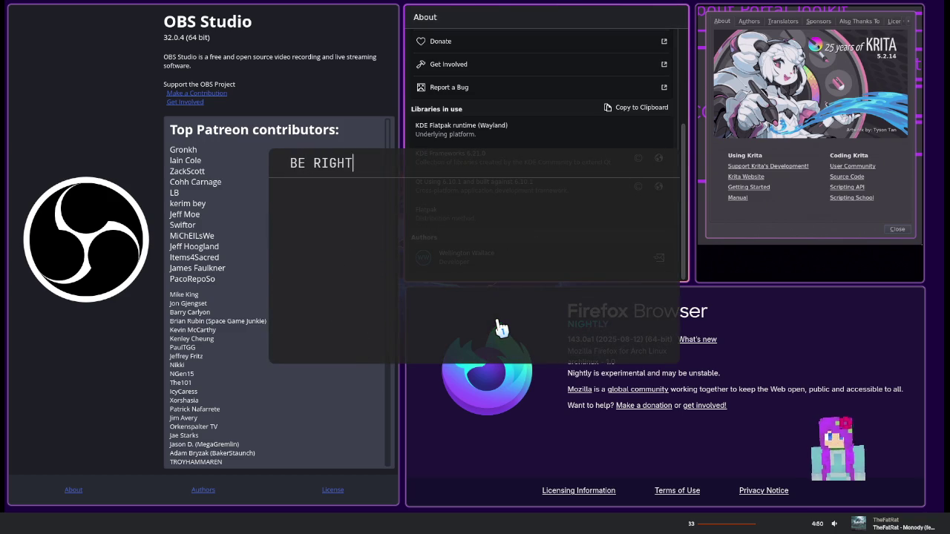
{"action": "type", "text": "BACK"}
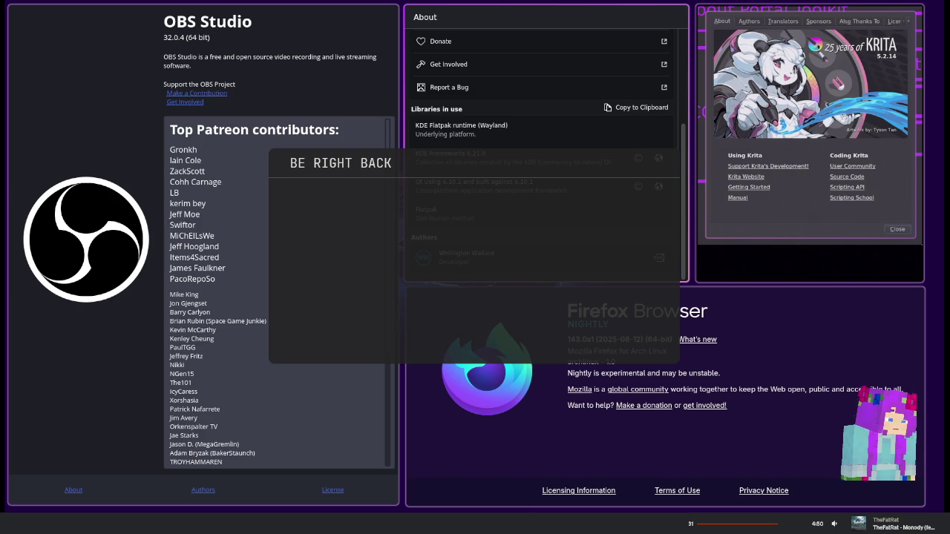
{"action": "left_click", "coordinate": [535, 193]}
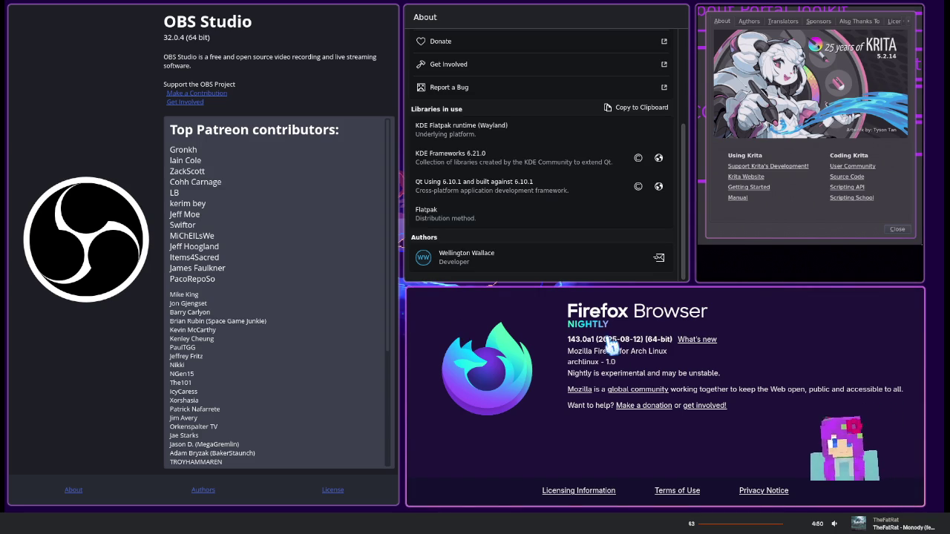
{"action": "key", "text": "Escape"}
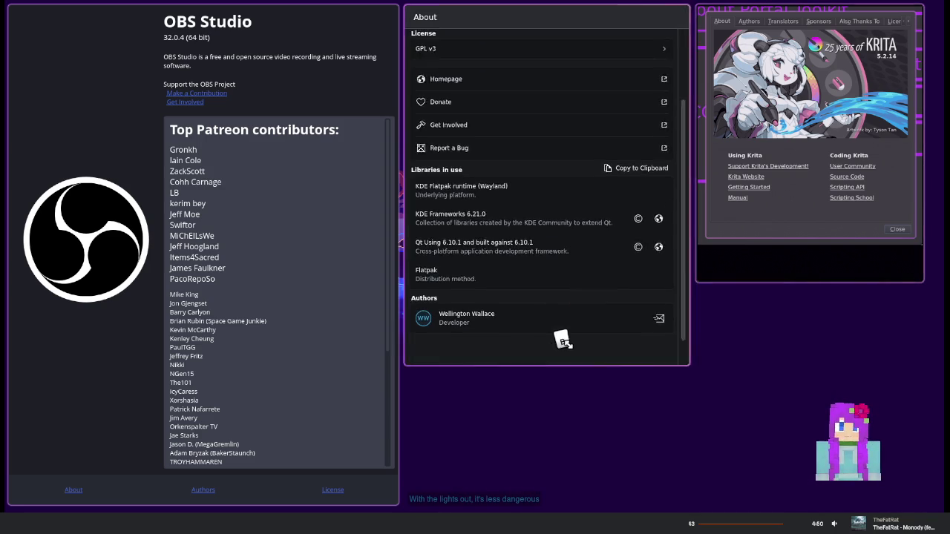
Make Easy Effects' About window taller, open the GPL v3 licence text and scroll it to the end
{"action": "left_click_drag", "start_coordinate": [561, 340], "coordinate": [562, 483]}
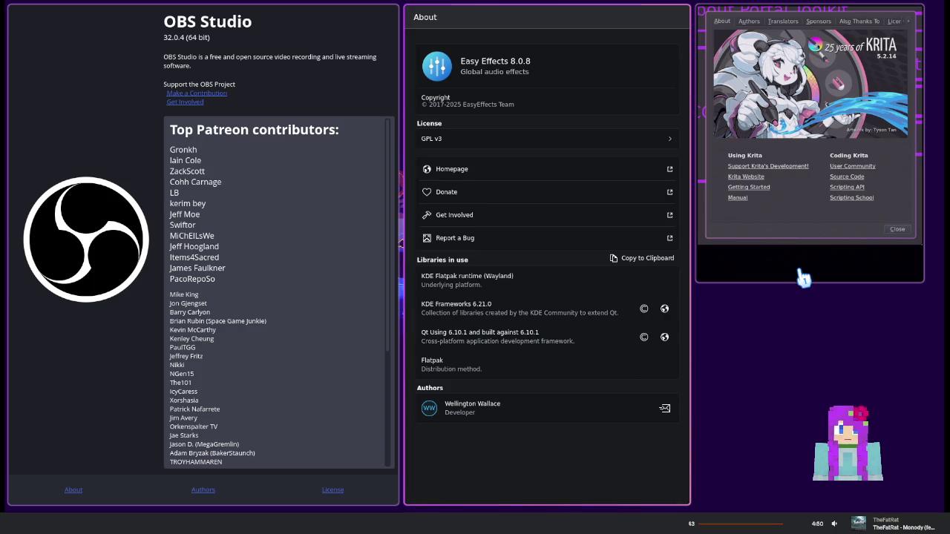
{"action": "left_click_drag", "start_coordinate": [823, 224], "coordinate": [825, 229]}
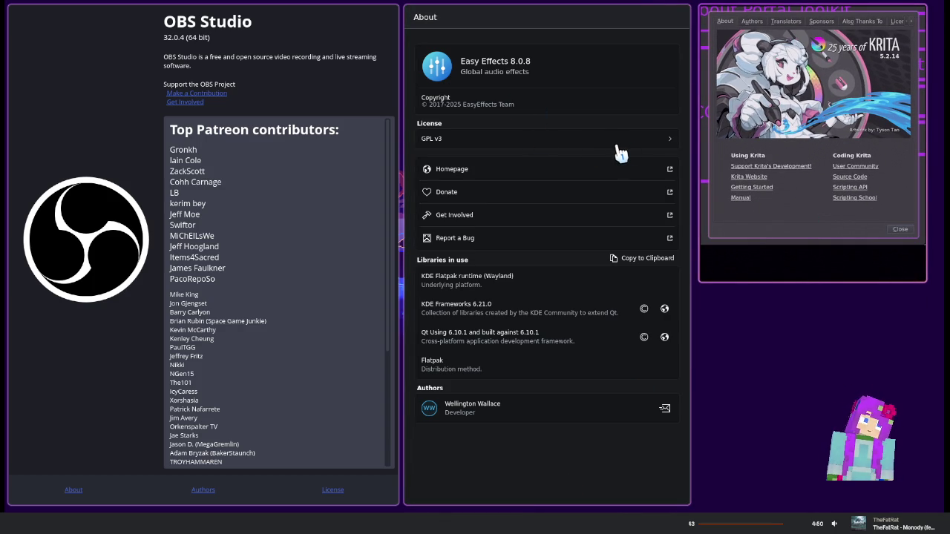
{"action": "left_click", "coordinate": [657, 141]}
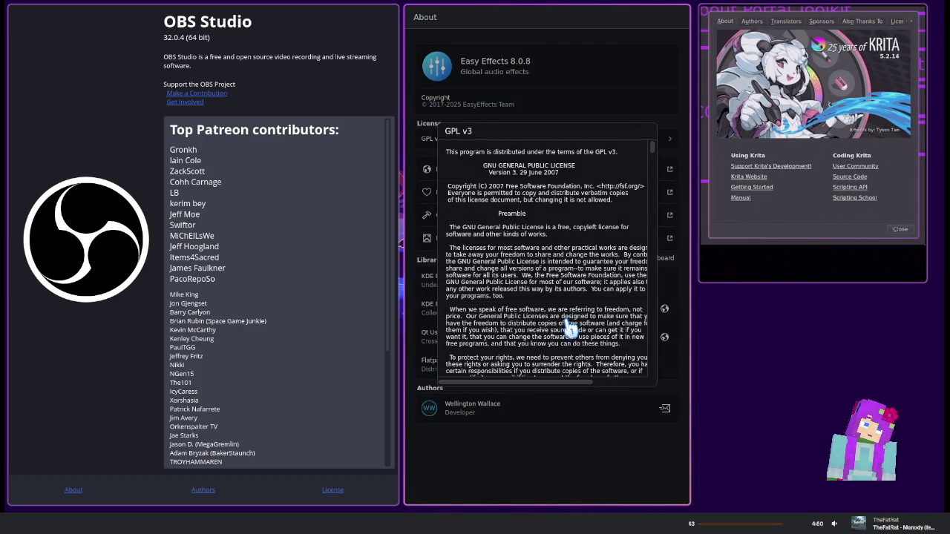
{"action": "scroll", "coordinate": [570, 326], "scroll_direction": "down", "scroll_amount": 3}
{"action": "scroll", "coordinate": [570, 326], "scroll_direction": "down", "scroll_amount": 3}
{"action": "scroll", "coordinate": [570, 327], "scroll_direction": "down", "scroll_amount": 2}
{"action": "left_click_drag", "start_coordinate": [655, 172], "coordinate": [625, 391]}
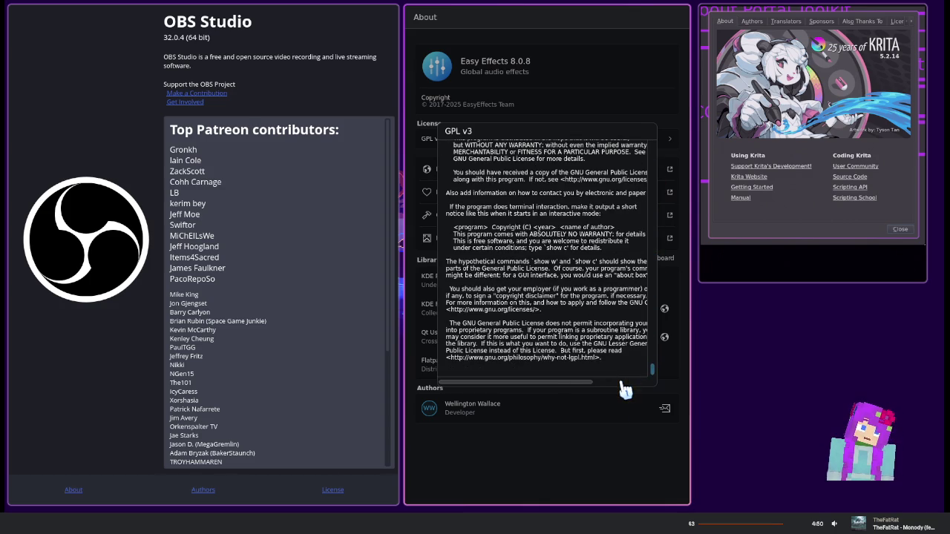
Close the licence popup and open the project's LICENSE file from PyCharm's Project tree
{"action": "left_click", "coordinate": [609, 455]}
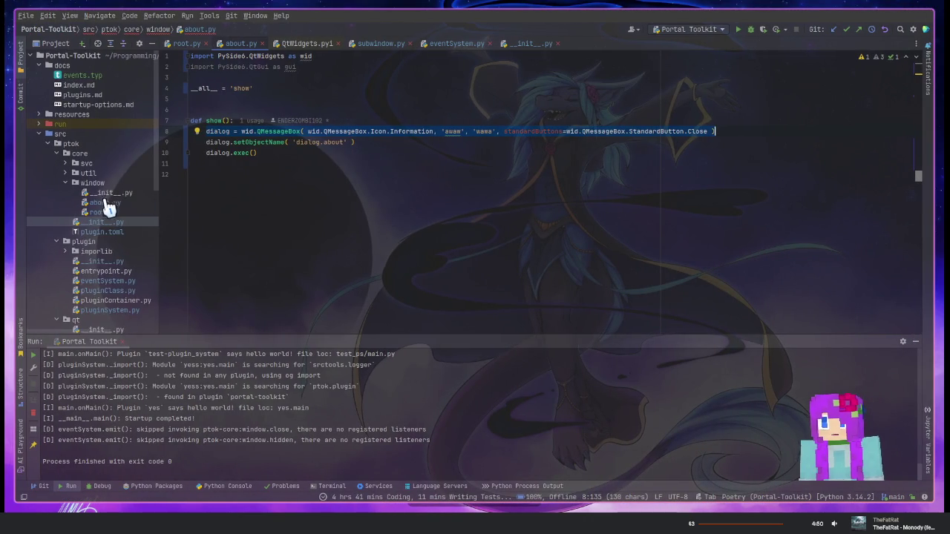
{"action": "scroll", "coordinate": [100, 215], "scroll_direction": "down", "scroll_amount": 3}
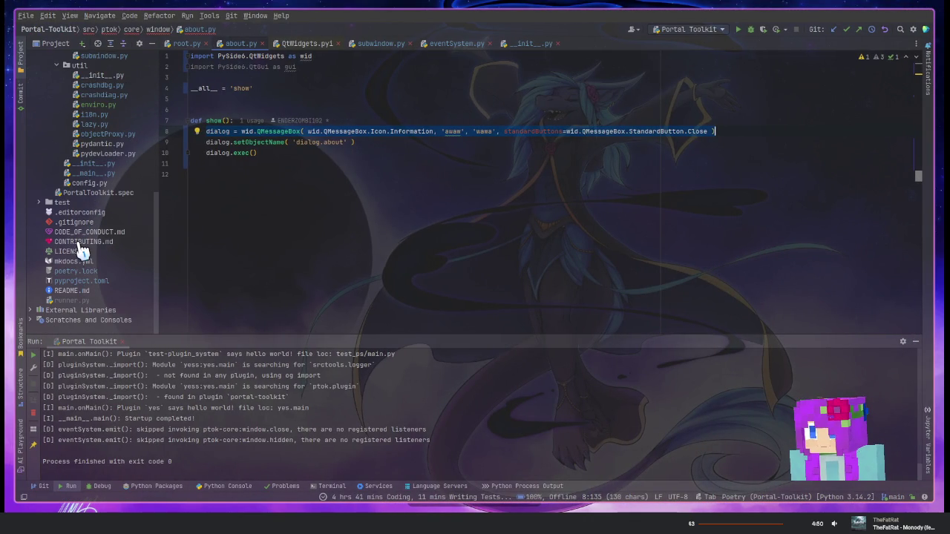
{"action": "double_click", "coordinate": [75, 250]}
Read through the LICENSE's opening sections, briefly marking the grant wording
{"action": "scroll", "coordinate": [314, 218], "scroll_direction": "down", "scroll_amount": 5}
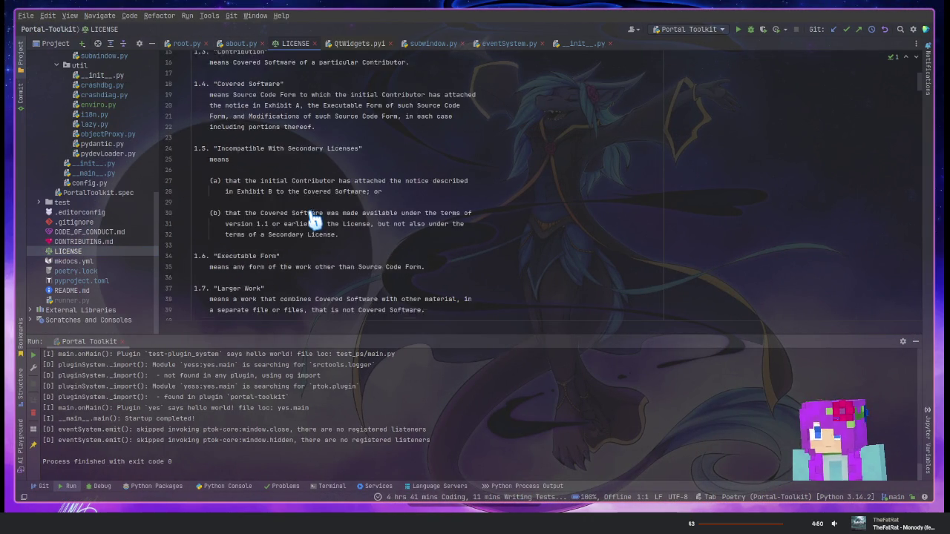
{"action": "scroll", "coordinate": [310, 219], "scroll_direction": "down", "scroll_amount": 5}
{"action": "scroll", "coordinate": [308, 222], "scroll_direction": "down", "scroll_amount": 3}
{"action": "scroll", "coordinate": [305, 225], "scroll_direction": "down", "scroll_amount": 2}
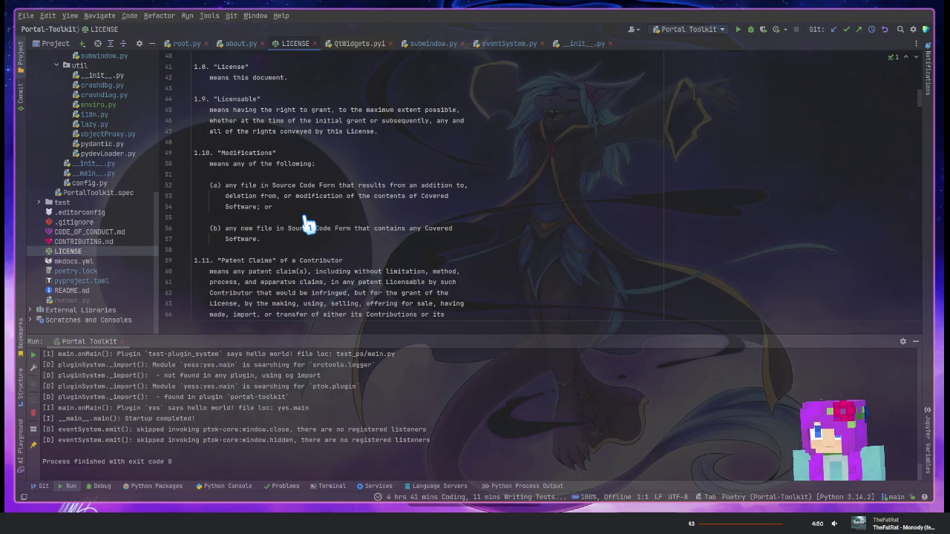
{"action": "scroll", "coordinate": [306, 224], "scroll_direction": "down", "scroll_amount": 1}
{"action": "scroll", "coordinate": [305, 224], "scroll_direction": "down", "scroll_amount": 5}
{"action": "scroll", "coordinate": [307, 219], "scroll_direction": "down", "scroll_amount": 1}
{"action": "scroll", "coordinate": [301, 200], "scroll_direction": "down", "scroll_amount": 4}
{"action": "scroll", "coordinate": [293, 182], "scroll_direction": "down", "scroll_amount": 1}
{"action": "left_click_drag", "start_coordinate": [297, 165], "coordinate": [194, 153]}
{"action": "left_click", "coordinate": [324, 169]}
{"action": "scroll", "coordinate": [325, 169], "scroll_direction": "down", "scroll_amount": 2}
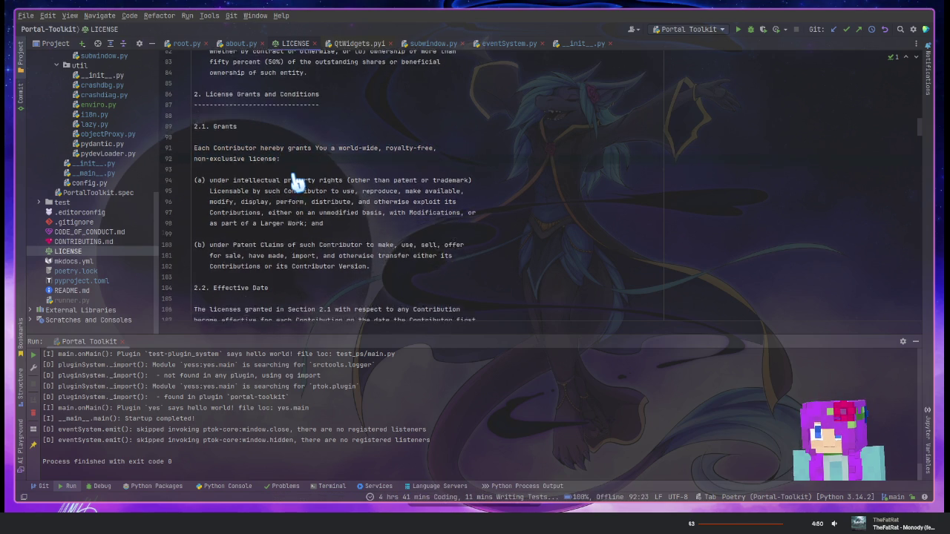
{"action": "left_click", "coordinate": [498, 120]}
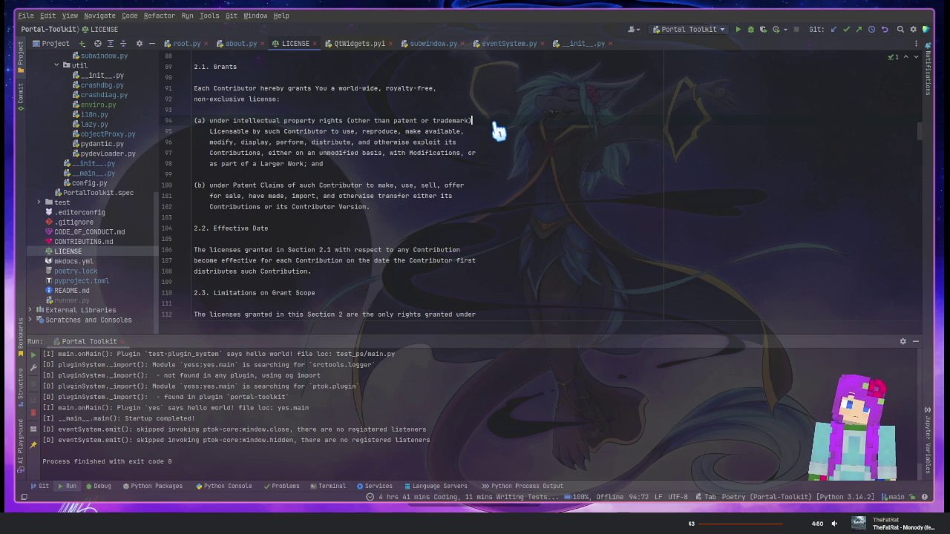
Scroll the Mozilla Public License text down to section 3, Responsibilities
{"action": "scroll", "coordinate": [494, 136], "scroll_direction": "down", "scroll_amount": 4}
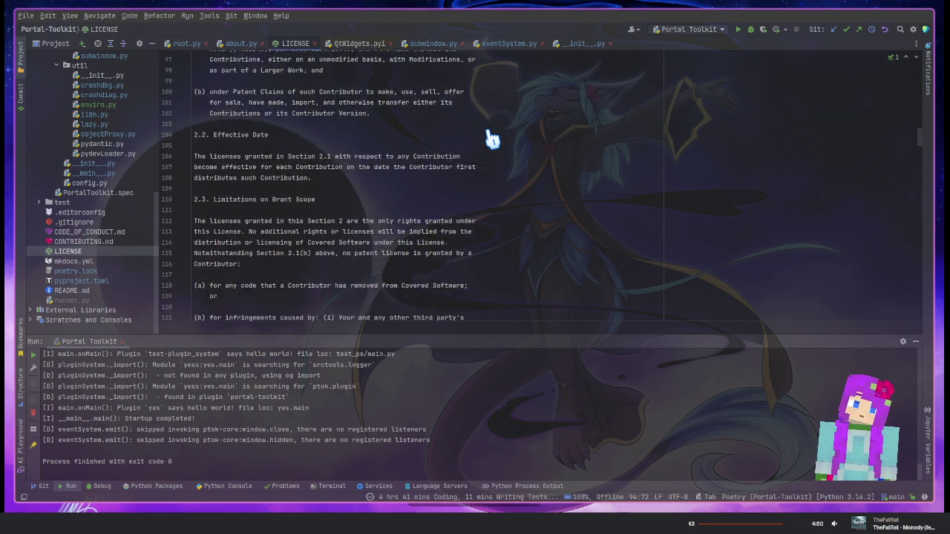
{"action": "scroll", "coordinate": [490, 141], "scroll_direction": "down", "scroll_amount": 1}
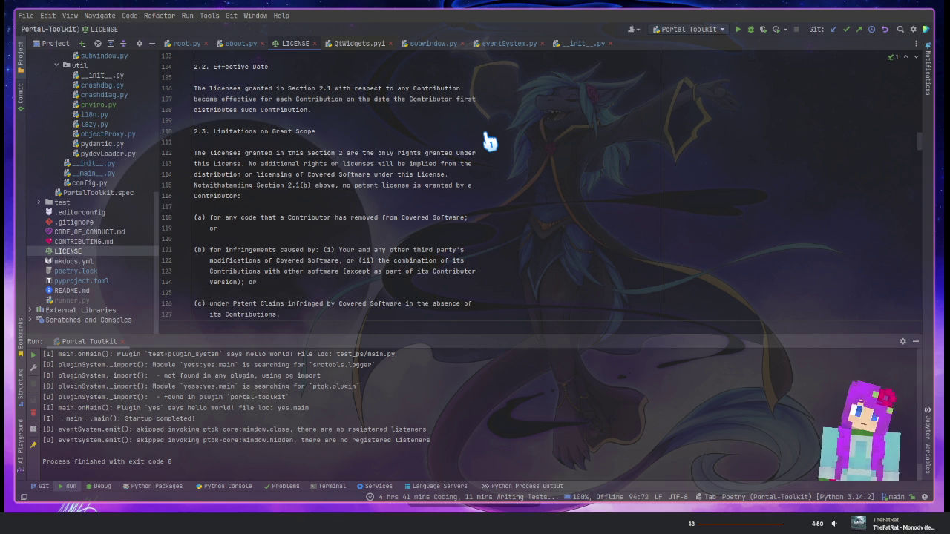
{"action": "scroll", "coordinate": [489, 140], "scroll_direction": "down", "scroll_amount": 2}
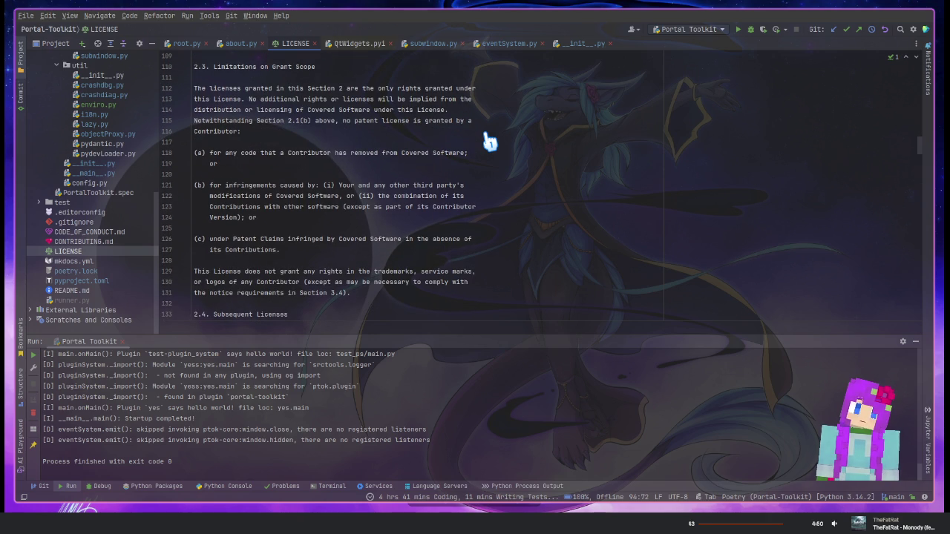
{"action": "scroll", "coordinate": [490, 141], "scroll_direction": "down", "scroll_amount": 1}
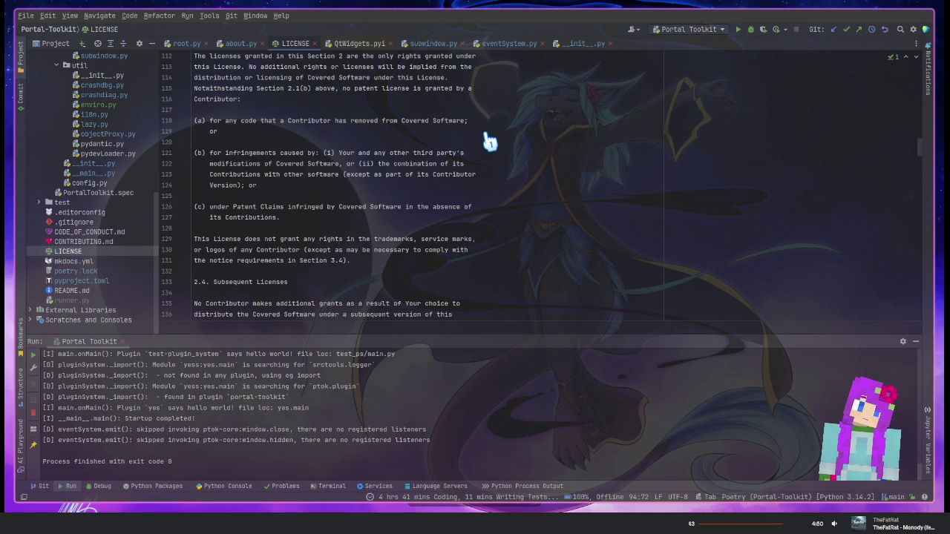
{"action": "scroll", "coordinate": [489, 141], "scroll_direction": "down", "scroll_amount": 1}
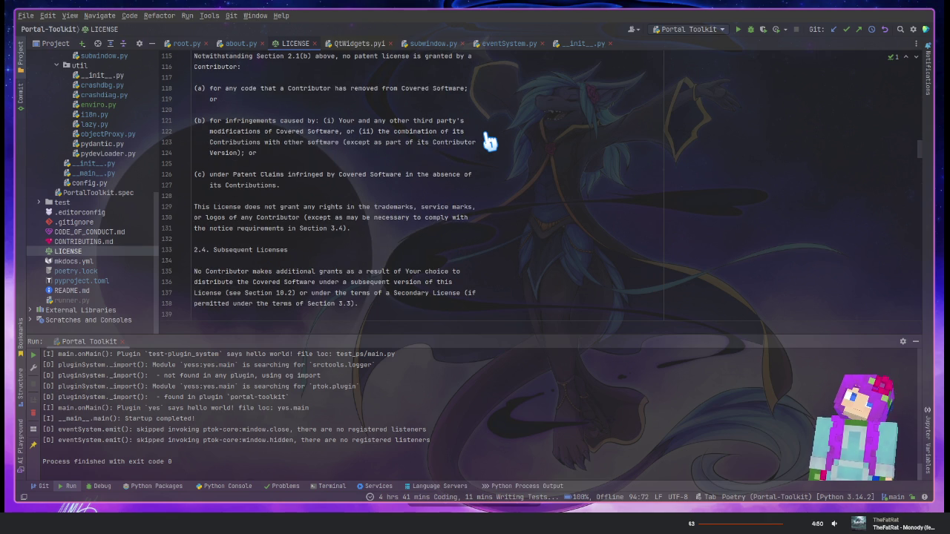
{"action": "scroll", "coordinate": [483, 152], "scroll_direction": "down", "scroll_amount": 2}
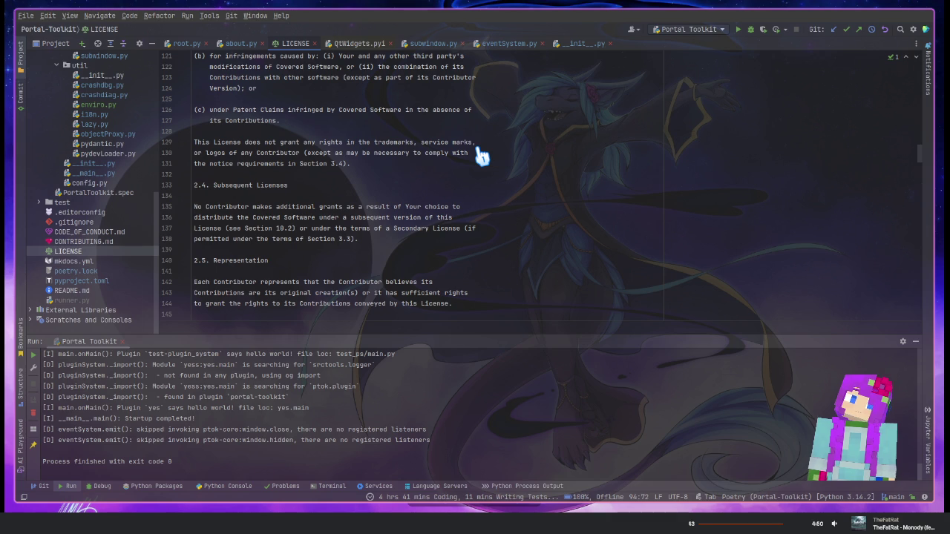
{"action": "scroll", "coordinate": [482, 154], "scroll_direction": "down", "scroll_amount": 4}
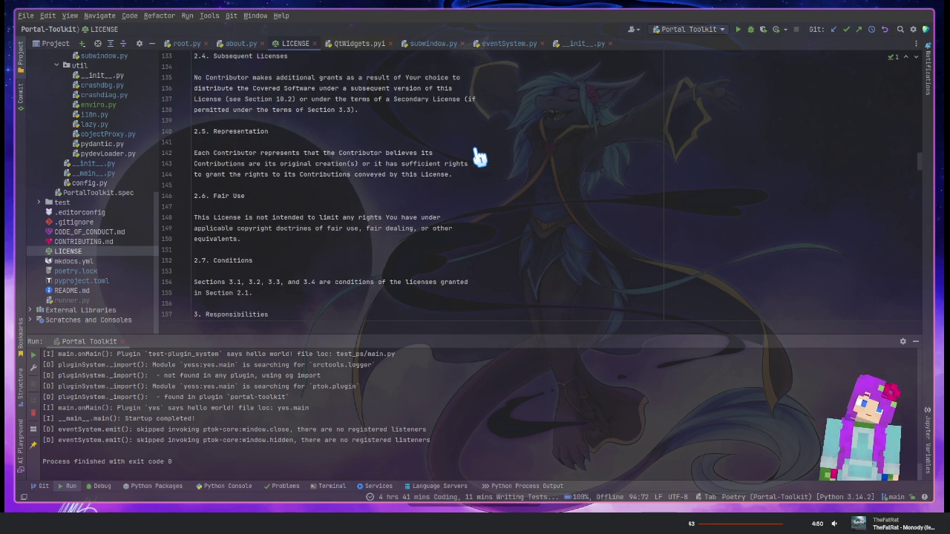
{"action": "scroll", "coordinate": [479, 156], "scroll_direction": "down", "scroll_amount": 2}
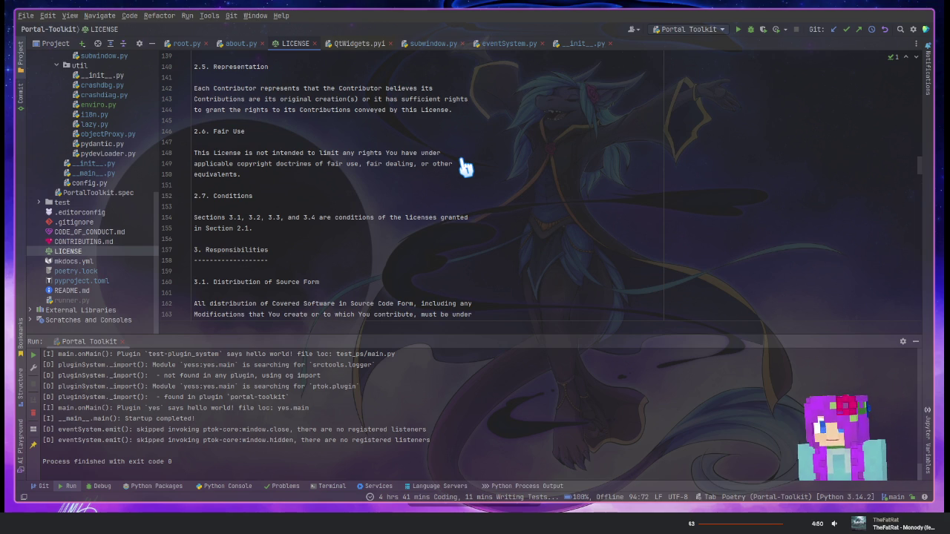
{"action": "scroll", "coordinate": [463, 166], "scroll_direction": "down", "scroll_amount": 3}
{"action": "scroll", "coordinate": [464, 167], "scroll_direction": "down", "scroll_amount": 2}
{"action": "scroll", "coordinate": [462, 171], "scroll_direction": "down", "scroll_amount": 2}
{"action": "scroll", "coordinate": [460, 176], "scroll_direction": "up", "scroll_amount": 1}
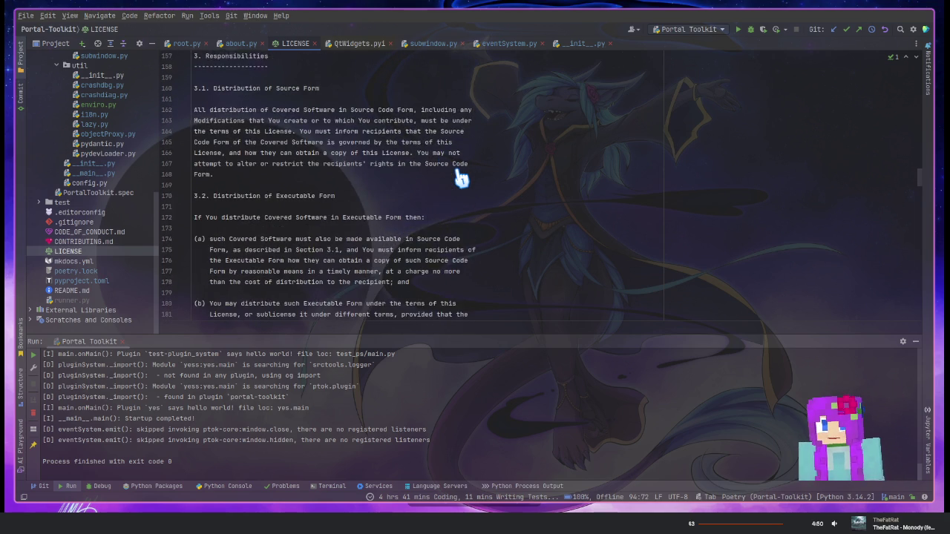
{"action": "scroll", "coordinate": [462, 179], "scroll_direction": "up", "scroll_amount": 1}
{"action": "scroll", "coordinate": [461, 178], "scroll_direction": "down", "scroll_amount": 1}
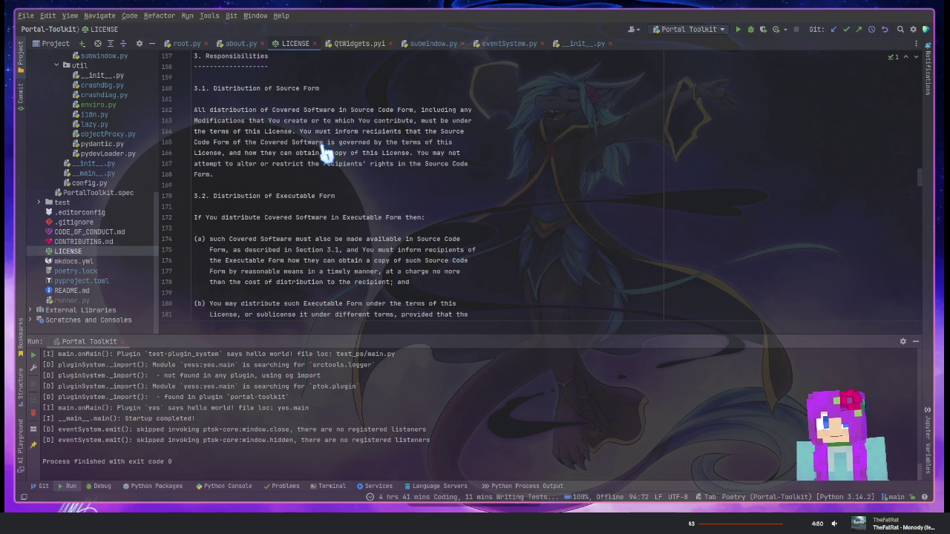
{"action": "left_click_drag", "start_coordinate": [300, 132], "coordinate": [477, 151]}
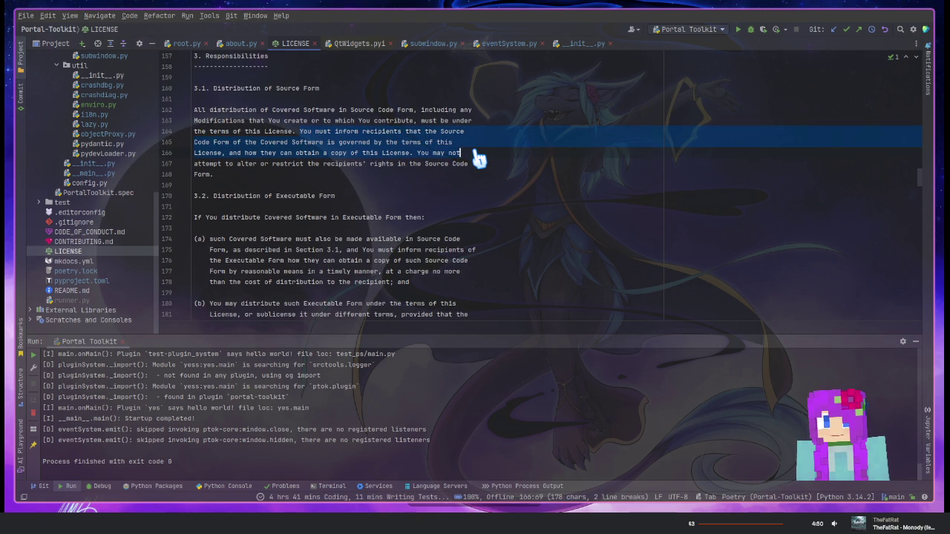
{"action": "left_click_drag", "start_coordinate": [477, 147], "coordinate": [477, 171]}
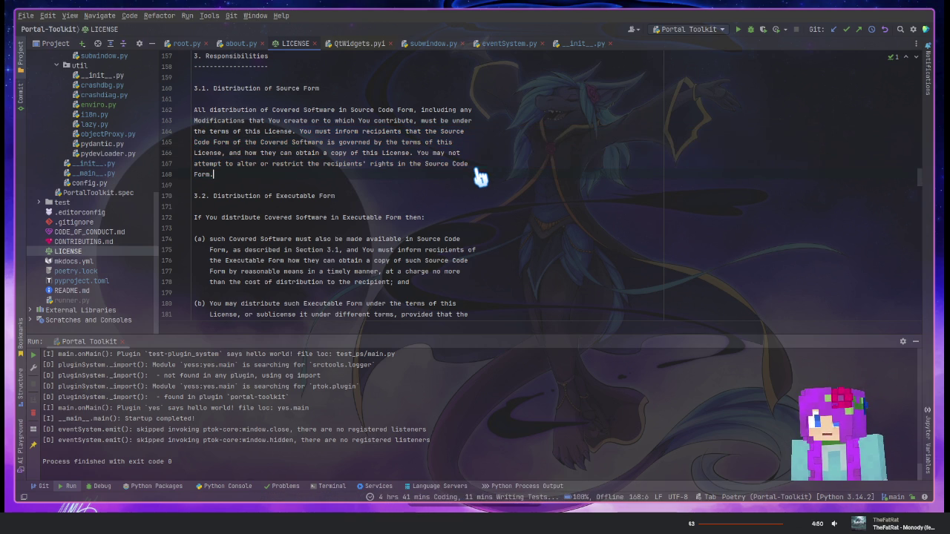
{"action": "mouse_move", "coordinate": [213, 175]}
{"action": "left_mouse_down"}
{"action": "mouse_move", "coordinate": [225, 164]}
{"action": "mouse_move", "coordinate": [466, 157]}
{"action": "left_mouse_up"}
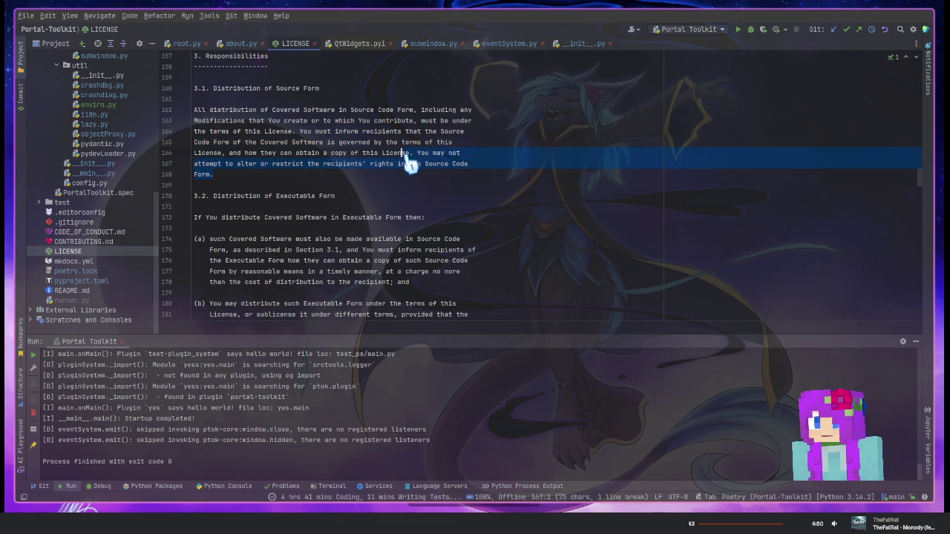
{"action": "left_click", "coordinate": [461, 153]}
{"action": "scroll", "coordinate": [290, 186], "scroll_direction": "down", "scroll_amount": 3}
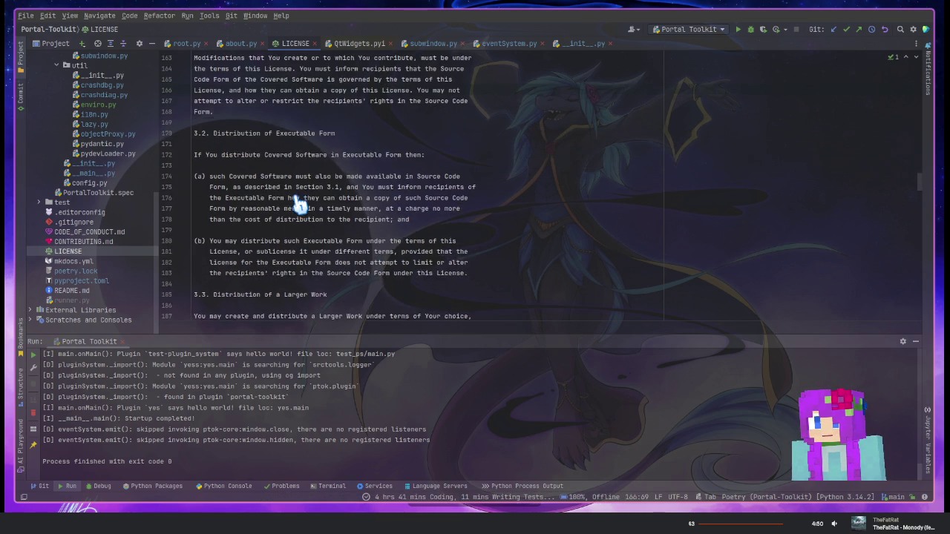
{"action": "left_click_drag", "start_coordinate": [196, 153], "coordinate": [455, 157]}
{"action": "left_click", "coordinate": [453, 155]}
{"action": "left_click_drag", "start_coordinate": [208, 178], "coordinate": [480, 190]}
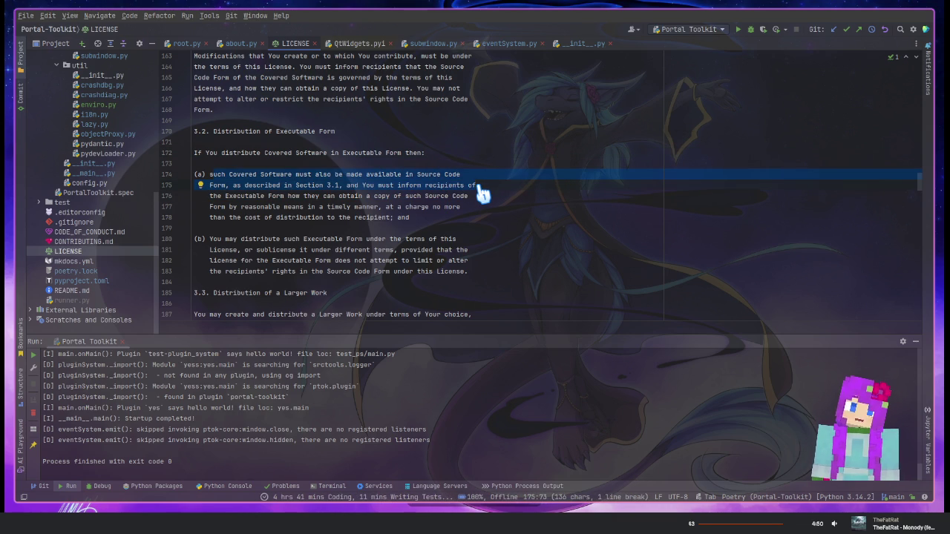
{"action": "left_click", "coordinate": [481, 193]}
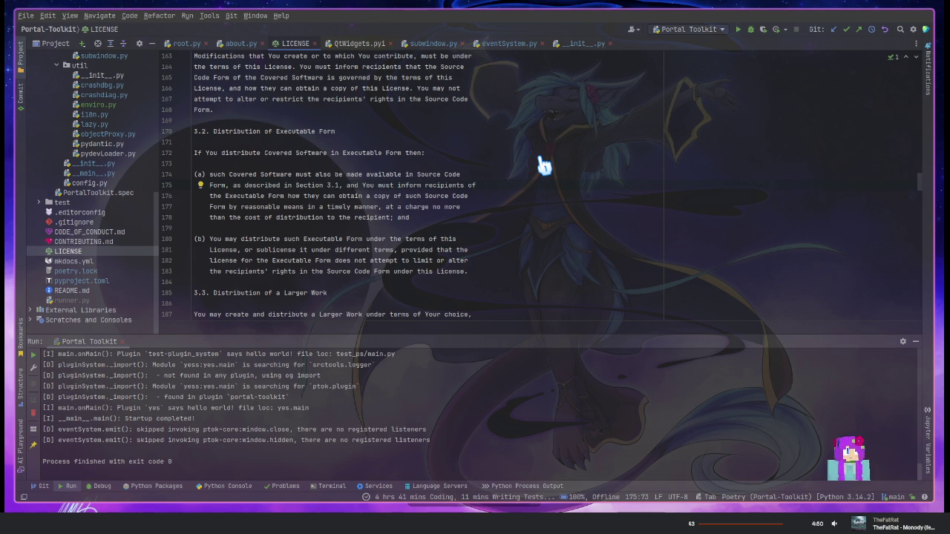
{"action": "scroll", "coordinate": [490, 200], "scroll_direction": "down", "scroll_amount": 2}
{"action": "scroll", "coordinate": [517, 253], "scroll_direction": "down", "scroll_amount": 3}
{"action": "mouse_move", "coordinate": [467, 250]}
{"action": "left_mouse_down"}
{"action": "mouse_move", "coordinate": [194, 168]}
{"action": "mouse_move", "coordinate": [191, 154]}
{"action": "left_mouse_up"}
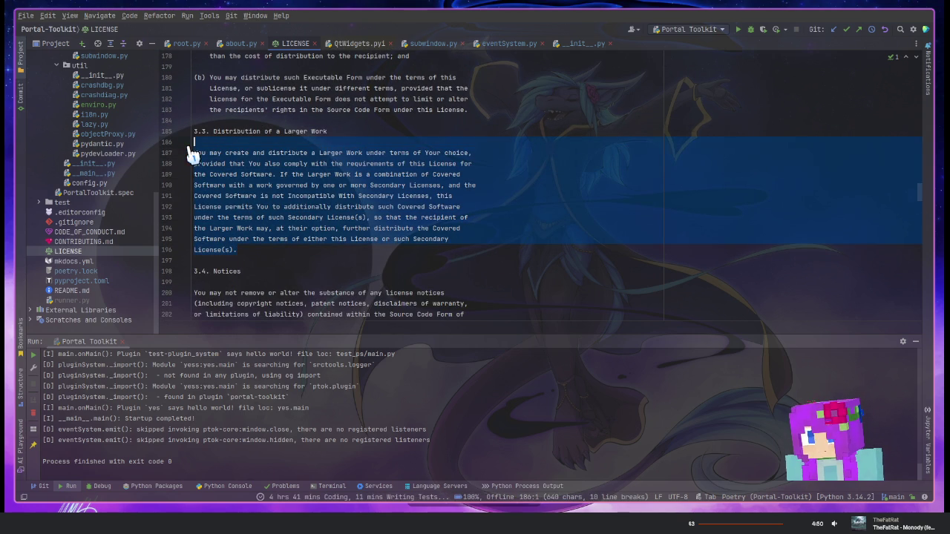
{"action": "left_click", "coordinate": [311, 243]}
{"action": "scroll", "coordinate": [311, 237], "scroll_direction": "down", "scroll_amount": 3}
{"action": "scroll", "coordinate": [302, 178], "scroll_direction": "down", "scroll_amount": 2}
{"action": "mouse_move", "coordinate": [408, 177]}
{"action": "left_mouse_down"}
{"action": "mouse_move", "coordinate": [502, 185]}
{"action": "mouse_move", "coordinate": [180, 134]}
{"action": "left_mouse_up"}
{"action": "left_click", "coordinate": [503, 181]}
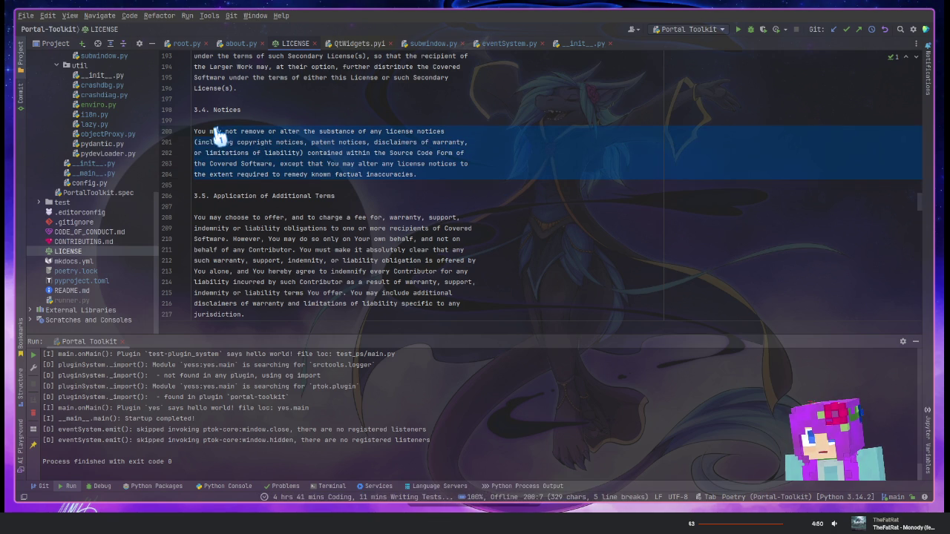
{"action": "left_click", "coordinate": [469, 178]}
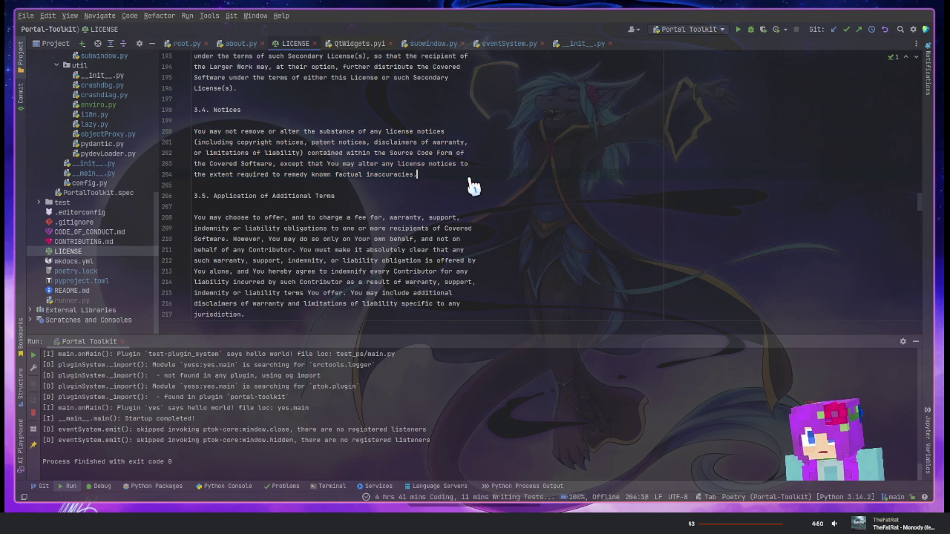
{"action": "scroll", "coordinate": [451, 184], "scroll_direction": "down", "scroll_amount": 1}
{"action": "scroll", "coordinate": [445, 186], "scroll_direction": "down", "scroll_amount": 3}
{"action": "scroll", "coordinate": [434, 190], "scroll_direction": "down", "scroll_amount": 4}
{"action": "scroll", "coordinate": [423, 195], "scroll_direction": "down", "scroll_amount": 3}
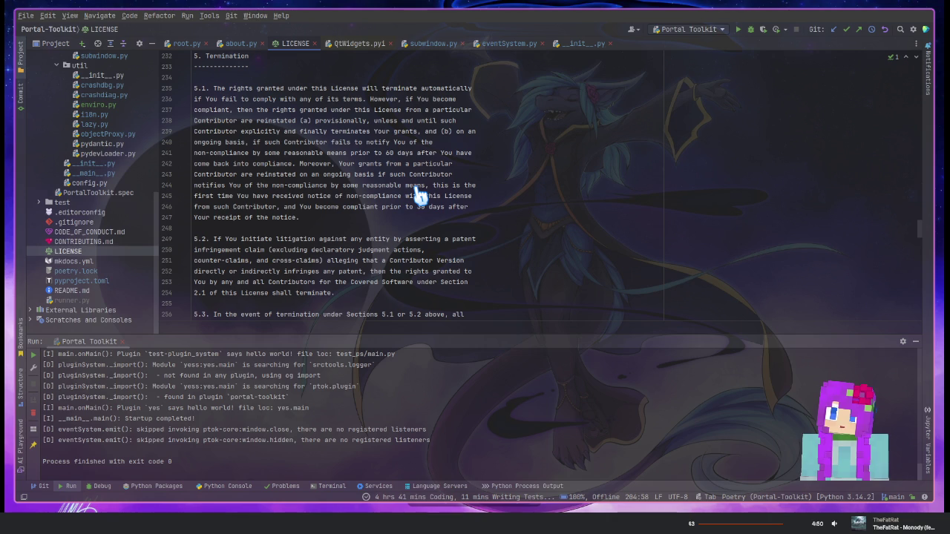
{"action": "scroll", "coordinate": [420, 195], "scroll_direction": "down", "scroll_amount": 3}
{"action": "scroll", "coordinate": [419, 195], "scroll_direction": "down", "scroll_amount": 3}
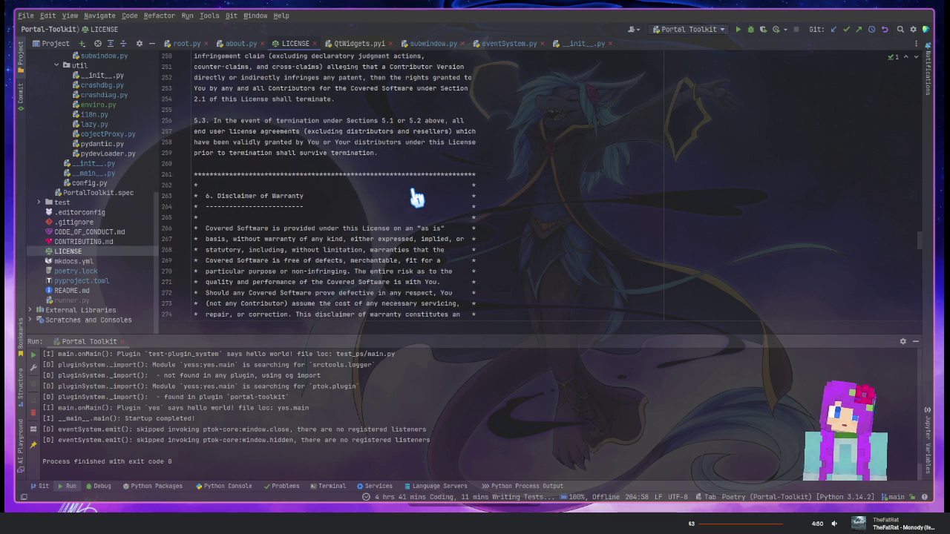
{"action": "scroll", "coordinate": [417, 196], "scroll_direction": "down", "scroll_amount": 4}
{"action": "scroll", "coordinate": [401, 189], "scroll_direction": "up", "scroll_amount": 2}
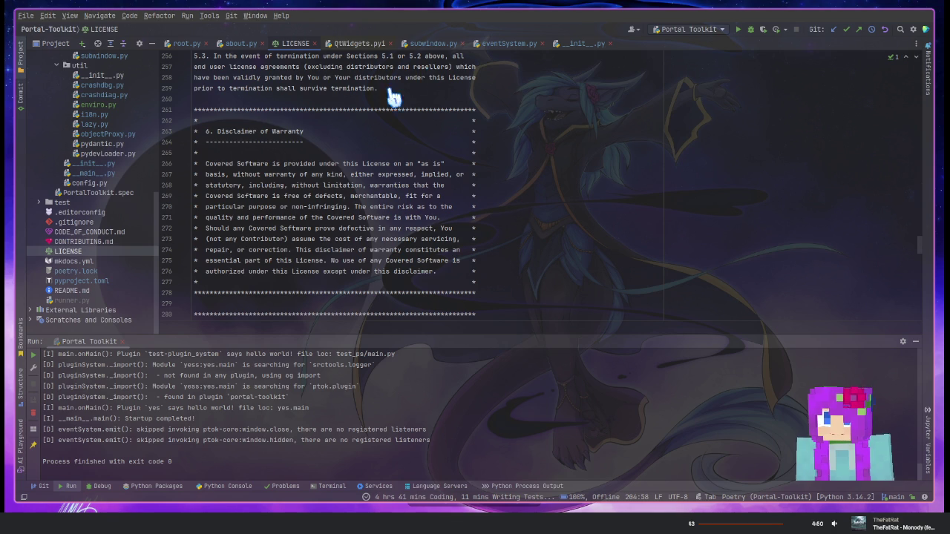
{"action": "mouse_move", "coordinate": [205, 164]}
{"action": "left_mouse_down"}
{"action": "mouse_move", "coordinate": [484, 182]}
{"action": "mouse_move", "coordinate": [479, 201]}
{"action": "left_mouse_up"}
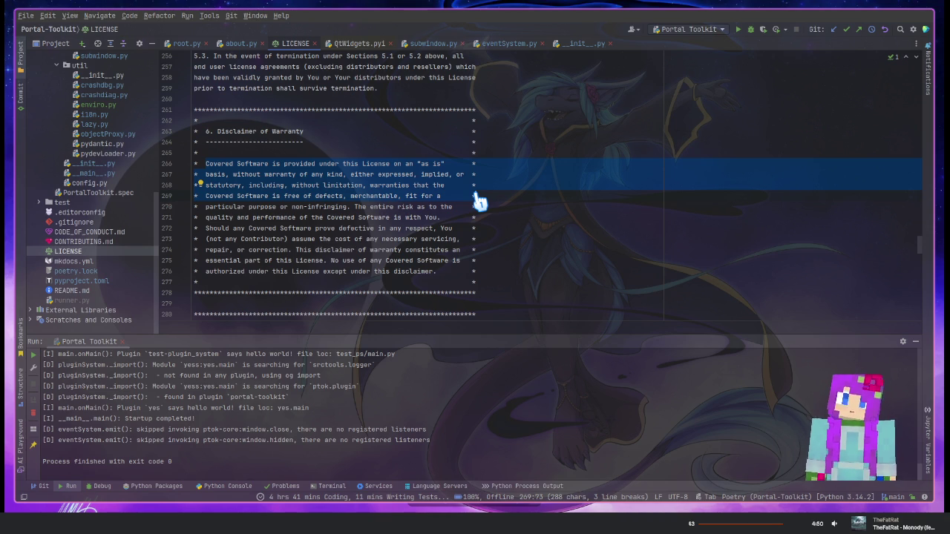
{"action": "left_click_drag", "start_coordinate": [479, 200], "coordinate": [478, 211]}
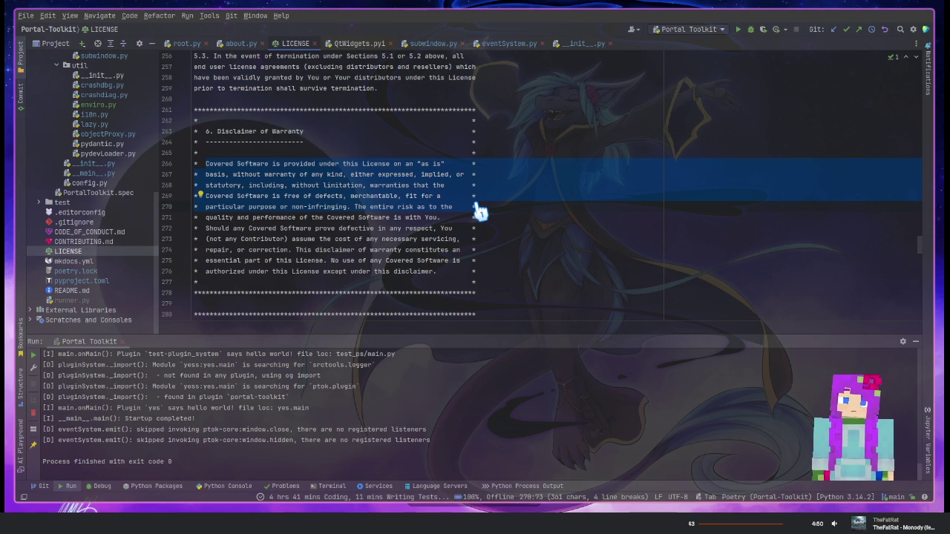
{"action": "scroll", "coordinate": [476, 207], "scroll_direction": "down", "scroll_amount": 4}
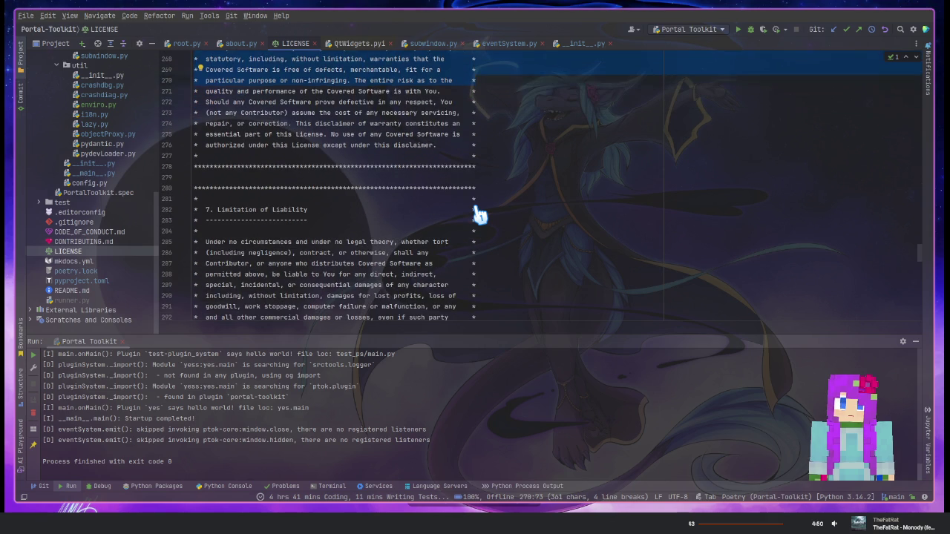
{"action": "scroll", "coordinate": [479, 215], "scroll_direction": "down", "scroll_amount": 3}
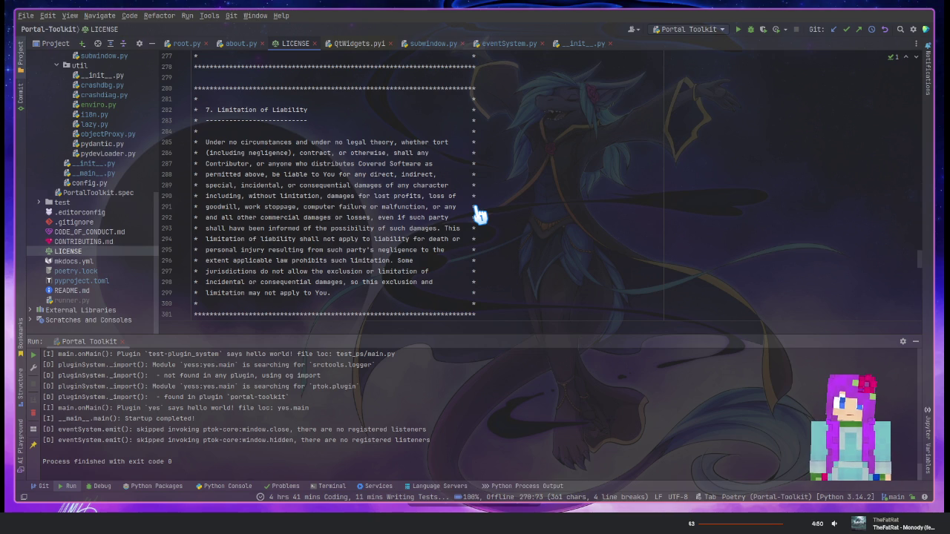
{"action": "left_click_drag", "start_coordinate": [456, 198], "coordinate": [239, 212]}
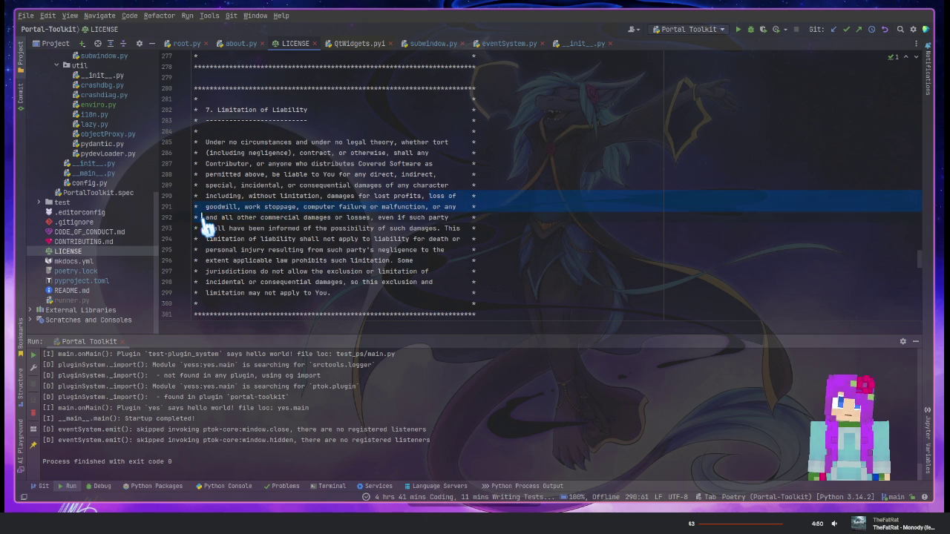
{"action": "left_click", "coordinate": [375, 217]}
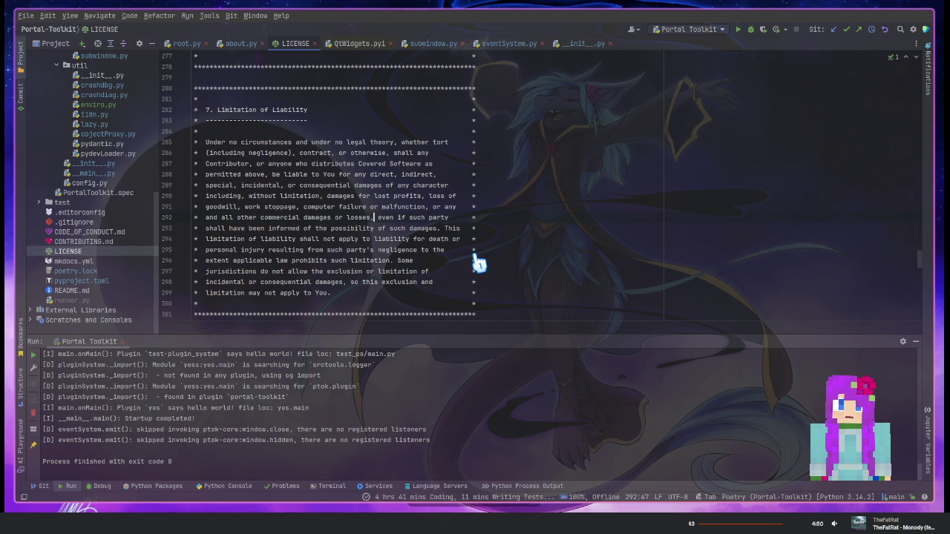
{"action": "mouse_move", "coordinate": [447, 230]}
{"action": "left_mouse_down"}
{"action": "mouse_move", "coordinate": [264, 249]}
{"action": "mouse_move", "coordinate": [420, 239]}
{"action": "left_mouse_up"}
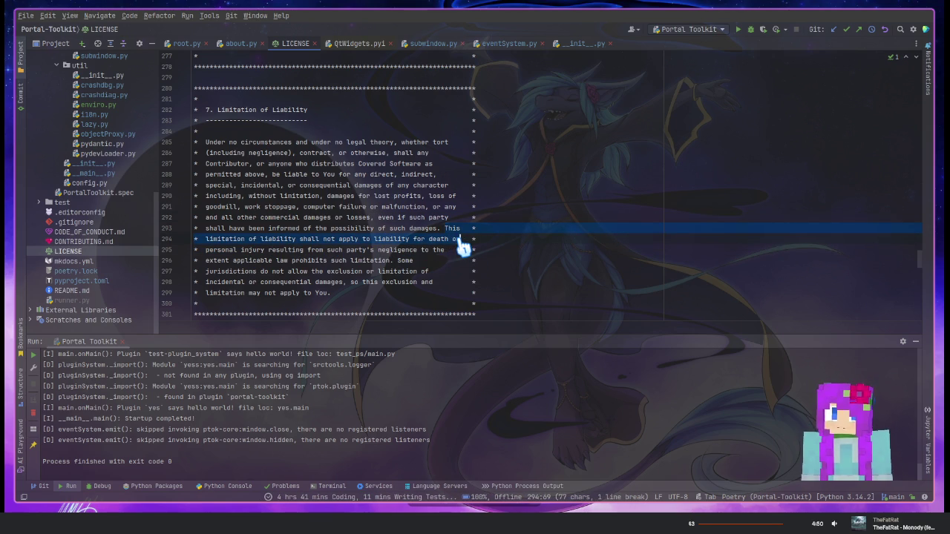
{"action": "mouse_move", "coordinate": [419, 240]}
{"action": "left_mouse_down"}
{"action": "mouse_move", "coordinate": [322, 261]}
{"action": "mouse_move", "coordinate": [405, 263]}
{"action": "mouse_move", "coordinate": [410, 277]}
{"action": "mouse_move", "coordinate": [421, 269]}
{"action": "left_mouse_up"}
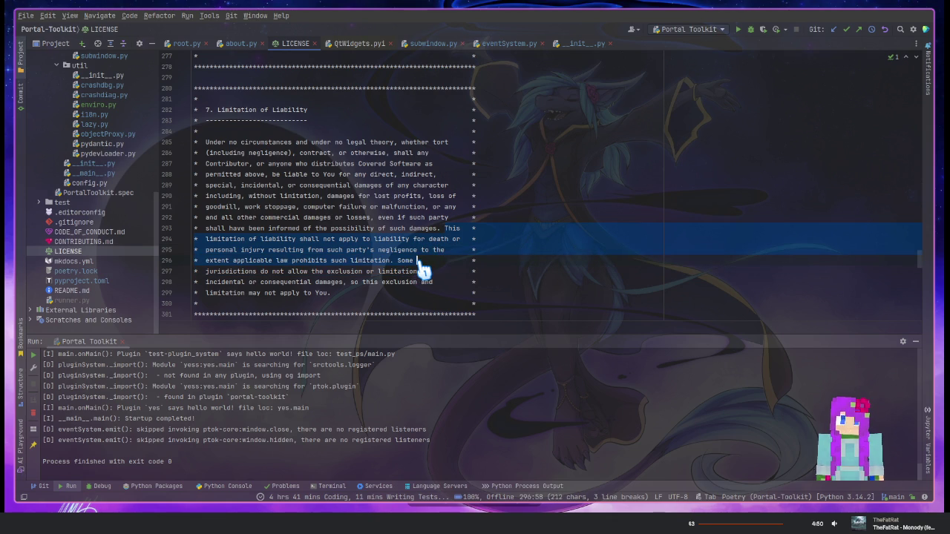
{"action": "left_click", "coordinate": [433, 270]}
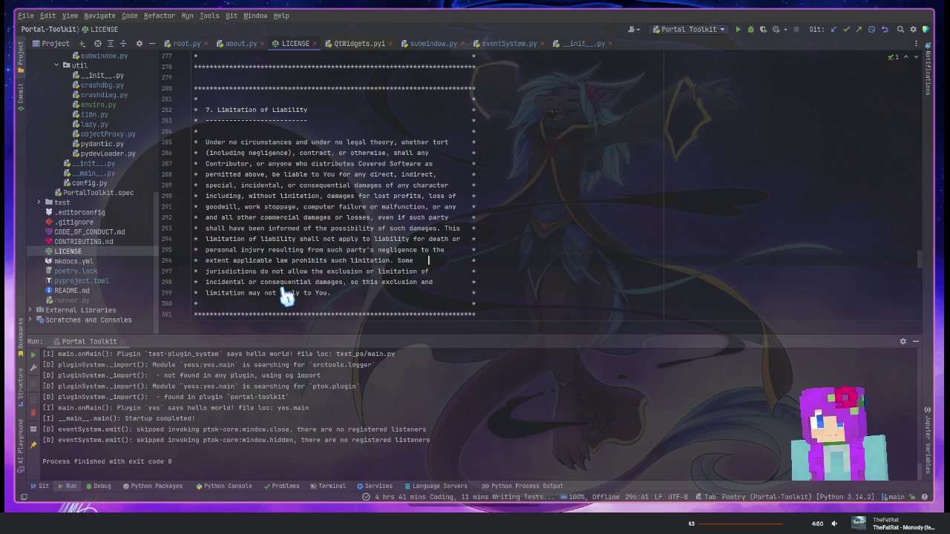
Scroll further and select, then clear, the LICENSE's litigation paragraph
{"action": "scroll", "coordinate": [335, 313], "scroll_direction": "down", "scroll_amount": 3}
{"action": "scroll", "coordinate": [333, 297], "scroll_direction": "down", "scroll_amount": 1}
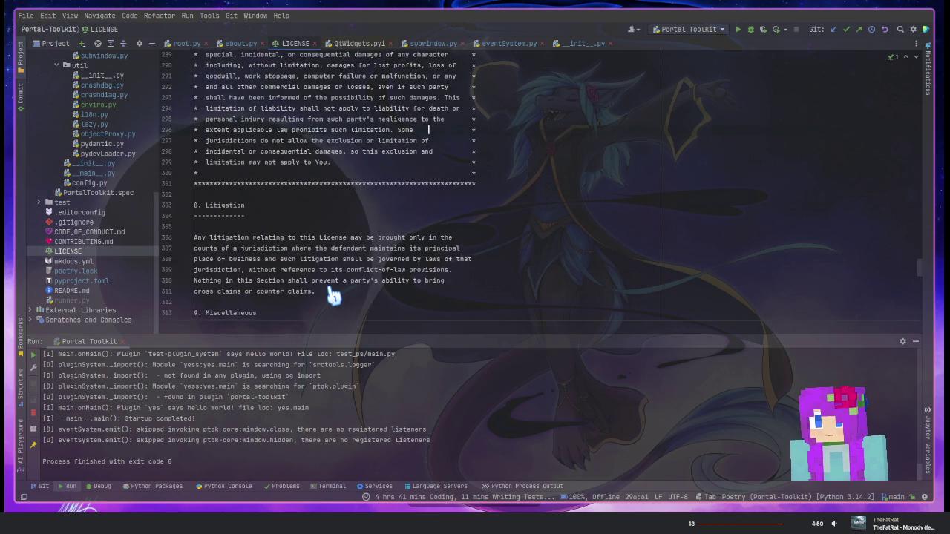
{"action": "scroll", "coordinate": [331, 291], "scroll_direction": "down", "scroll_amount": 4}
{"action": "left_click_drag", "start_coordinate": [286, 163], "coordinate": [141, 111]}
{"action": "left_click", "coordinate": [319, 175]}
{"action": "left_click_drag", "start_coordinate": [303, 178], "coordinate": [159, 118]}
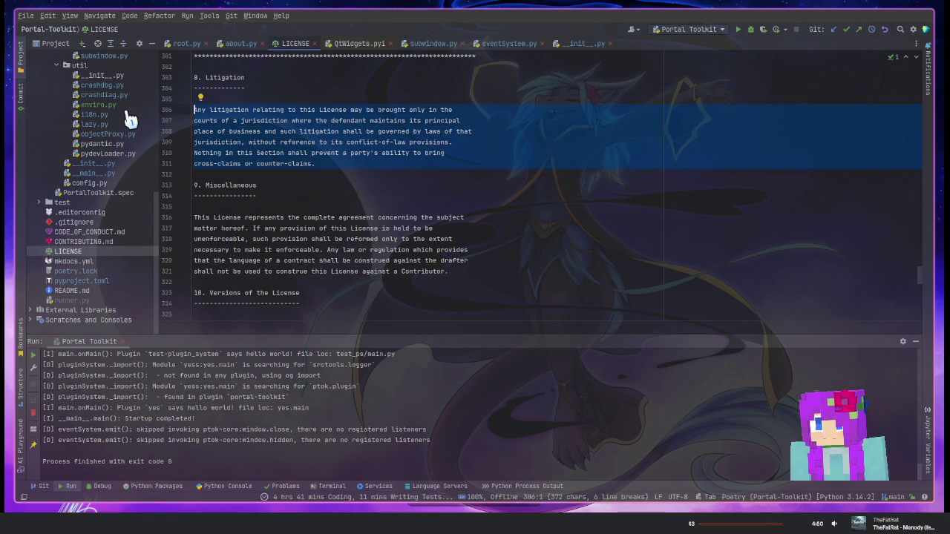
{"action": "left_click", "coordinate": [330, 176]}
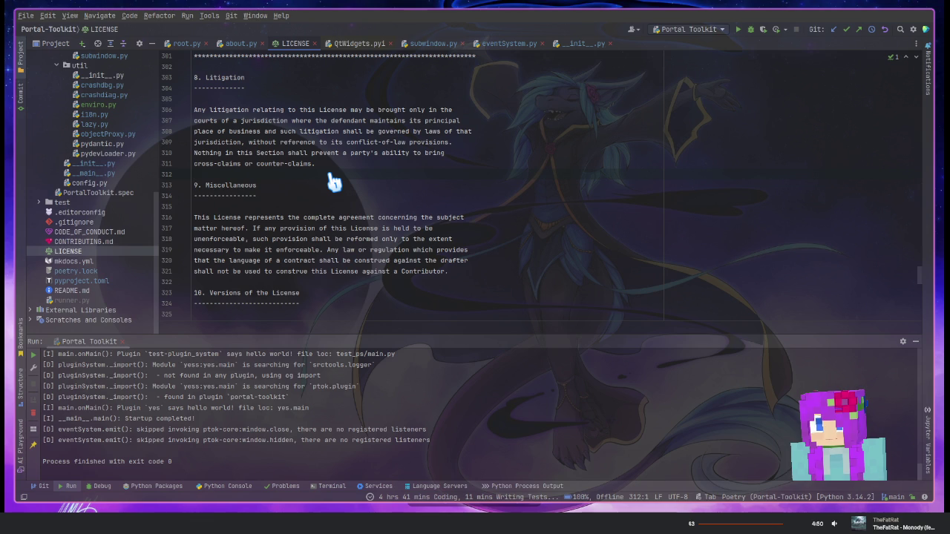
Scroll to the end of the file and highlight the Exhibit B heading and final notice
{"action": "scroll", "coordinate": [334, 182], "scroll_direction": "down", "scroll_amount": 3}
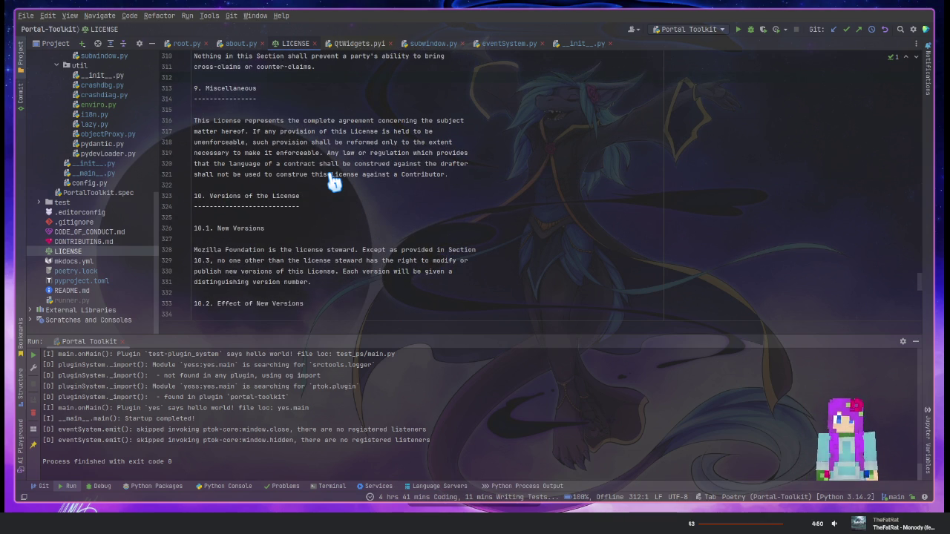
{"action": "scroll", "coordinate": [333, 182], "scroll_direction": "down", "scroll_amount": 3}
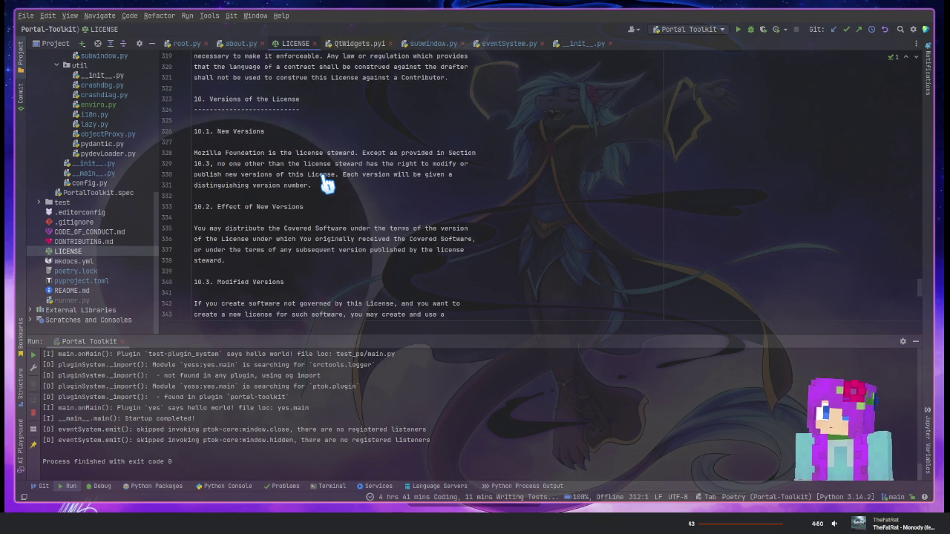
{"action": "scroll", "coordinate": [328, 184], "scroll_direction": "down", "scroll_amount": 2}
{"action": "scroll", "coordinate": [319, 187], "scroll_direction": "down", "scroll_amount": 5}
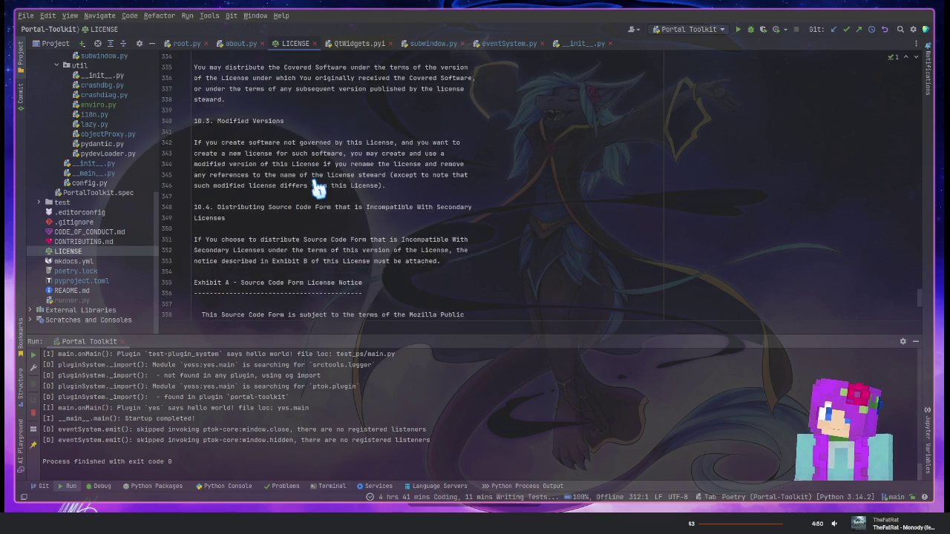
{"action": "scroll", "coordinate": [316, 188], "scroll_direction": "down", "scroll_amount": 1}
{"action": "scroll", "coordinate": [312, 191], "scroll_direction": "down", "scroll_amount": 3}
{"action": "scroll", "coordinate": [309, 193], "scroll_direction": "down", "scroll_amount": 1}
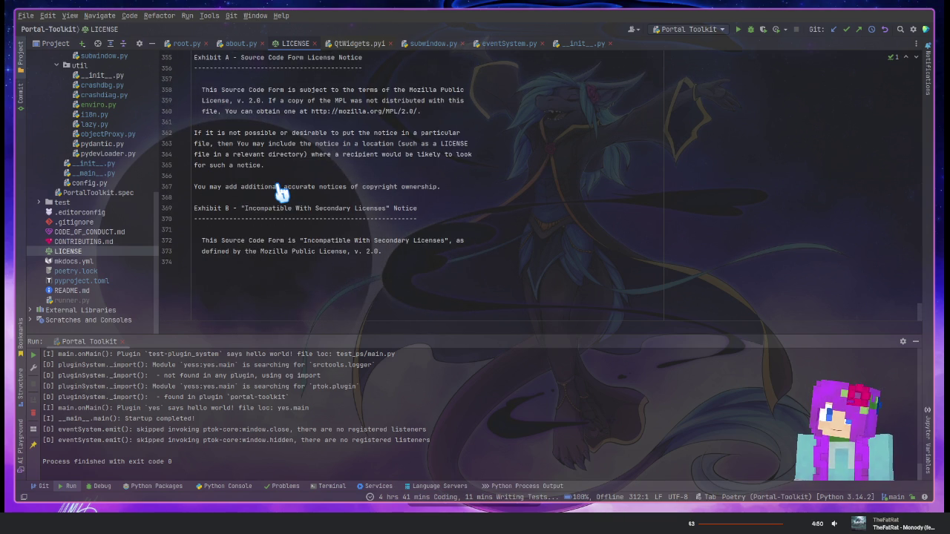
{"action": "left_click_drag", "start_coordinate": [242, 209], "coordinate": [430, 211]}
{"action": "left_click", "coordinate": [428, 211]}
{"action": "left_click_drag", "start_coordinate": [202, 242], "coordinate": [413, 261]}
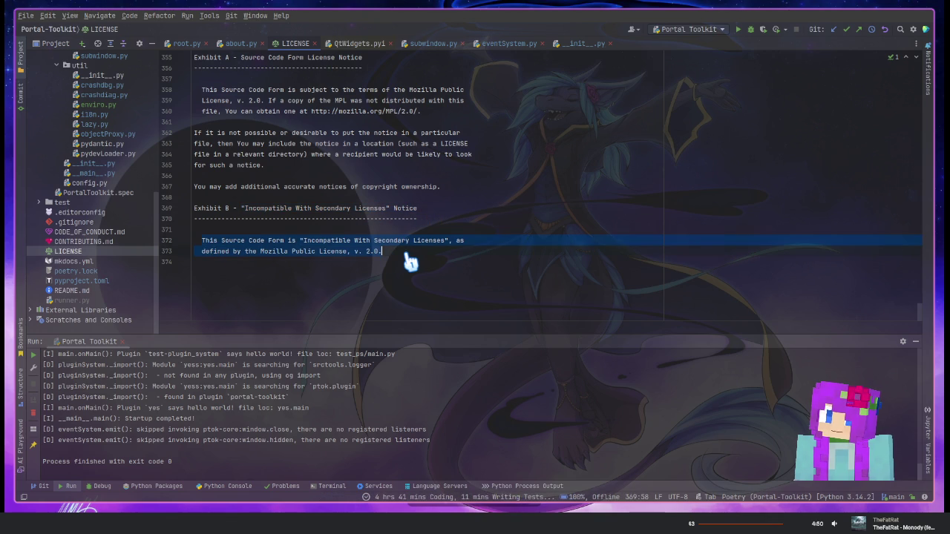
{"action": "left_click", "coordinate": [408, 254]}
Scroll back briefly, then close the LICENSE tab to return to about.py
{"action": "scroll", "coordinate": [400, 256], "scroll_direction": "up", "scroll_amount": 2}
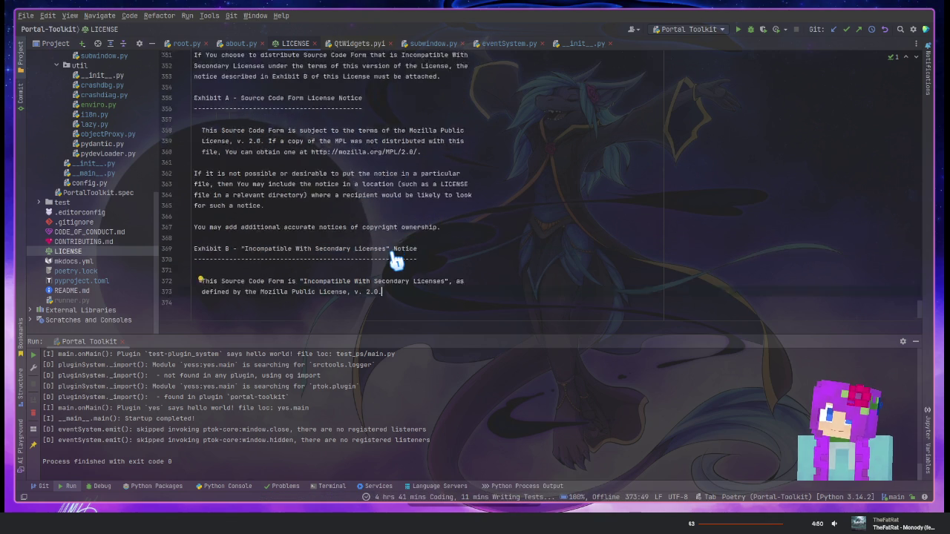
{"action": "scroll", "coordinate": [395, 259], "scroll_direction": "up", "scroll_amount": 3}
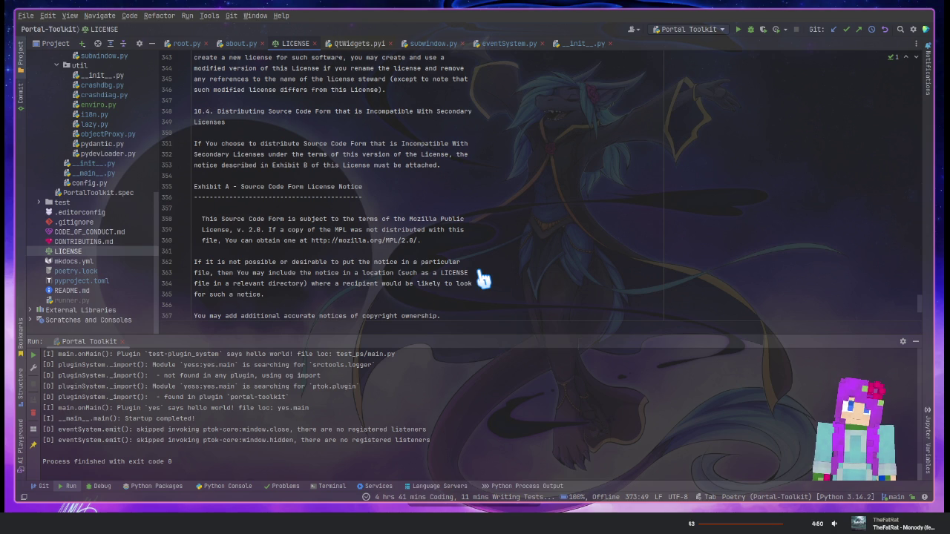
{"action": "scroll", "coordinate": [493, 285], "scroll_direction": "down", "scroll_amount": 2}
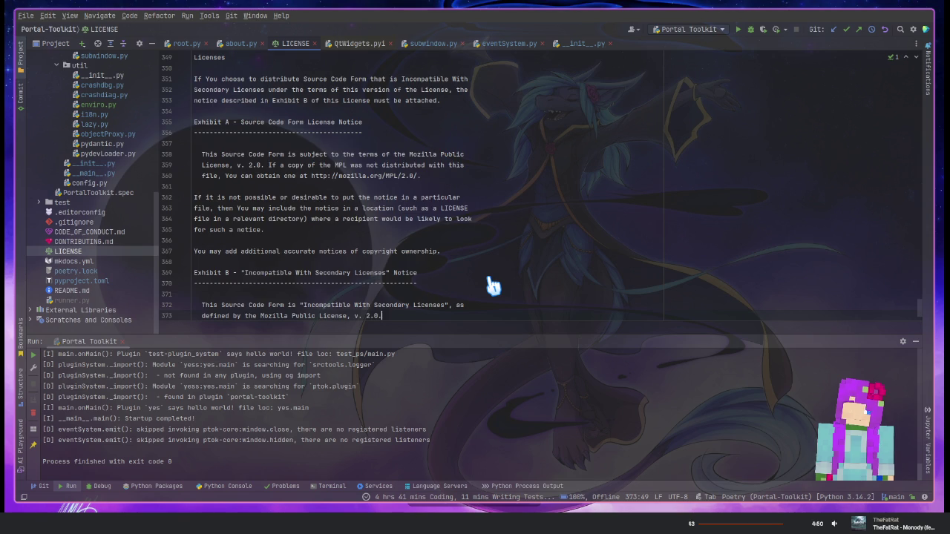
{"action": "scroll", "coordinate": [493, 284], "scroll_direction": "down", "scroll_amount": 2}
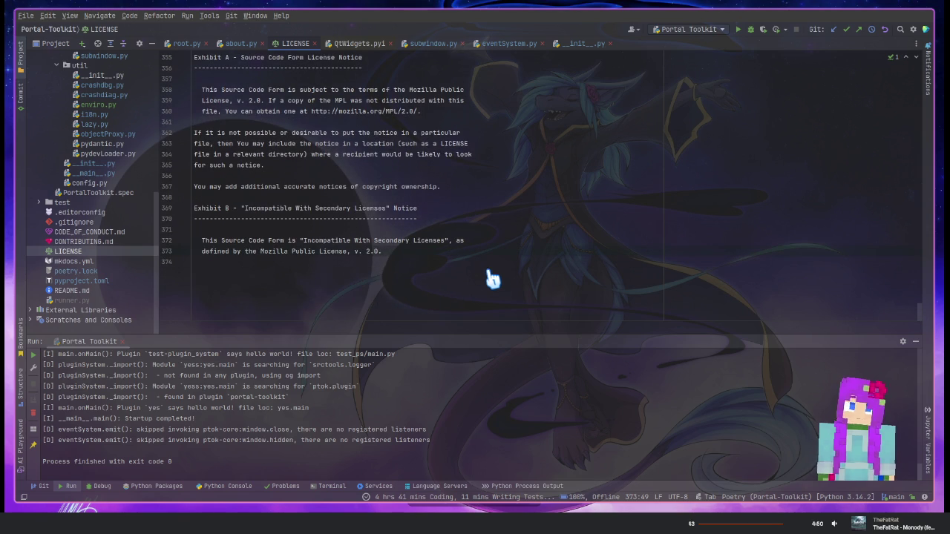
{"action": "left_click", "coordinate": [315, 44]}
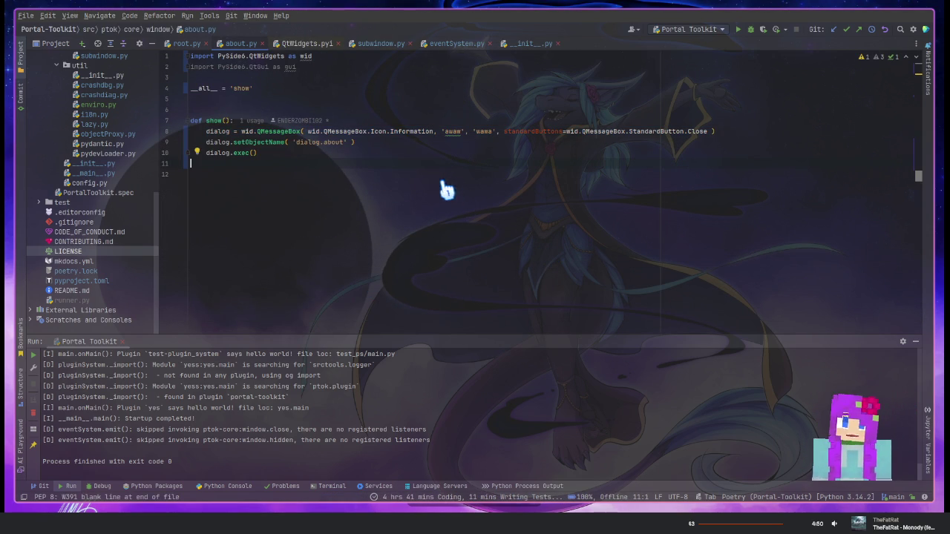
{"action": "left_click", "coordinate": [388, 143]}
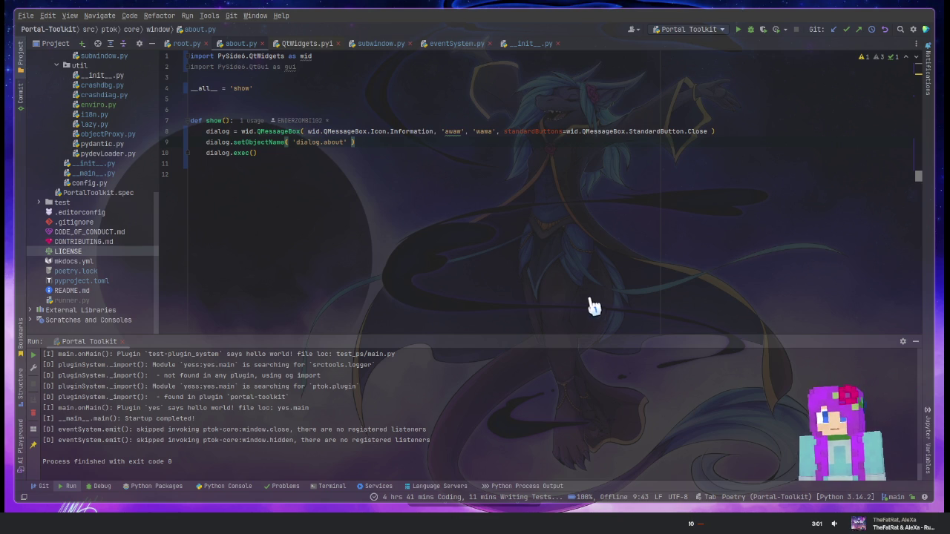
{"action": "left_click", "coordinate": [409, 136]}
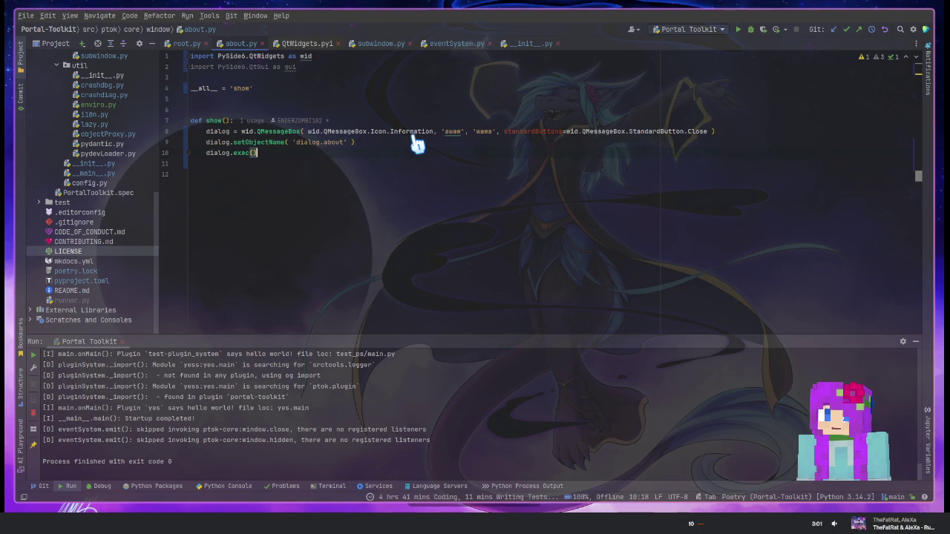
{"action": "key", "text": "Down"}
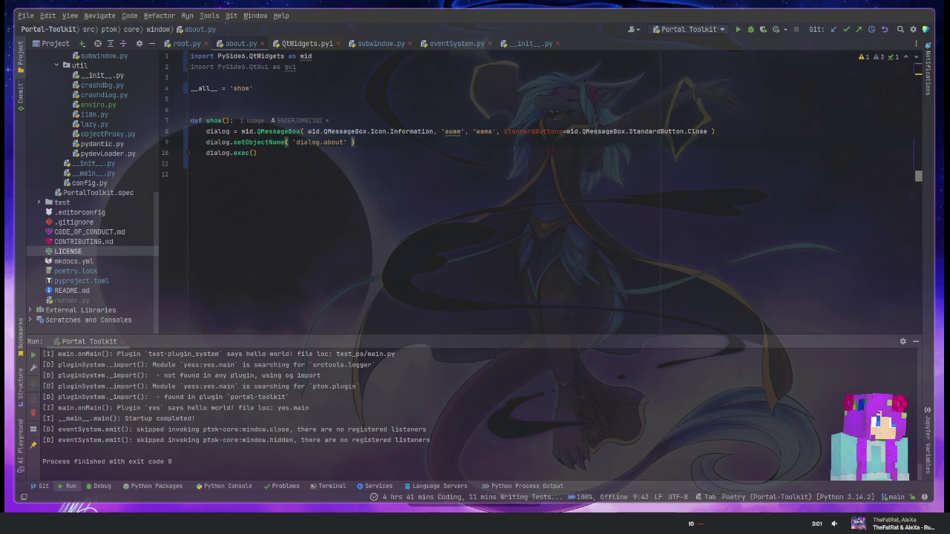
Annotate the show() function's return type as '-> None'
{"action": "key", "text": "Up"}
{"action": "key", "text": "Home"}
{"action": "key", "text": "Home"}
{"action": "key", "text": "End"}
{"action": "key", "text": "Up"}
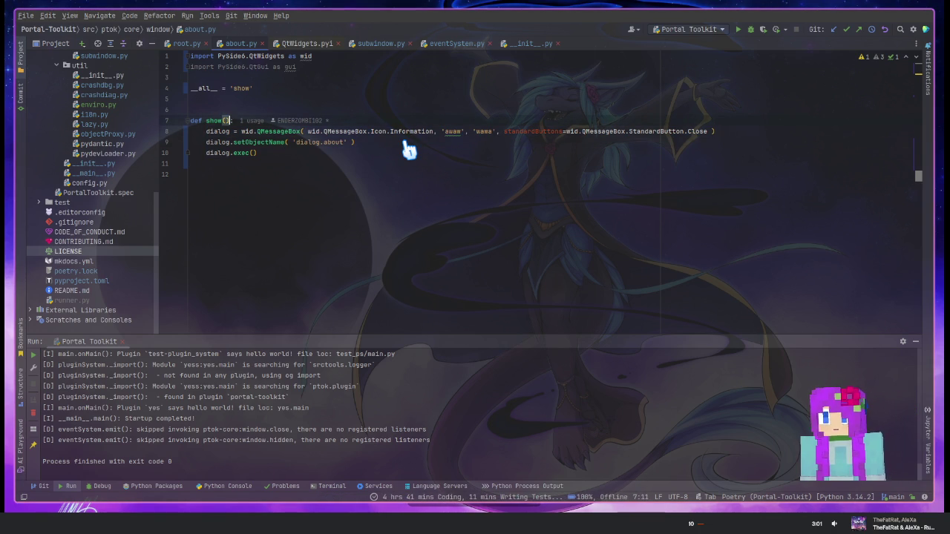
{"action": "type", "text": "-> None"}
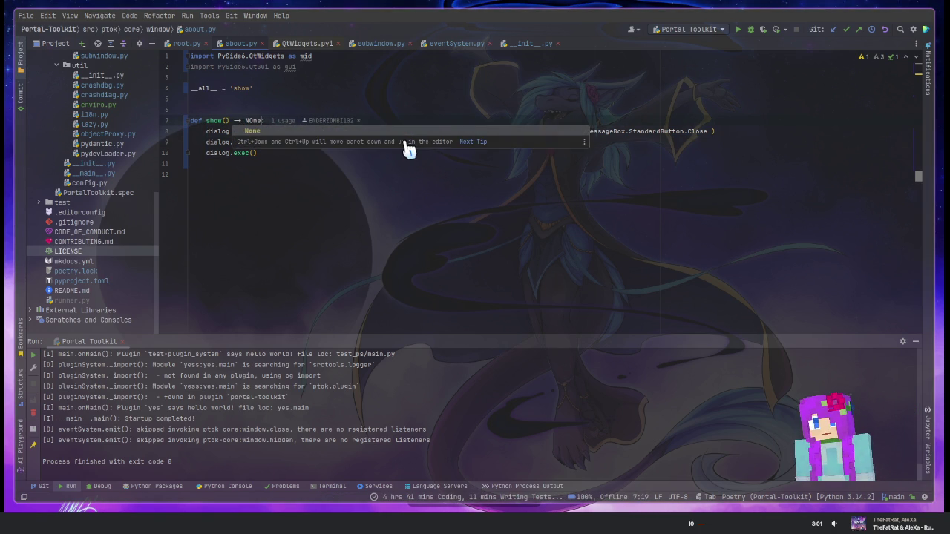
Insert a CAboutDialog class subclassing wid.QDialog above show()
{"action": "key", "text": "Down"}
{"action": "key", "text": "Home"}
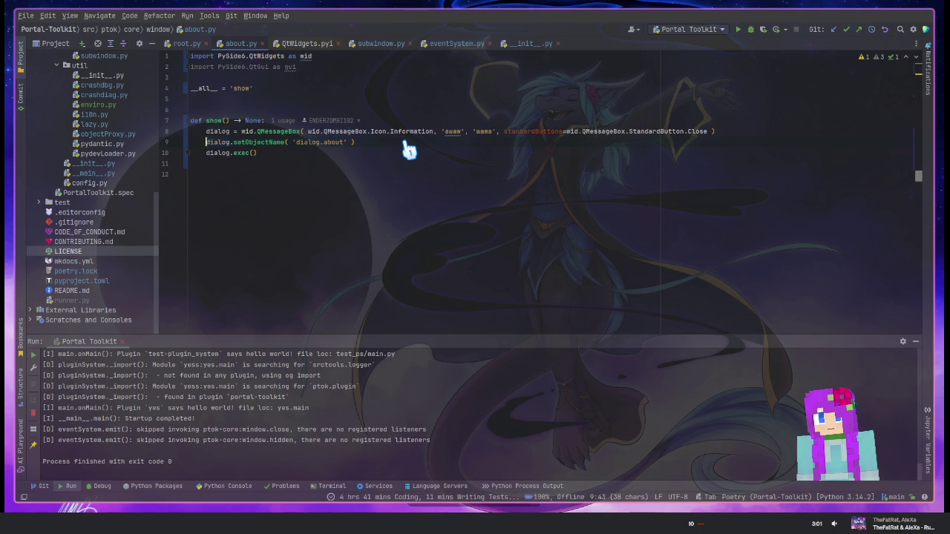
{"action": "key", "text": "Up"}
{"action": "key", "text": "Up"}
{"action": "key", "text": "Return"}
{"action": "key", "text": "Return"}
{"action": "key", "text": "Up"}
{"action": "type", "text": "class "}
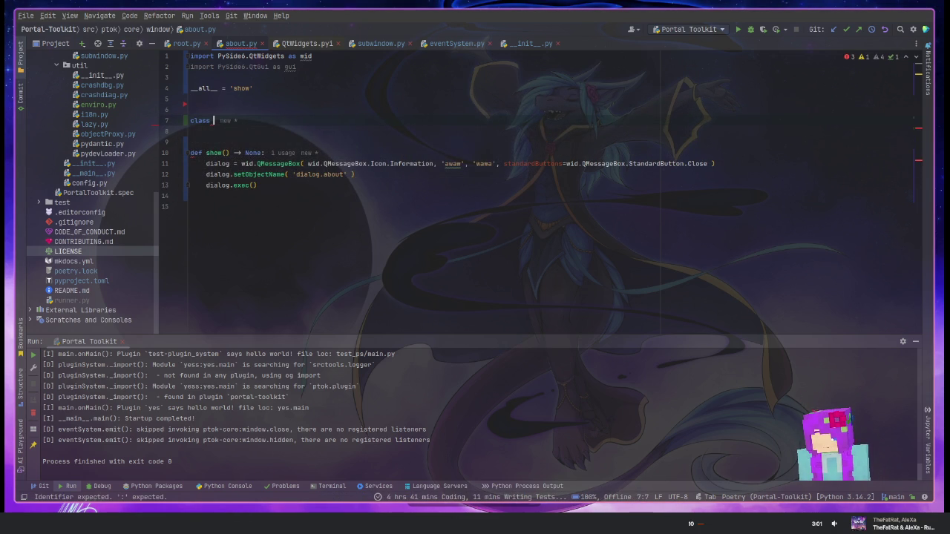
{"action": "type", "text": "CAboutDialog( "}
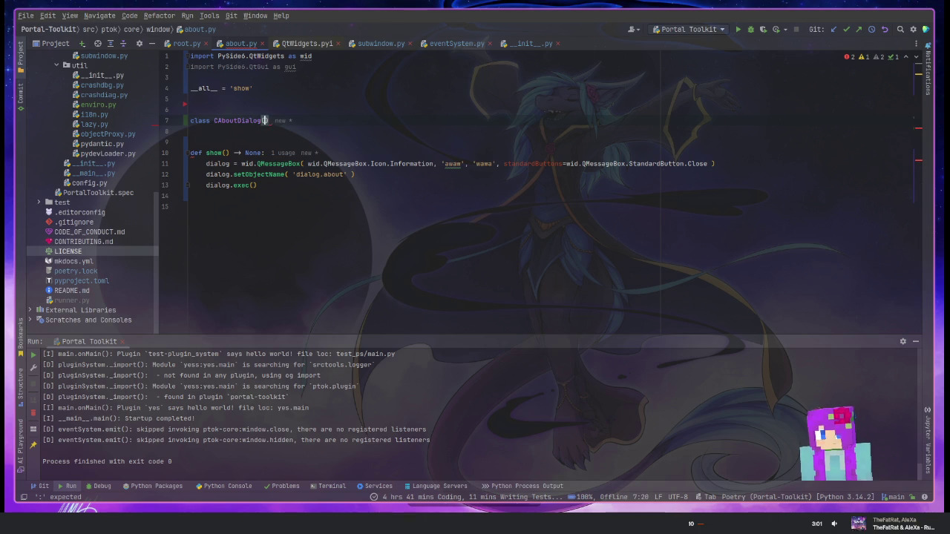
{"action": "type", "text": "wid.QD"}
{"action": "key", "text": "Return"}
{"action": "key", "text": "End"}
{"action": "type", "text": ":"}
{"action": "key", "text": "Return"}
Give CAboutDialog an __init__ returning None with a pass body, removing the extra blank line
{"action": "type", "text": "def __in"}
{"action": "key", "text": "Return"}
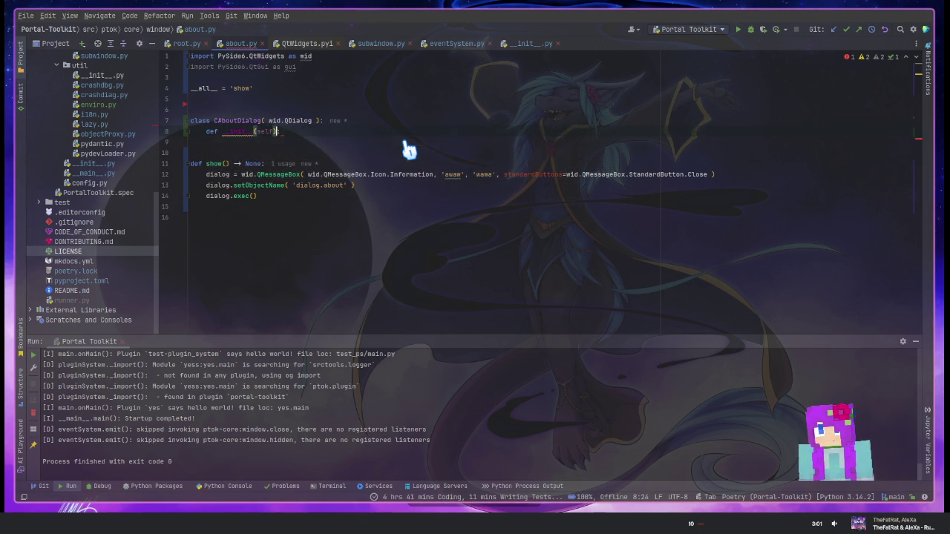
{"action": "key", "text": "Left"}
{"action": "type", "text": "-> "}
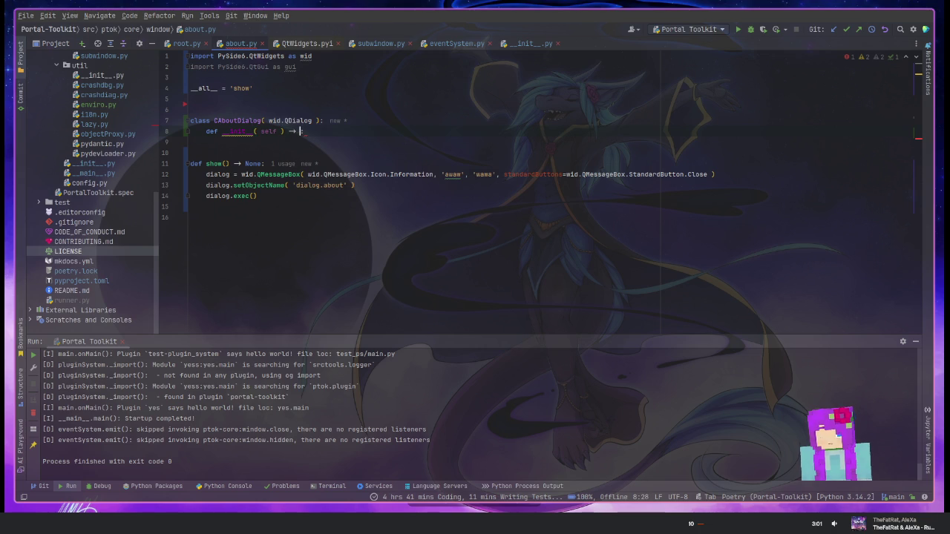
{"action": "type", "text": "None"}
{"action": "key", "text": "Return"}
{"action": "type", "text": "pass"}
{"action": "key", "text": "Return"}
{"action": "key", "text": "BackSpace"}
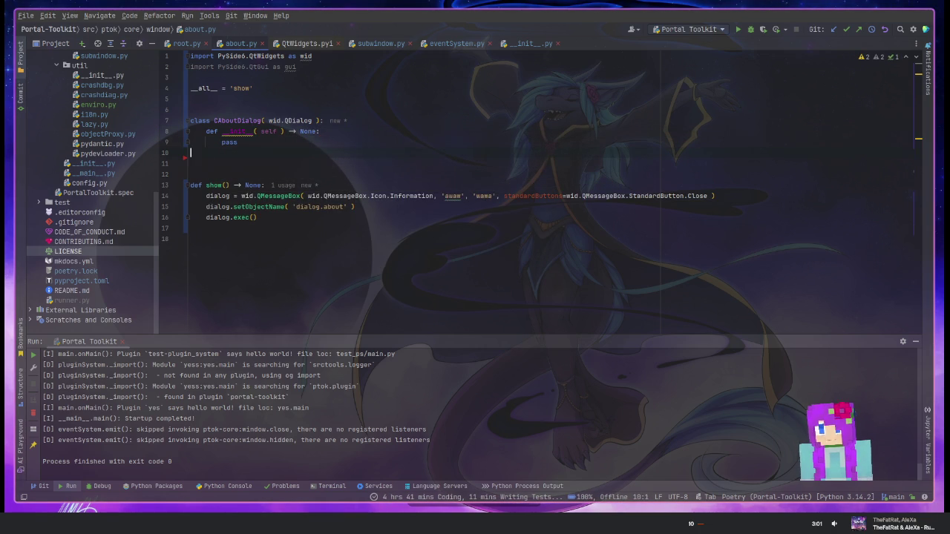
{"action": "key", "text": "Delete"}
Check the QMessageBox call in show(), then switch to the Krita mockup
{"action": "left_click", "coordinate": [319, 185]}
{"action": "key", "text": "End"}
{"action": "key", "text": "ctrl+w"}
{"action": "key", "text": "ctrl+w"}
{"action": "key", "text": "ctrl+w"}
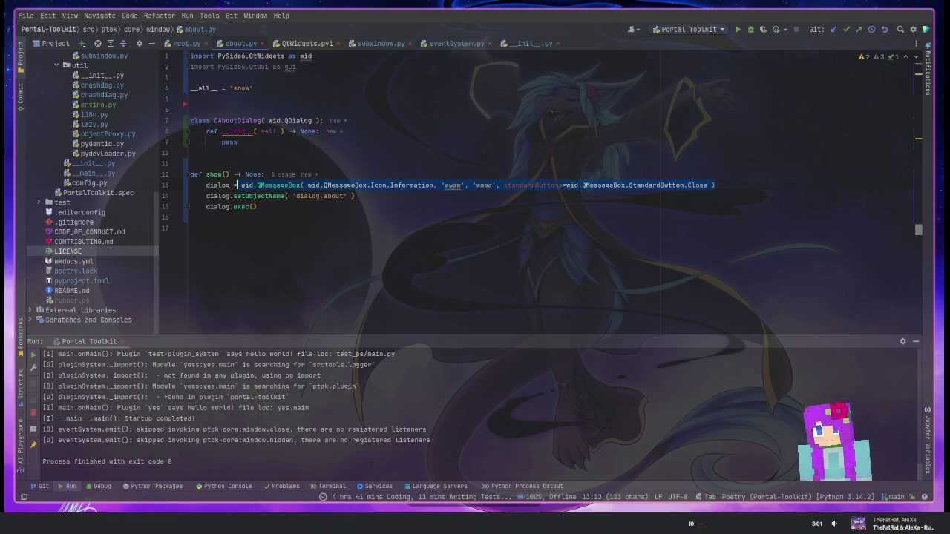
{"action": "key", "text": "Escape"}
{"action": "key", "text": "Right"}
{"action": "key", "text": "Right"}
{"action": "key", "text": "Right"}
{"action": "key", "text": "Up"}
{"action": "key", "text": "Up"}
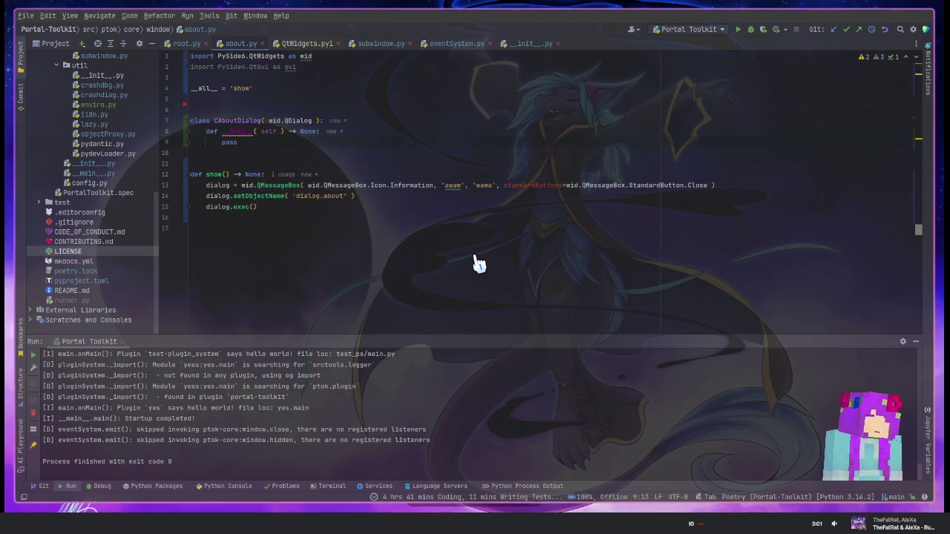
{"action": "key", "text": "alt+Tab"}
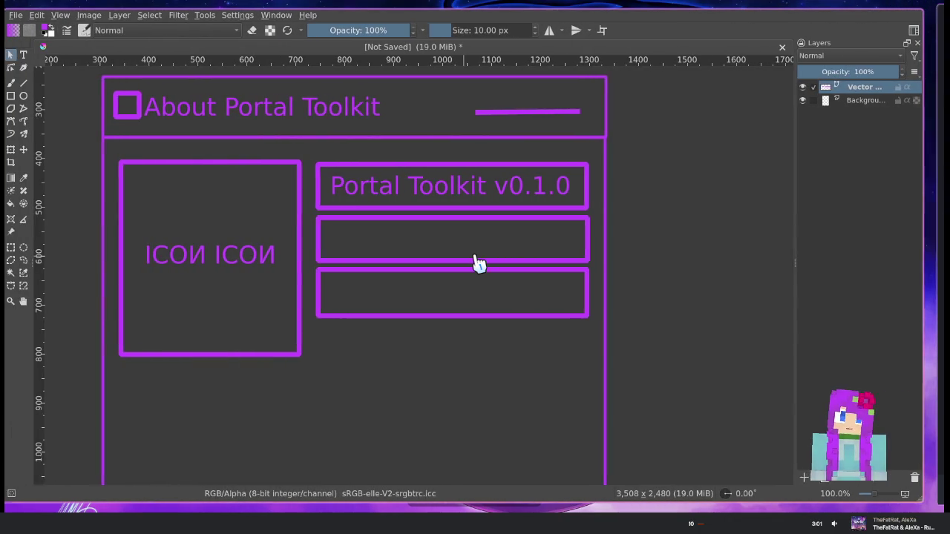
Select the inner icon and info box shapes and shift them down slightly
{"action": "scroll", "coordinate": [579, 319], "scroll_direction": "down", "scroll_amount": 5}
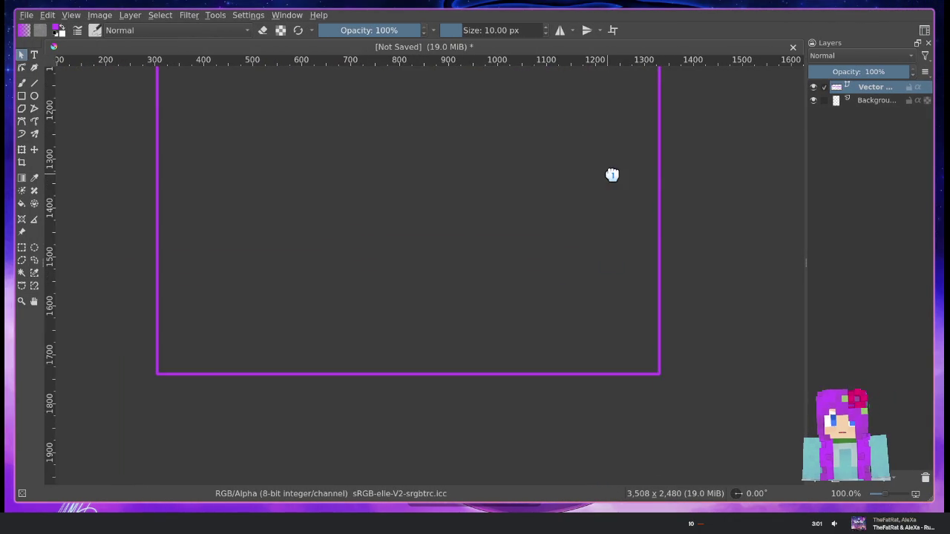
{"action": "left_click_drag", "start_coordinate": [618, 349], "coordinate": [505, 424]}
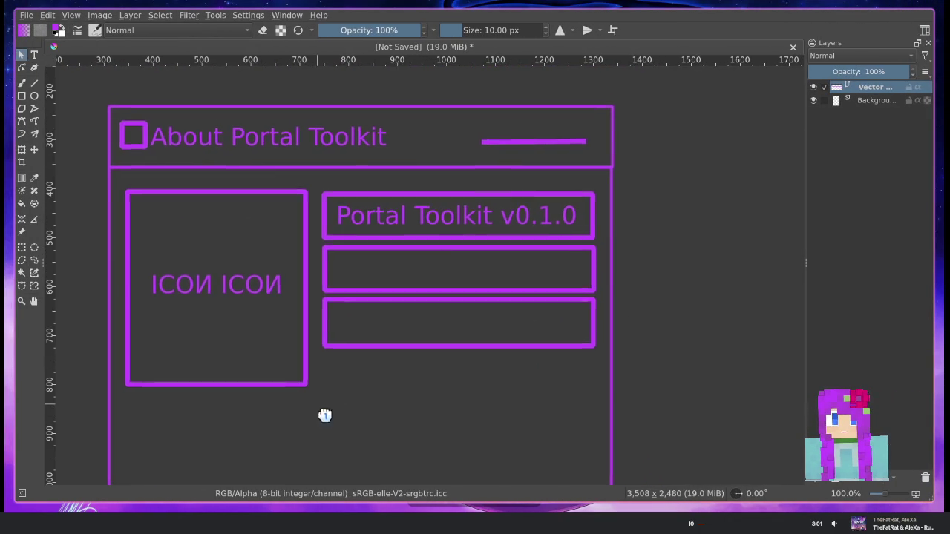
{"action": "left_click_drag", "start_coordinate": [324, 415], "coordinate": [388, 373]}
{"action": "left_click_drag", "start_coordinate": [189, 145], "coordinate": [663, 363]}
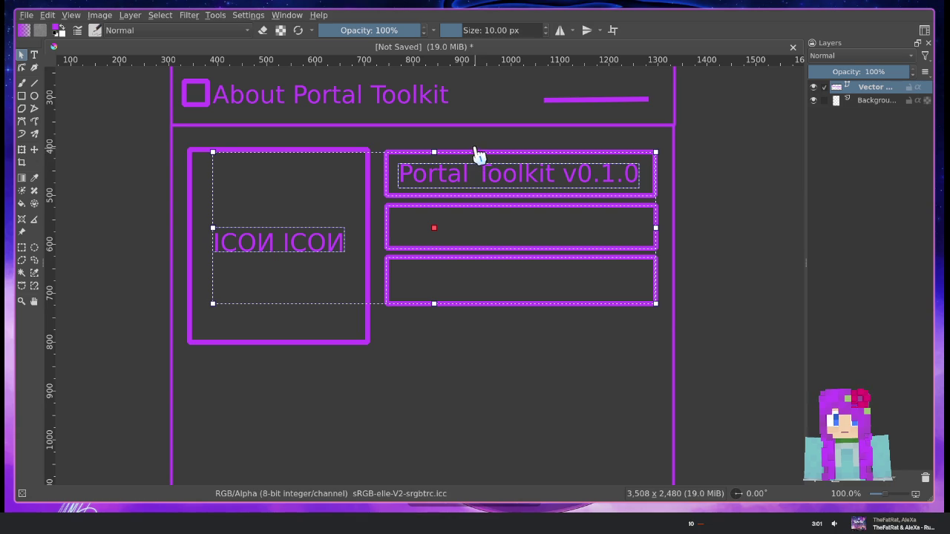
{"action": "left_click", "coordinate": [179, 139]}
{"action": "left_click_drag", "start_coordinate": [178, 138], "coordinate": [668, 397]}
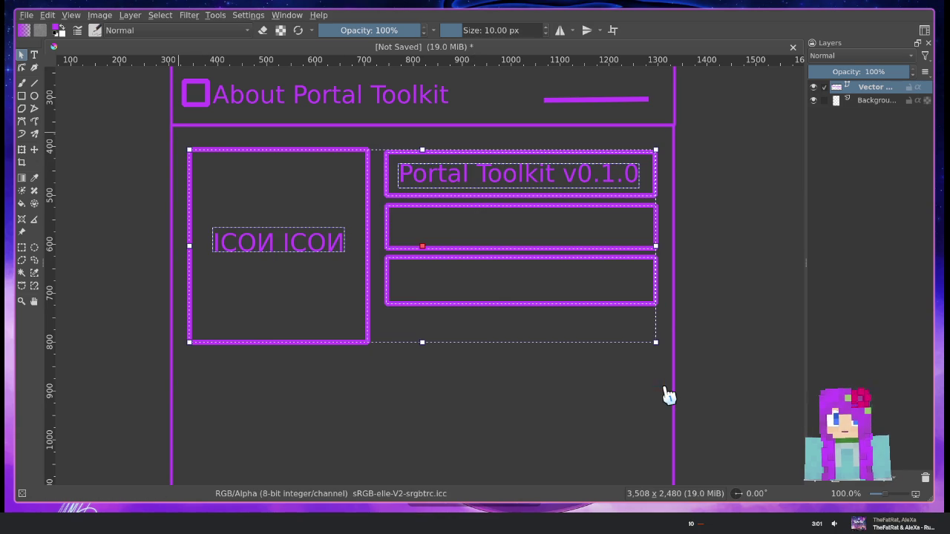
{"action": "mouse_move", "coordinate": [397, 227]}
{"action": "left_mouse_down"}
{"action": "mouse_move", "coordinate": [401, 265]}
{"action": "mouse_move", "coordinate": [579, 238]}
{"action": "mouse_move", "coordinate": [476, 213]}
{"action": "left_mouse_up"}
{"action": "left_click", "coordinate": [325, 103]}
Move the icon, title and field shapes onto the top of the About window and zoom to 100%
{"action": "left_click_drag", "start_coordinate": [165, 198], "coordinate": [543, 247]}
{"action": "scroll", "coordinate": [392, 227], "scroll_direction": "down", "scroll_amount": 2}
{"action": "scroll", "coordinate": [396, 230], "scroll_direction": "down", "scroll_amount": 1}
{"action": "scroll", "coordinate": [396, 232], "scroll_direction": "up", "scroll_amount": 2}
{"action": "scroll", "coordinate": [386, 242], "scroll_direction": "up", "scroll_amount": 1}
{"action": "mouse_move", "coordinate": [375, 247]}
{"action": "left_mouse_down"}
{"action": "mouse_move", "coordinate": [471, 191]}
{"action": "mouse_move", "coordinate": [435, 237]}
{"action": "mouse_move", "coordinate": [261, 210]}
{"action": "left_mouse_up"}
{"action": "scroll", "coordinate": [374, 232], "scroll_direction": "down", "scroll_amount": 3}
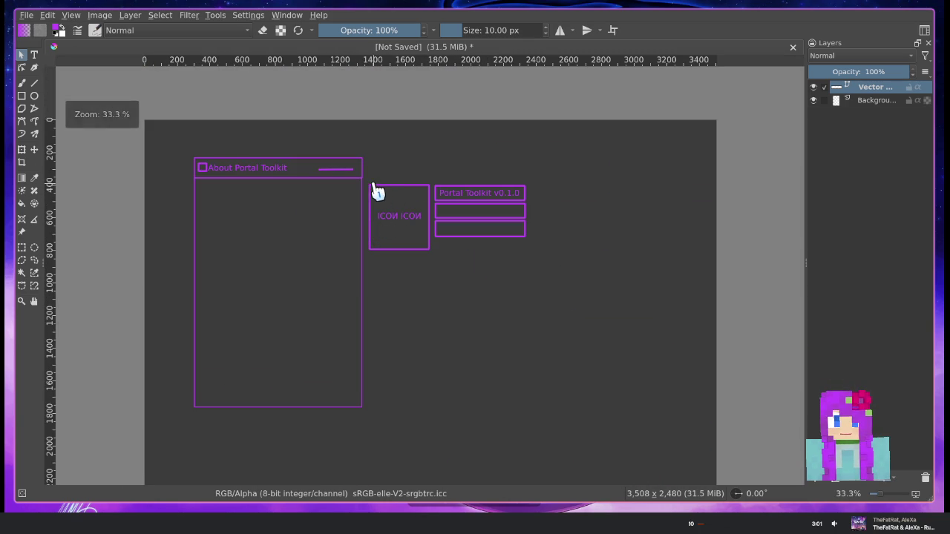
{"action": "mouse_move", "coordinate": [369, 178]}
{"action": "left_mouse_down"}
{"action": "mouse_move", "coordinate": [545, 259]}
{"action": "mouse_move", "coordinate": [529, 265]}
{"action": "left_mouse_up"}
{"action": "mouse_move", "coordinate": [485, 201]}
{"action": "left_mouse_down"}
{"action": "mouse_move", "coordinate": [363, 239]}
{"action": "mouse_move", "coordinate": [316, 200]}
{"action": "left_mouse_up"}
{"action": "left_click", "coordinate": [436, 195]}
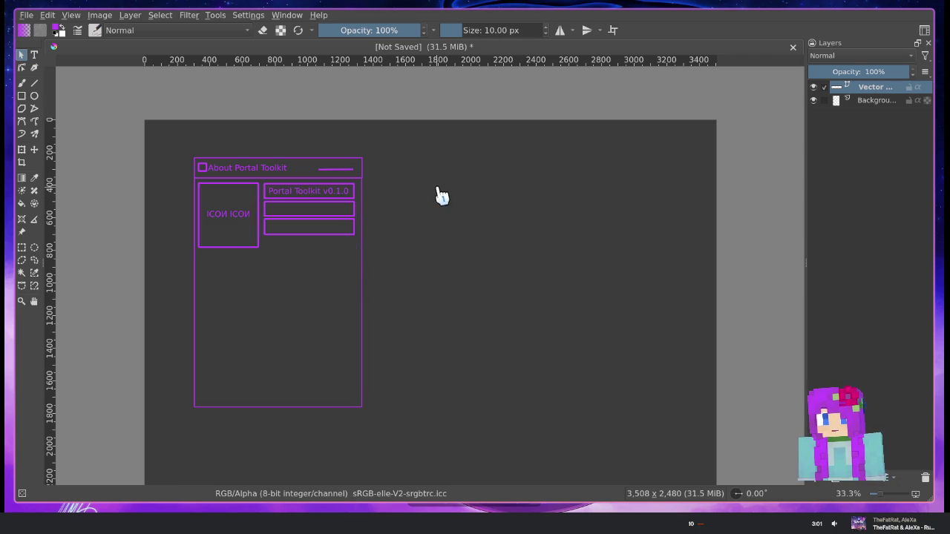
{"action": "key", "text": "1"}
{"action": "scroll", "coordinate": [386, 295], "scroll_direction": "up", "scroll_amount": 1}
{"action": "scroll", "coordinate": [371, 318], "scroll_direction": "up", "scroll_amount": 2}
{"action": "scroll", "coordinate": [373, 324], "scroll_direction": "left", "scroll_amount": 1}
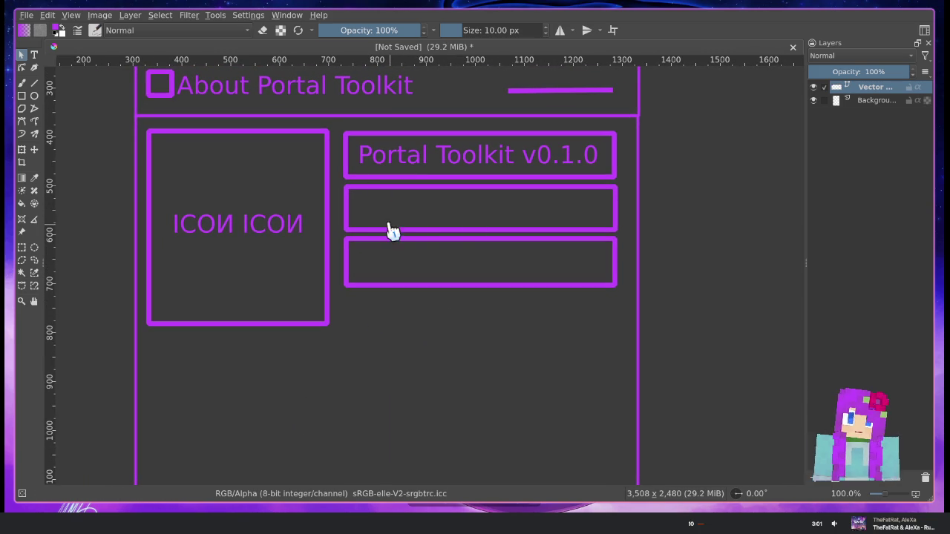
{"action": "left_click", "coordinate": [34, 54]}
Add an author credit text ('By' plus the author's name) inside the second purple box
{"action": "left_click_drag", "start_coordinate": [351, 192], "coordinate": [611, 227]}
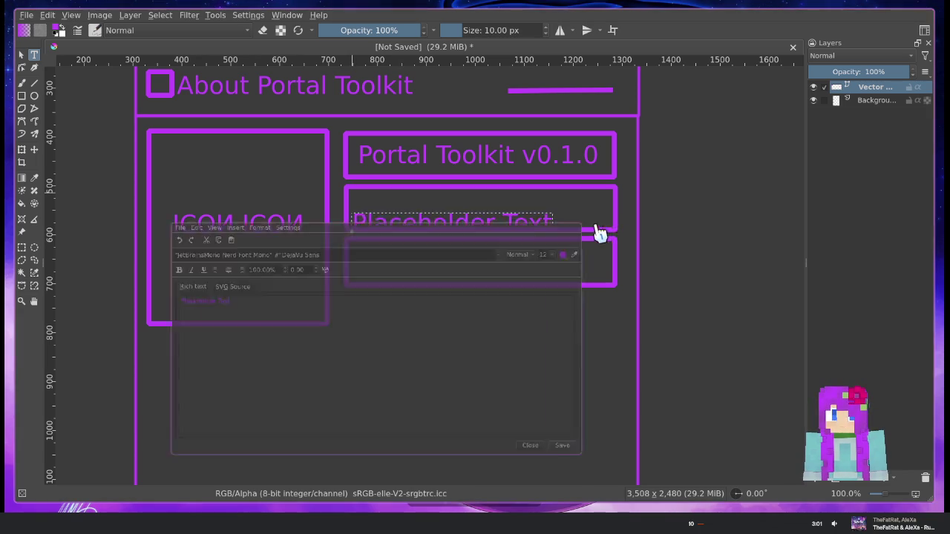
{"action": "type", "text": "B"}
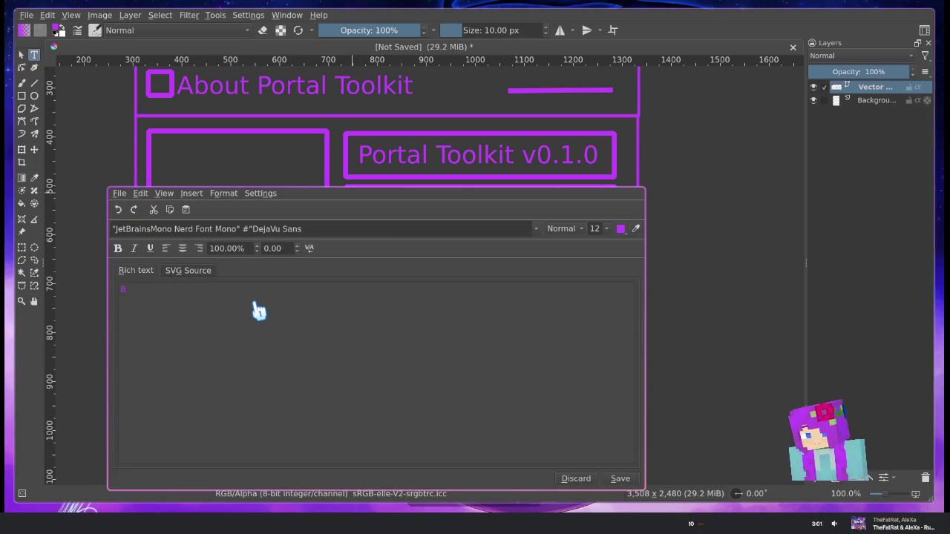
{"action": "type", "text": "y ENDERZOMBI102"}
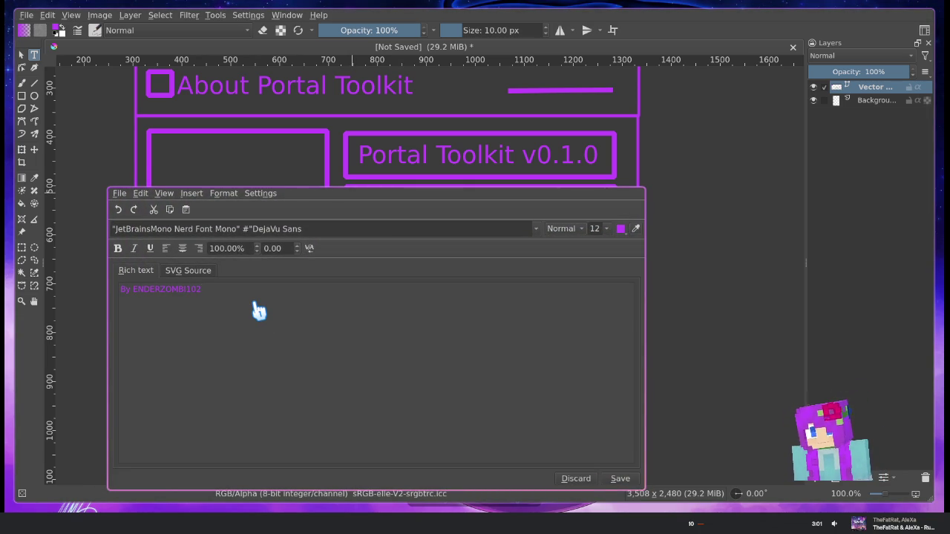
{"action": "left_click", "coordinate": [619, 480]}
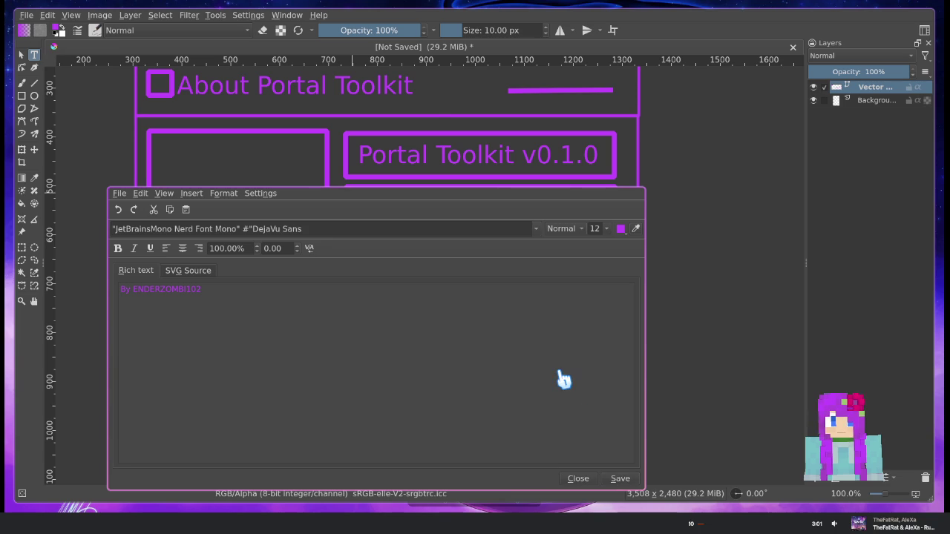
{"action": "left_click", "coordinate": [578, 478]}
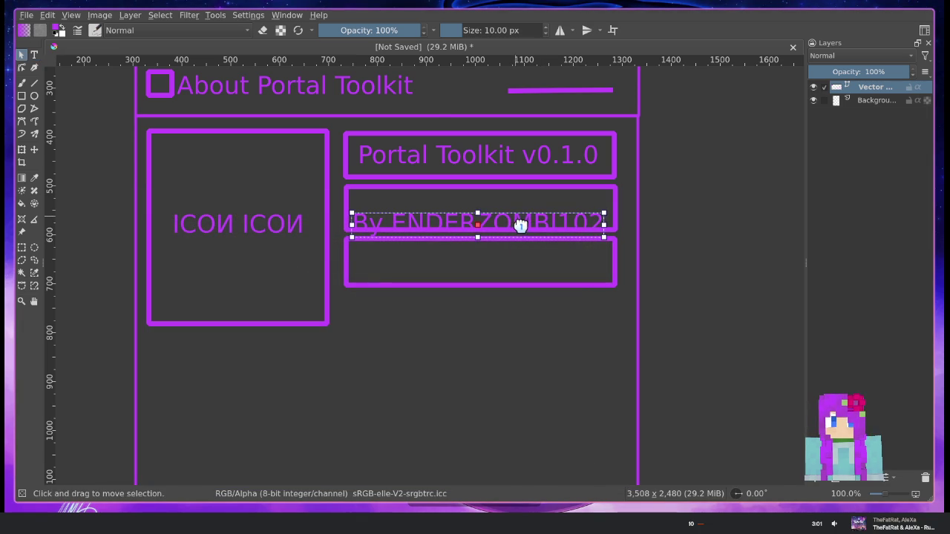
{"action": "left_click", "coordinate": [744, 210]}
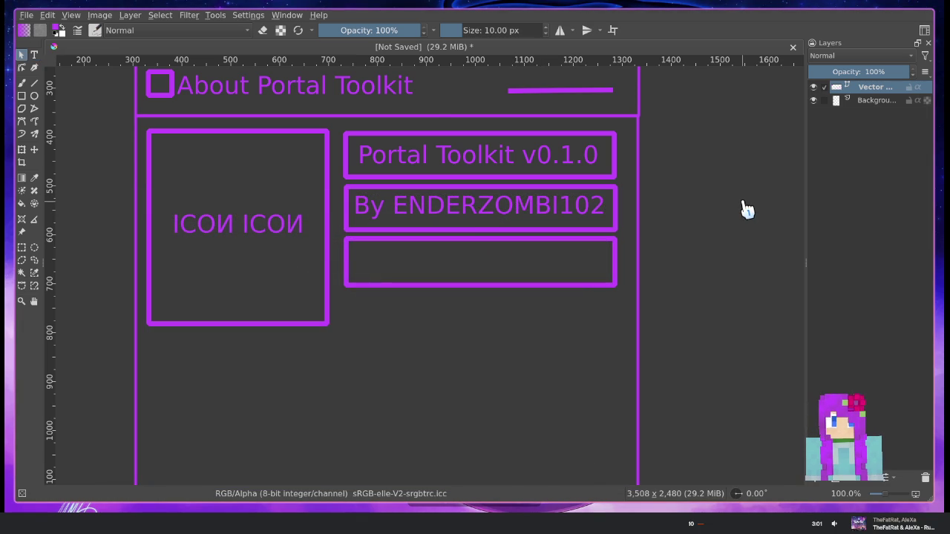
Delete the empty third box from the mockup
{"action": "left_click", "coordinate": [471, 270]}
{"action": "left_click", "coordinate": [494, 389]}
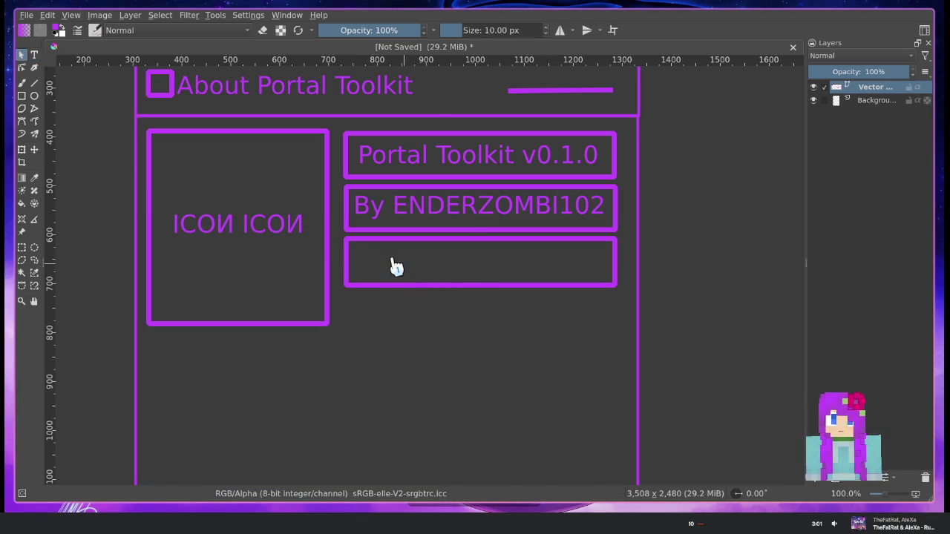
{"action": "left_click_drag", "start_coordinate": [360, 252], "coordinate": [352, 247]}
{"action": "left_click", "coordinate": [399, 362]}
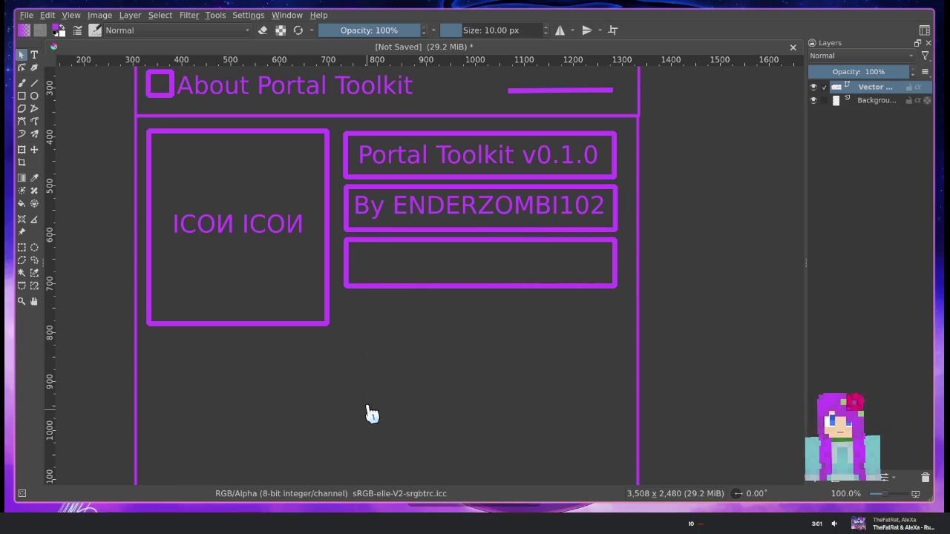
{"action": "left_click", "coordinate": [408, 285]}
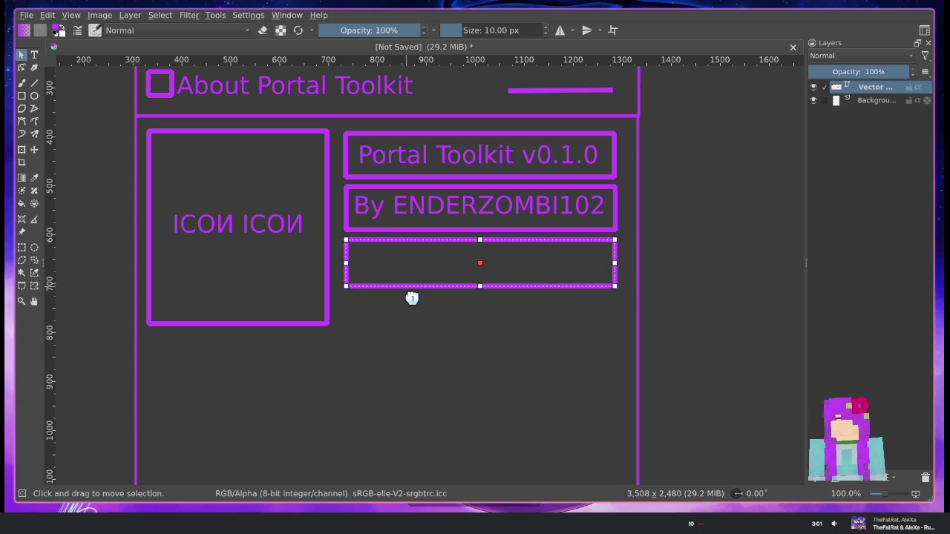
{"action": "key", "text": "Delete"}
Set the author credit text to font size 10 and nudge it up slightly
{"action": "left_click", "coordinate": [523, 219]}
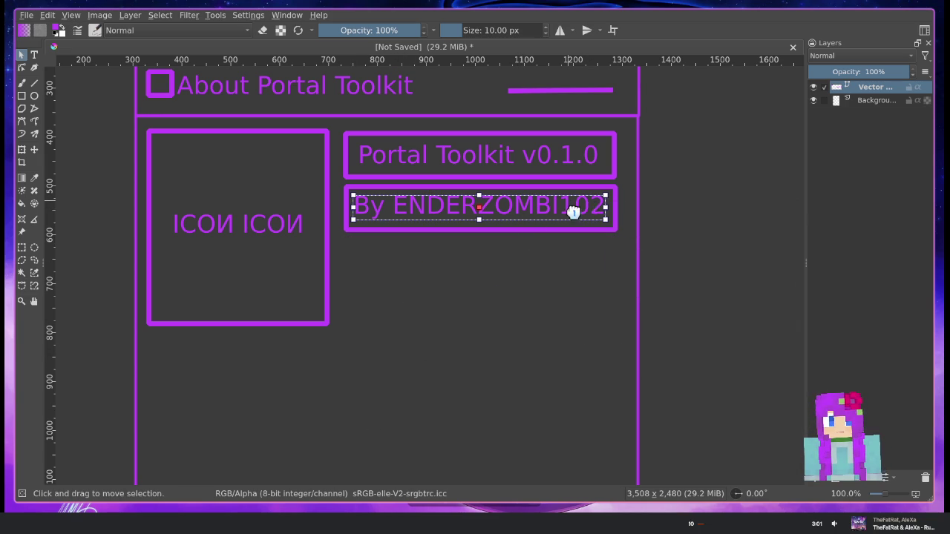
{"action": "right_click", "coordinate": [573, 213]}
{"action": "left_click", "coordinate": [517, 220]}
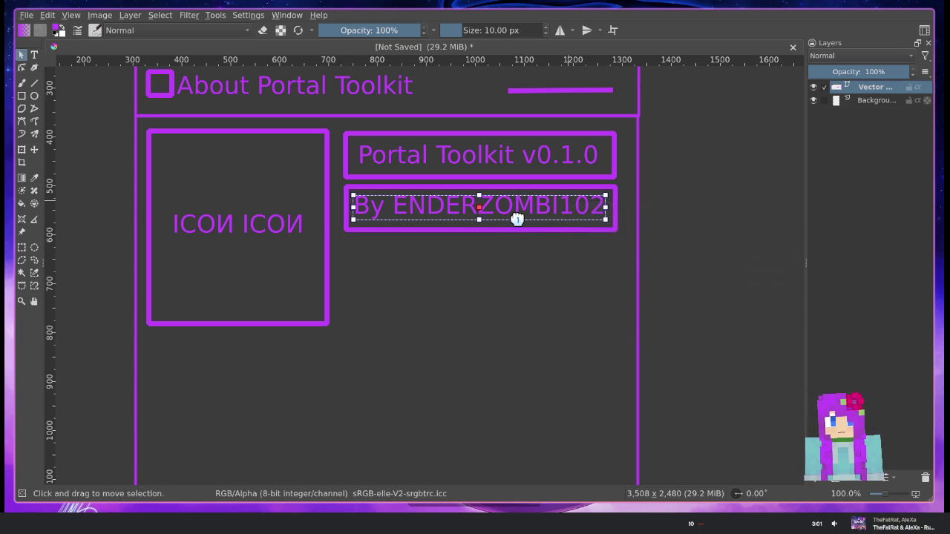
{"action": "double_click", "coordinate": [505, 213]}
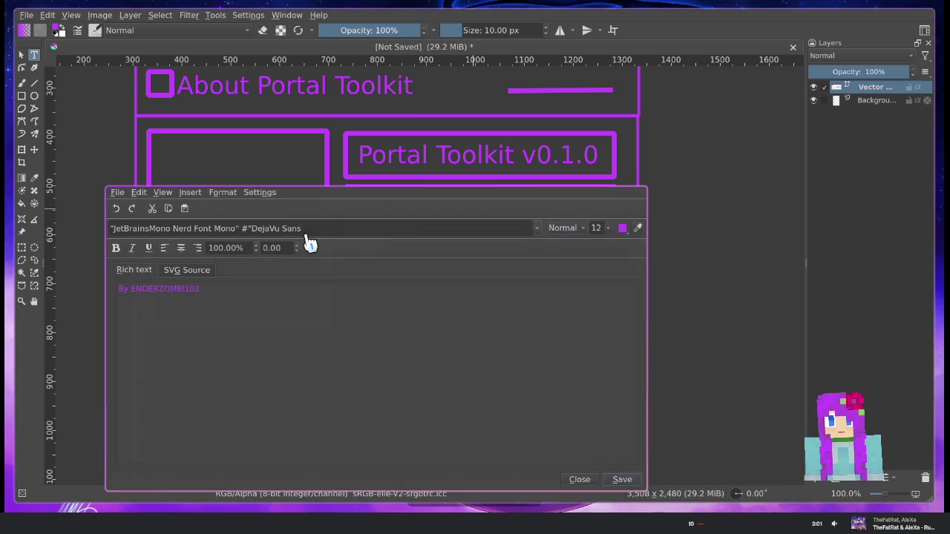
{"action": "left_click", "coordinate": [605, 229]}
{"action": "left_click", "coordinate": [595, 276]}
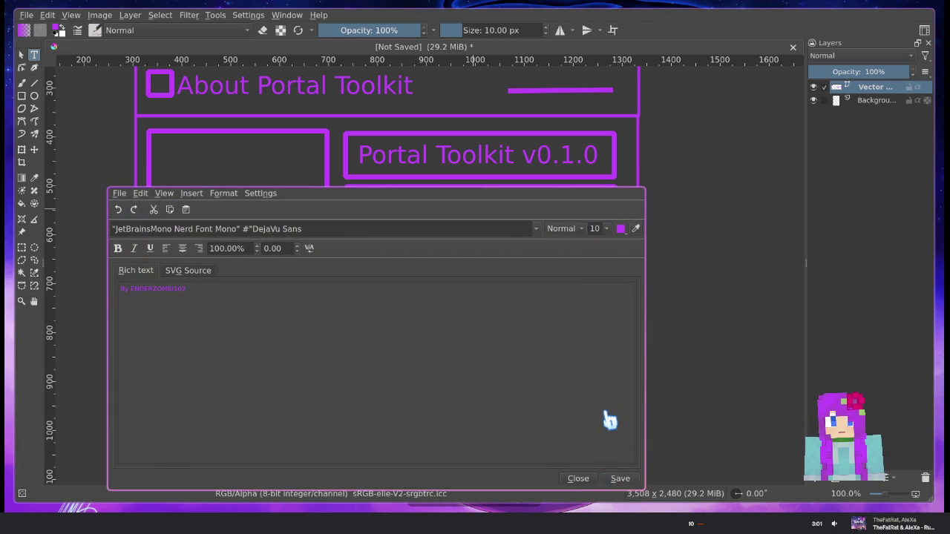
{"action": "left_click", "coordinate": [578, 481]}
{"action": "left_click_drag", "start_coordinate": [502, 213], "coordinate": [501, 208]}
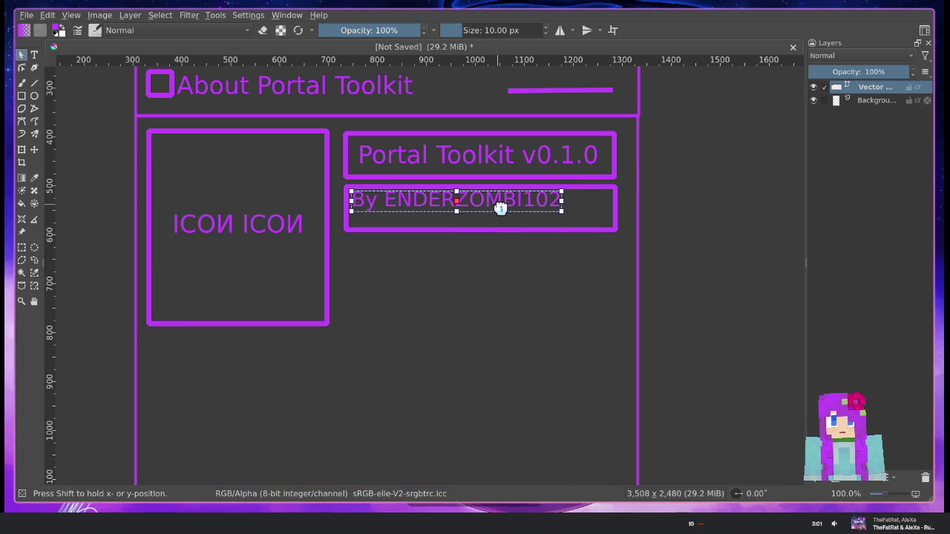
Nudge the Portal Toolkit v0.1.0 heading and author credit into position
{"action": "left_click", "coordinate": [504, 162]}
{"action": "left_click_drag", "start_coordinate": [504, 161], "coordinate": [498, 159]}
{"action": "mouse_move", "coordinate": [495, 203]}
{"action": "left_mouse_down"}
{"action": "mouse_move", "coordinate": [503, 200]}
{"action": "mouse_move", "coordinate": [495, 203]}
{"action": "left_mouse_up"}
{"action": "left_click", "coordinate": [503, 254]}
{"action": "left_click", "coordinate": [507, 241]}
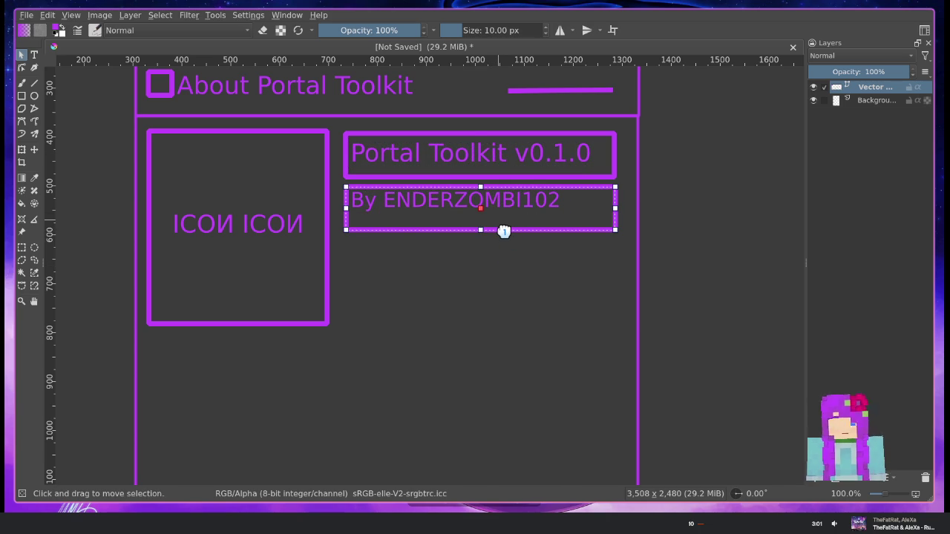
{"action": "left_click", "coordinate": [504, 231]}
{"action": "left_click", "coordinate": [483, 178]}
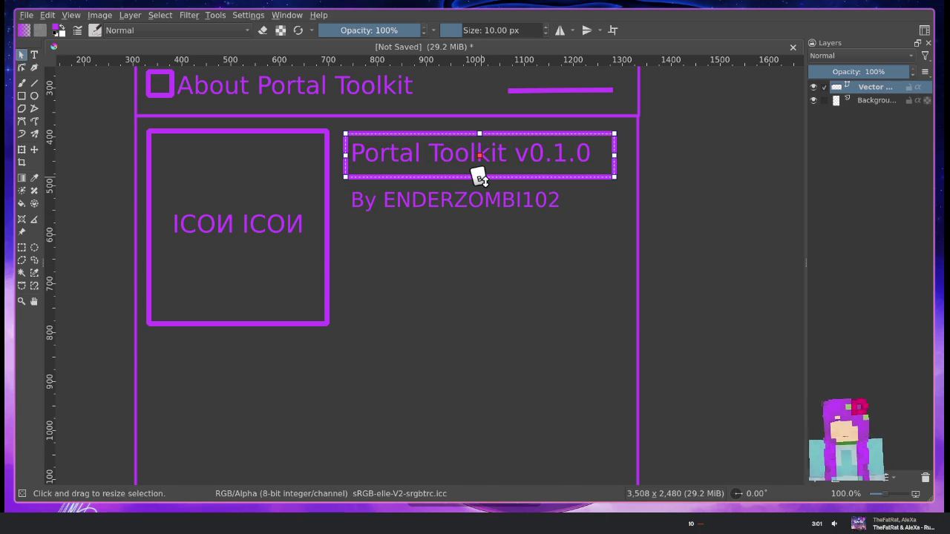
{"action": "left_click", "coordinate": [479, 178]}
{"action": "left_click_drag", "start_coordinate": [471, 161], "coordinate": [466, 169]}
Enlarge the Portal Toolkit v0.1.0 heading to size 14 and tuck the credit line beneath it
{"action": "double_click", "coordinate": [490, 170]}
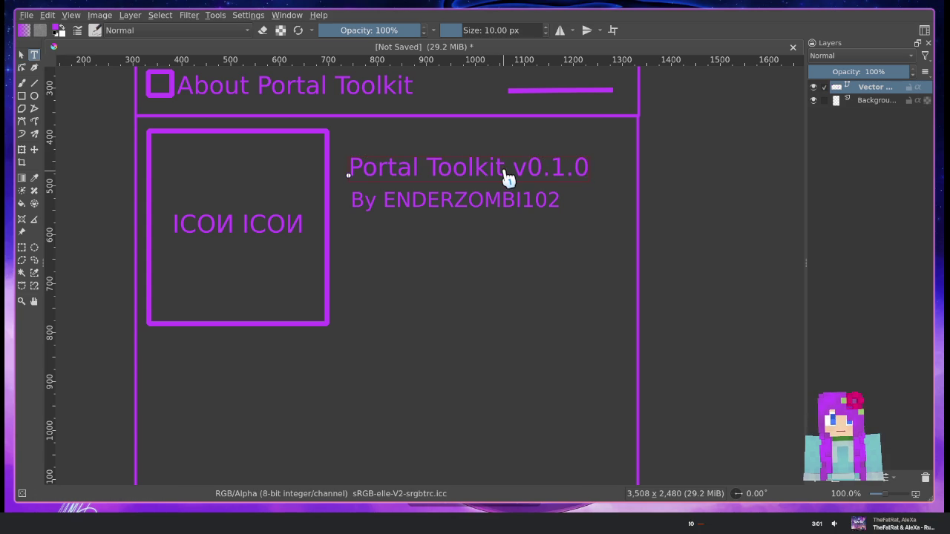
{"action": "left_click", "coordinate": [609, 230]}
{"action": "left_click", "coordinate": [597, 305]}
{"action": "left_click", "coordinate": [619, 478]}
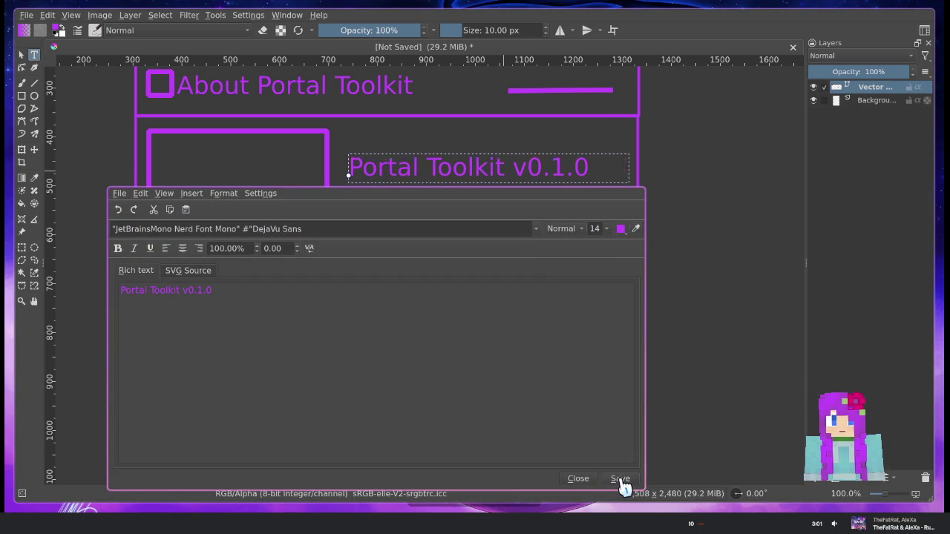
{"action": "left_click", "coordinate": [578, 481]}
{"action": "left_click_drag", "start_coordinate": [526, 172], "coordinate": [524, 163]}
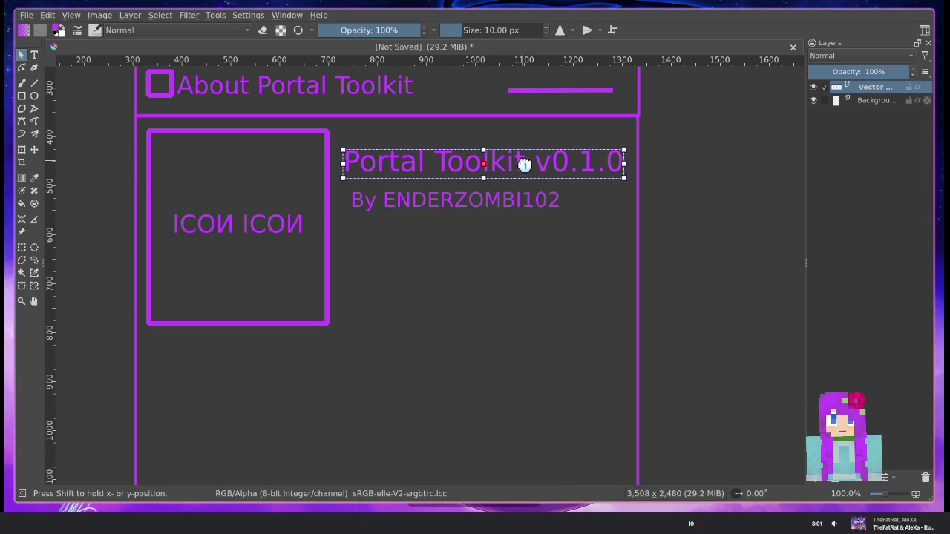
{"action": "left_click", "coordinate": [510, 198]}
{"action": "left_click_drag", "start_coordinate": [511, 197], "coordinate": [508, 181]}
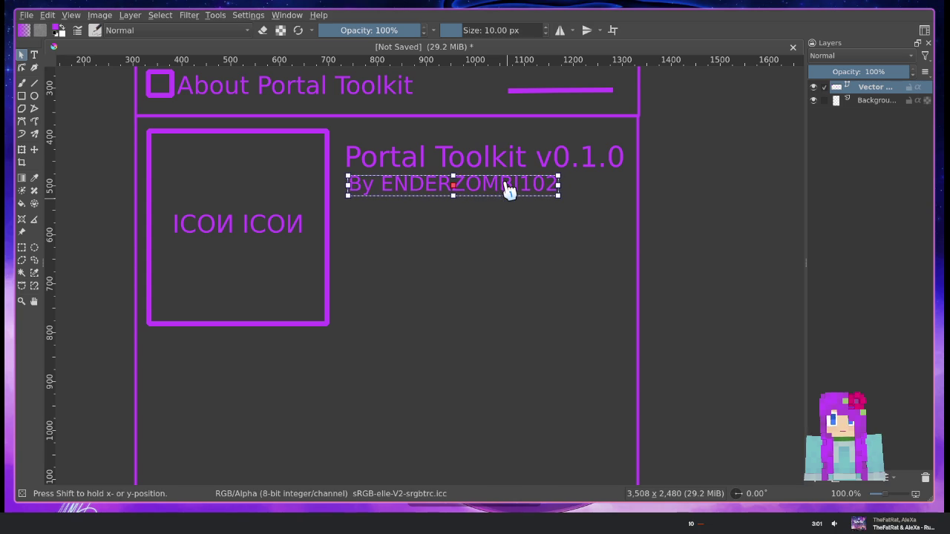
{"action": "left_click", "coordinate": [643, 220]}
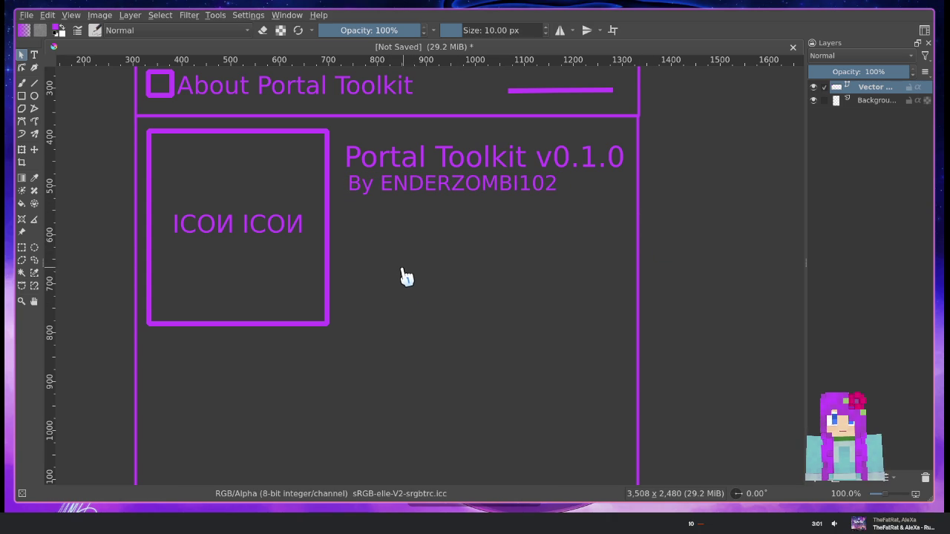
Select the small ICON square beside the title and drag its corner inward to shrink it
{"action": "scroll", "coordinate": [405, 278], "scroll_direction": "down", "scroll_amount": 1}
{"action": "scroll", "coordinate": [416, 319], "scroll_direction": "up", "scroll_amount": 1}
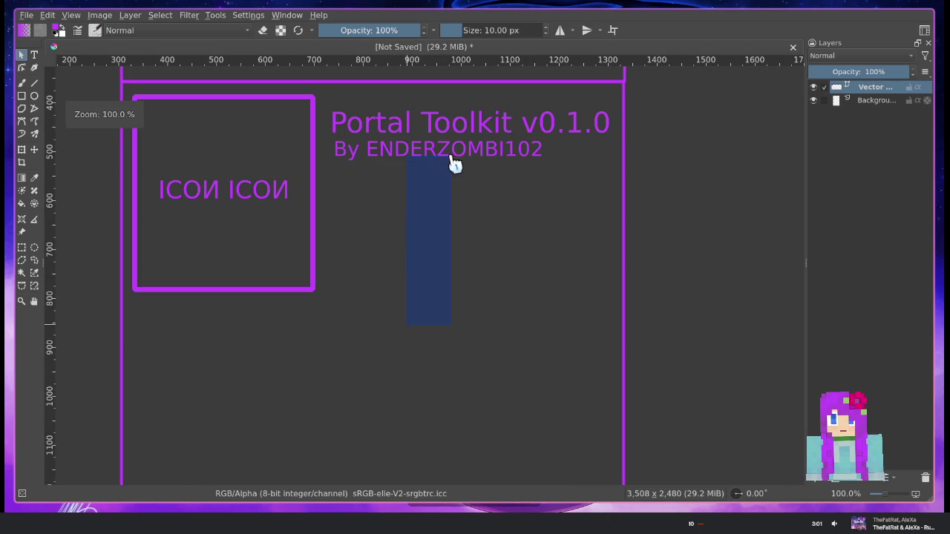
{"action": "right_click", "coordinate": [406, 256]}
{"action": "scroll", "coordinate": [388, 243], "scroll_direction": "down", "scroll_amount": 1}
{"action": "mouse_move", "coordinate": [409, 327]}
{"action": "left_mouse_down"}
{"action": "mouse_move", "coordinate": [416, 171]}
{"action": "mouse_move", "coordinate": [510, 300]}
{"action": "mouse_move", "coordinate": [446, 347]}
{"action": "left_mouse_up"}
{"action": "left_click", "coordinate": [274, 125]}
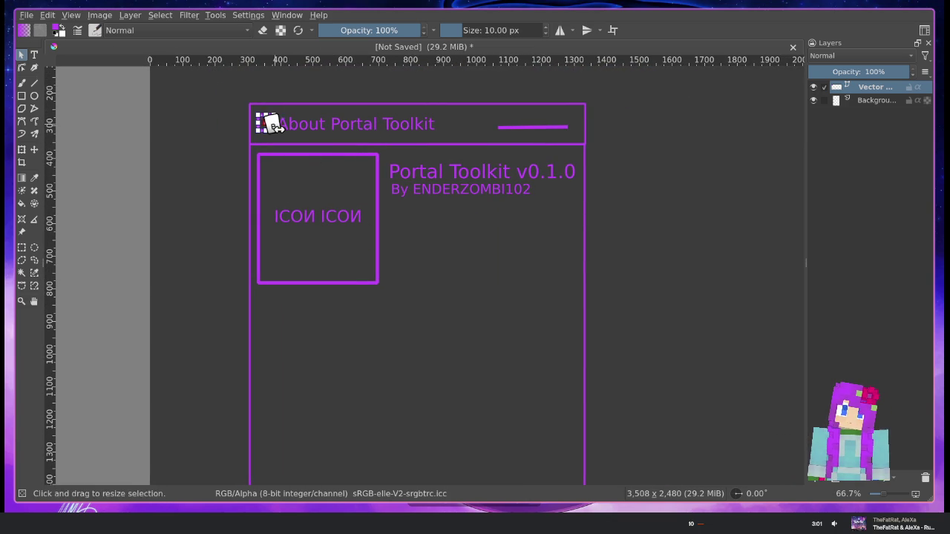
{"action": "scroll", "coordinate": [282, 124], "scroll_direction": "up", "scroll_amount": 3, "text": "ctrl"}
{"action": "scroll", "coordinate": [250, 132], "scroll_direction": "up", "scroll_amount": 2, "text": "ctrl"}
{"action": "scroll", "coordinate": [382, 130], "scroll_direction": "up", "scroll_amount": 1, "text": "ctrl"}
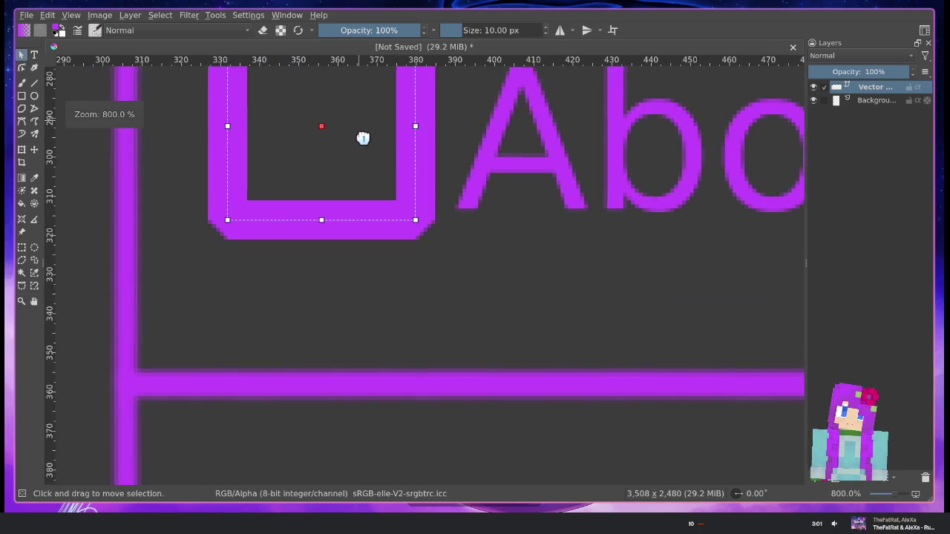
{"action": "scroll", "coordinate": [360, 138], "scroll_direction": "up", "scroll_amount": 1, "text": "ctrl"}
{"action": "mouse_move", "coordinate": [386, 150]}
{"action": "left_mouse_down"}
{"action": "mouse_move", "coordinate": [295, 215]}
{"action": "mouse_move", "coordinate": [309, 215]}
{"action": "left_mouse_up"}
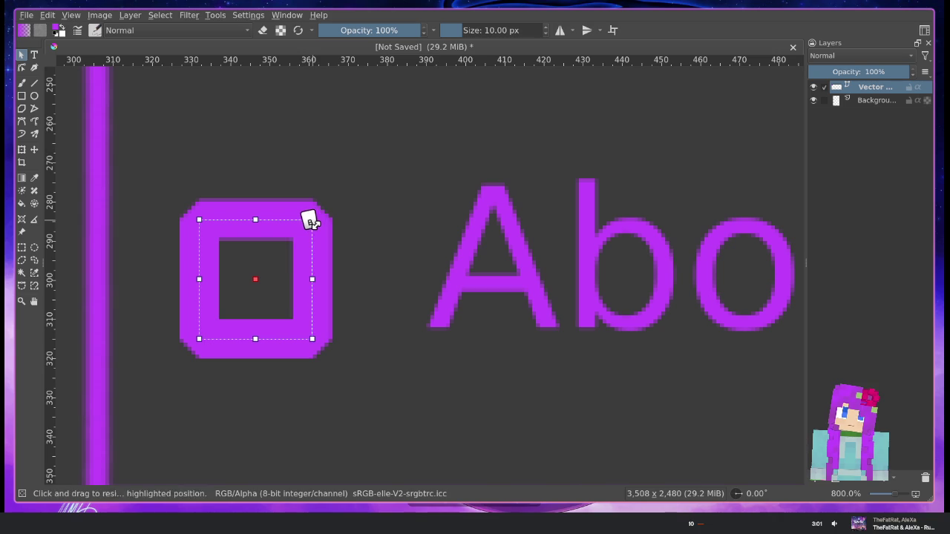
Keep the author credit line under the heading and pan across the mockup
{"action": "scroll", "coordinate": [362, 249], "scroll_direction": "down", "scroll_amount": 5, "text": "ctrl"}
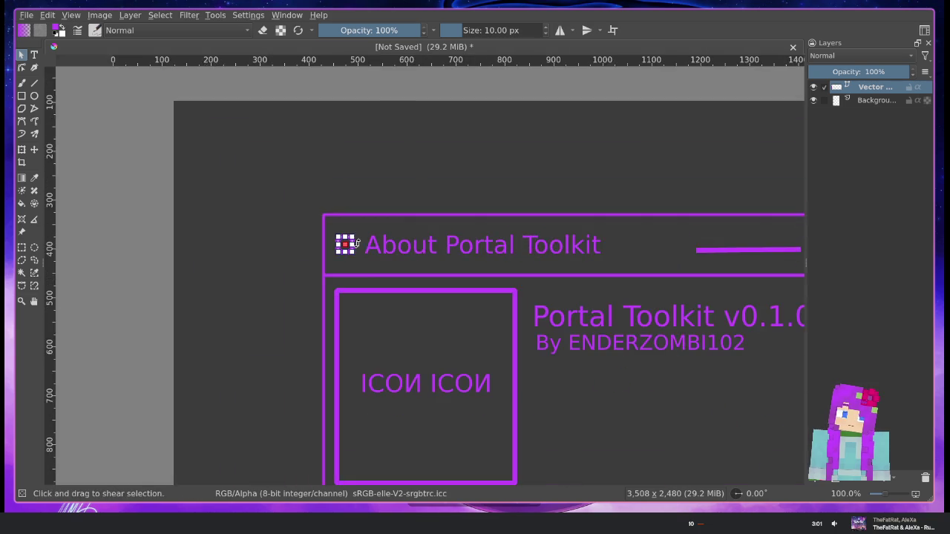
{"action": "scroll", "coordinate": [374, 259], "scroll_direction": "down", "scroll_amount": 2, "text": "ctrl"}
{"action": "mouse_move", "coordinate": [498, 319]}
{"action": "left_mouse_down"}
{"action": "mouse_move", "coordinate": [442, 281]}
{"action": "mouse_move", "coordinate": [498, 319]}
{"action": "left_mouse_up"}
{"action": "left_click", "coordinate": [523, 373]}
{"action": "left_click_drag", "start_coordinate": [560, 370], "coordinate": [392, 213]}
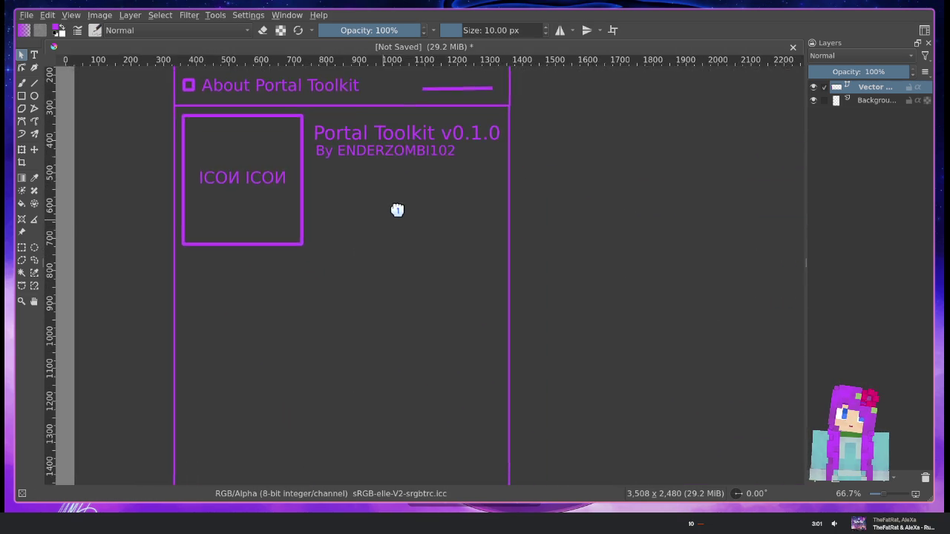
{"action": "scroll", "coordinate": [371, 216], "scroll_direction": "up", "scroll_amount": 1, "text": "ctrl"}
{"action": "left_click_drag", "start_coordinate": [391, 282], "coordinate": [410, 257]}
{"action": "scroll", "coordinate": [423, 262], "scroll_direction": "down", "scroll_amount": 1}
{"action": "scroll", "coordinate": [445, 235], "scroll_direction": "down", "scroll_amount": 2}
{"action": "scroll", "coordinate": [463, 244], "scroll_direction": "down", "scroll_amount": 1, "text": "ctrl"}
{"action": "scroll", "coordinate": [445, 290], "scroll_direction": "down", "scroll_amount": 1, "text": "ctrl"}
{"action": "scroll", "coordinate": [431, 302], "scroll_direction": "up", "scroll_amount": 1, "text": "ctrl"}
{"action": "scroll", "coordinate": [394, 290], "scroll_direction": "up", "scroll_amount": 1}
{"action": "scroll", "coordinate": [378, 312], "scroll_direction": "up", "scroll_amount": 1}
{"action": "left_click_drag", "start_coordinate": [371, 322], "coordinate": [398, 259]}
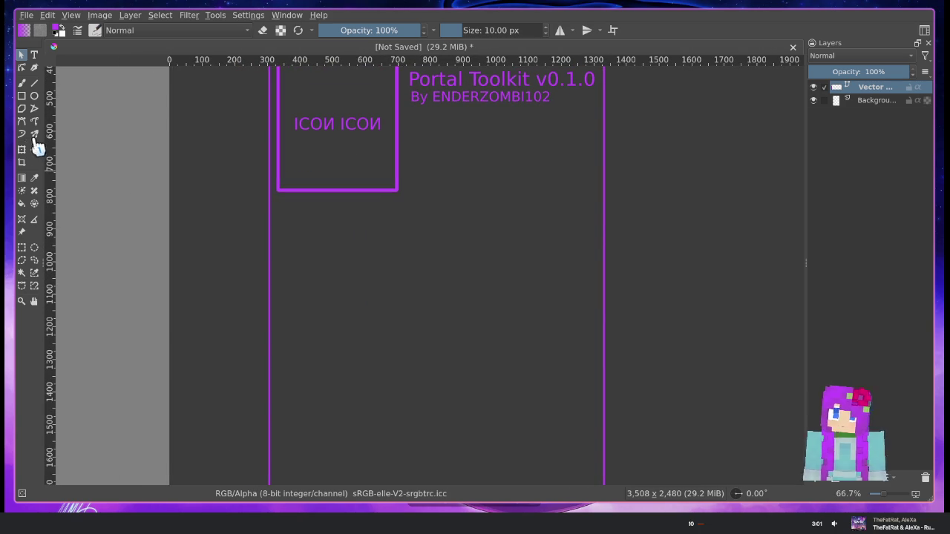
Draw the first tab outline below the icon box, undoing an uneven second attempt
{"action": "left_click_drag", "start_coordinate": [347, 272], "coordinate": [318, 224]}
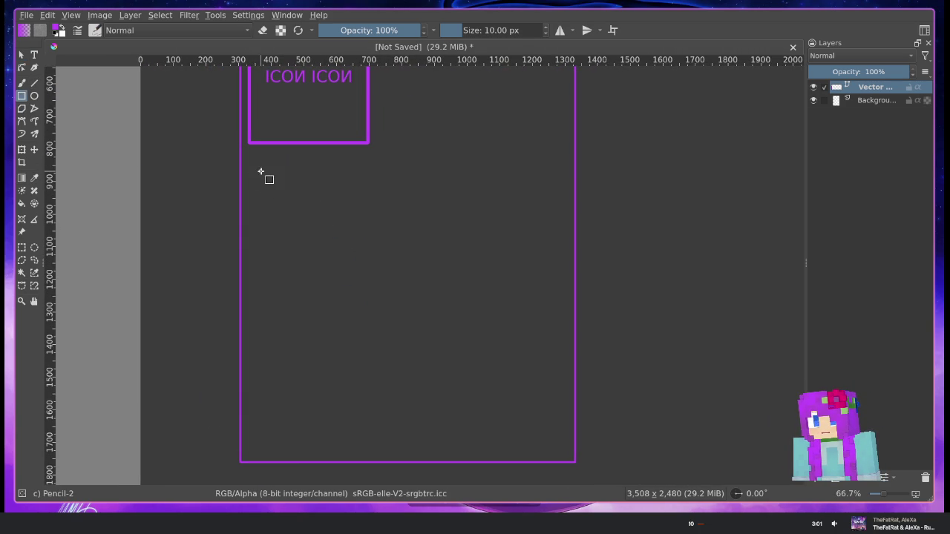
{"action": "left_click_drag", "start_coordinate": [254, 168], "coordinate": [376, 178]}
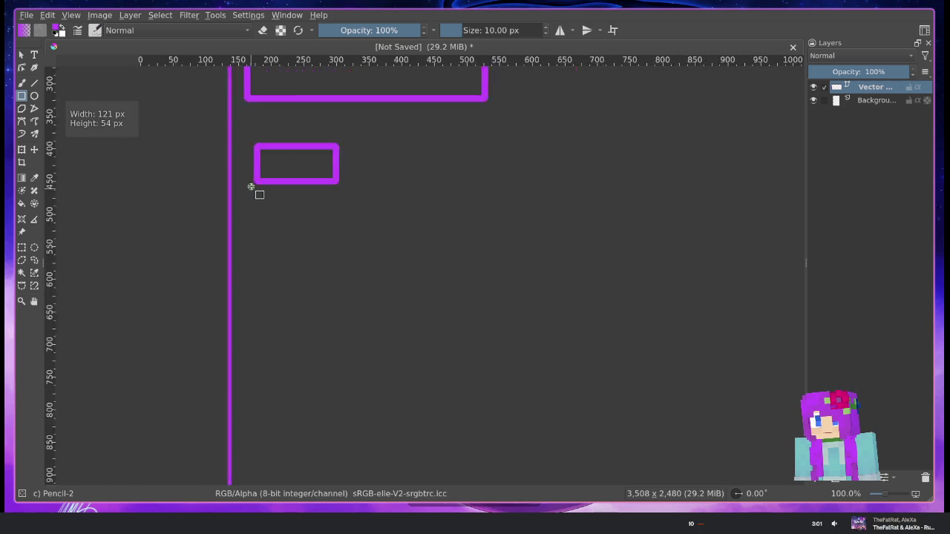
{"action": "scroll", "coordinate": [252, 185], "scroll_direction": "up", "scroll_amount": 1}
{"action": "scroll", "coordinate": [282, 168], "scroll_direction": "up", "scroll_amount": 1}
{"action": "scroll", "coordinate": [256, 223], "scroll_direction": "up", "scroll_amount": 1}
{"action": "left_click_drag", "start_coordinate": [360, 197], "coordinate": [485, 258]}
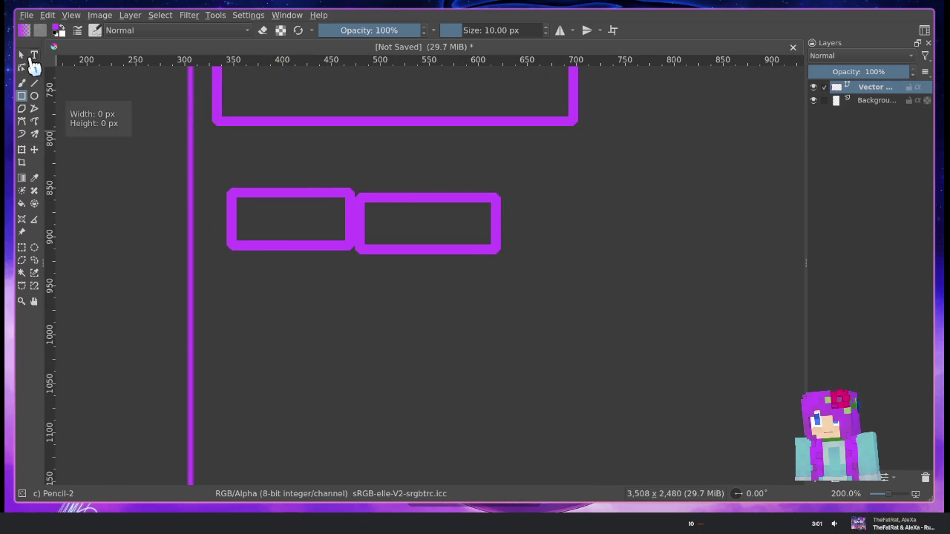
{"action": "left_click", "coordinate": [24, 56]}
{"action": "left_click", "coordinate": [410, 213]}
{"action": "key", "text": "ctrl+z"}
Duplicate the first tab and place the slightly shorter copy to its right
{"action": "left_click", "coordinate": [323, 202]}
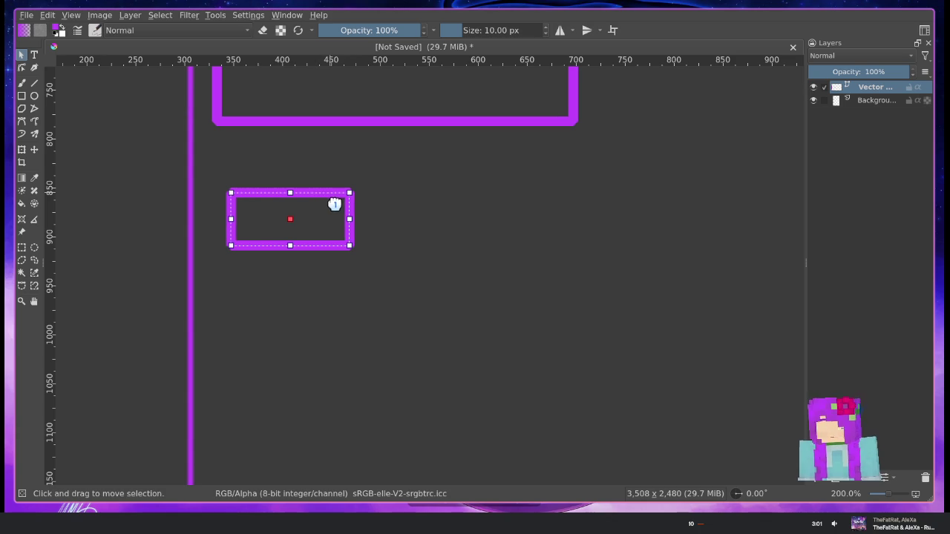
{"action": "key", "text": "ctrl+d"}
{"action": "mouse_move", "coordinate": [327, 197]}
{"action": "left_mouse_down"}
{"action": "mouse_move", "coordinate": [409, 195]}
{"action": "mouse_move", "coordinate": [333, 204]}
{"action": "left_mouse_up"}
{"action": "left_click", "coordinate": [365, 213]}
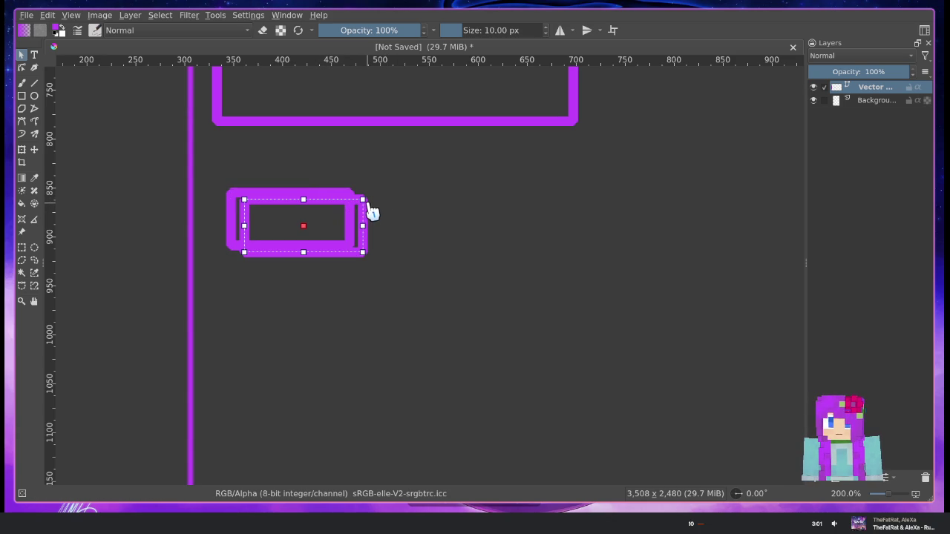
{"action": "left_click_drag", "start_coordinate": [366, 216], "coordinate": [481, 209]}
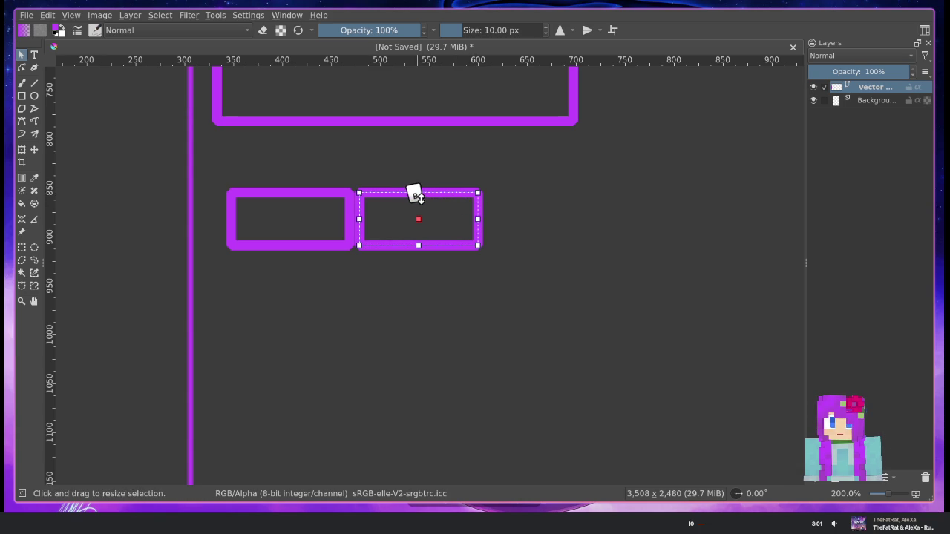
{"action": "left_click_drag", "start_coordinate": [416, 195], "coordinate": [418, 204]}
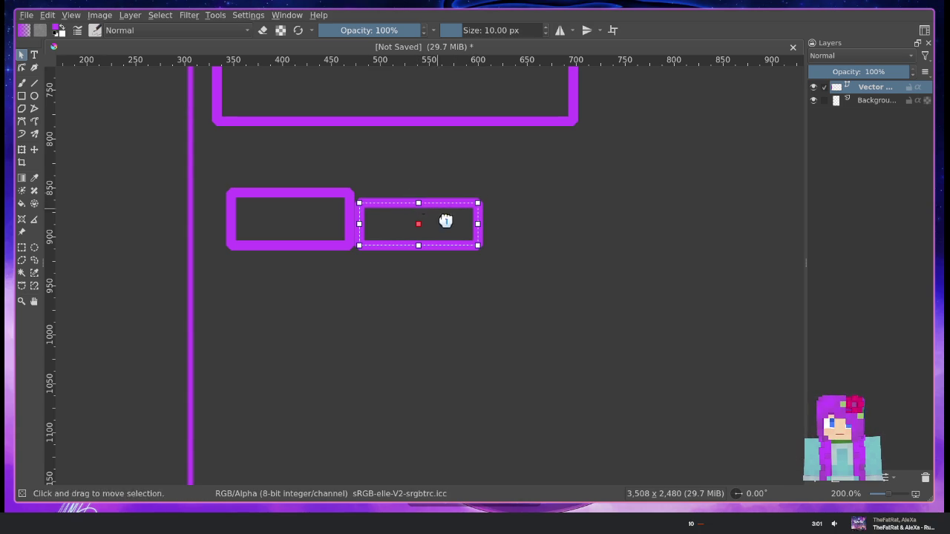
Duplicate the second tab and line up the third copy to its right
{"action": "left_click_drag", "start_coordinate": [564, 238], "coordinate": [445, 242]}
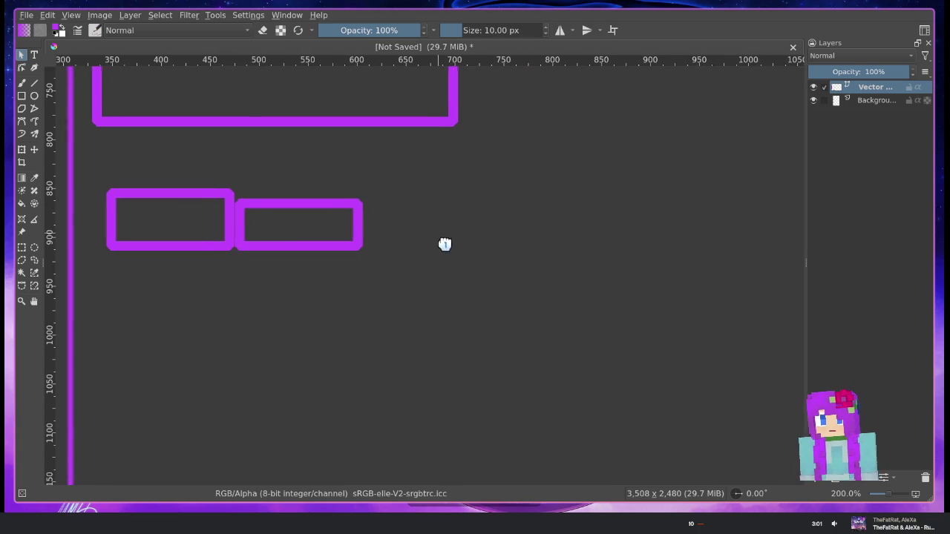
{"action": "left_click", "coordinate": [270, 207]}
{"action": "left_click_drag", "start_coordinate": [320, 218], "coordinate": [334, 223]}
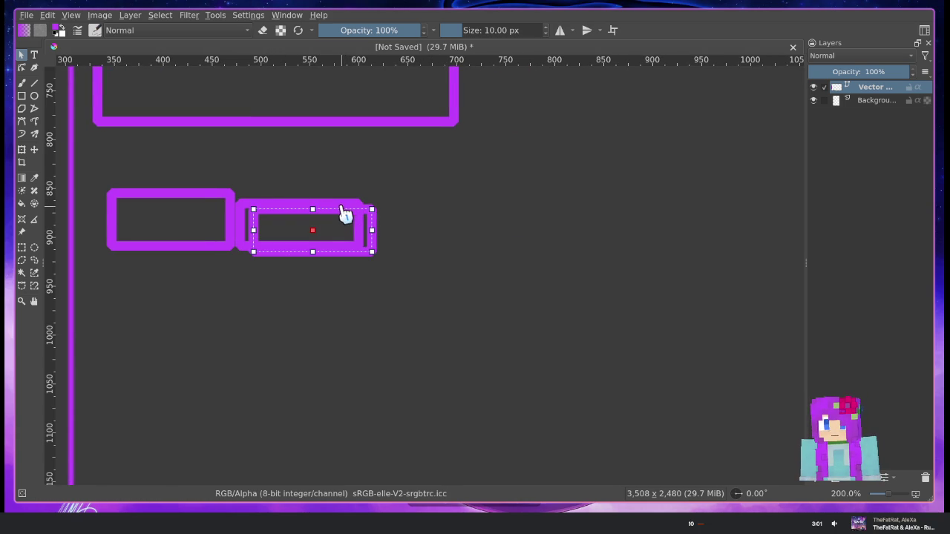
{"action": "left_click_drag", "start_coordinate": [371, 221], "coordinate": [489, 222]}
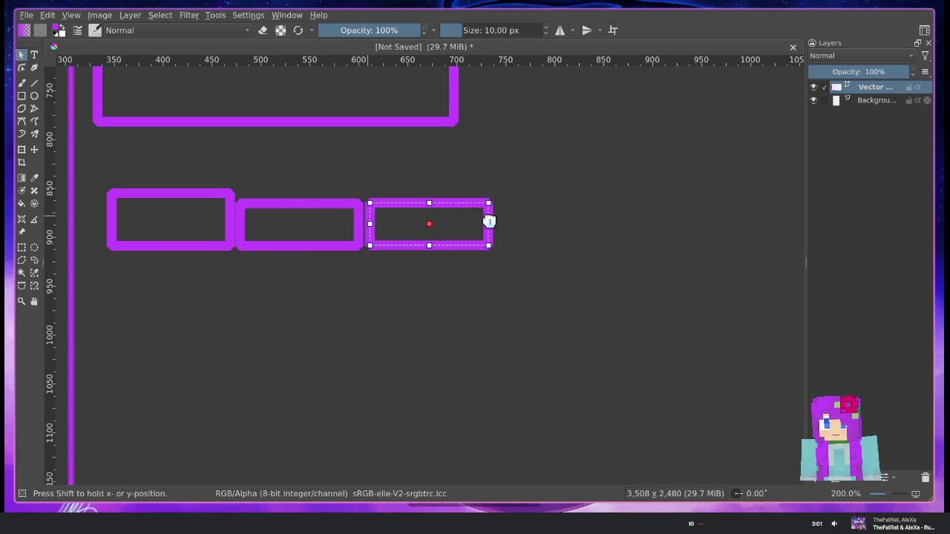
{"action": "left_click", "coordinate": [349, 323]}
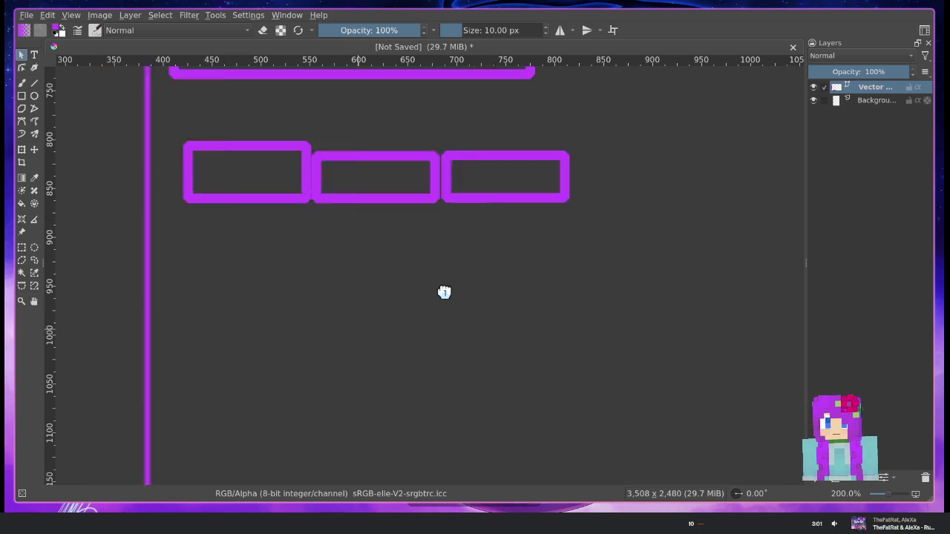
{"action": "left_click_drag", "start_coordinate": [568, 312], "coordinate": [371, 261]}
{"action": "scroll", "coordinate": [371, 261], "scroll_direction": "down", "scroll_amount": 3}
{"action": "scroll", "coordinate": [322, 255], "scroll_direction": "up", "scroll_amount": 3}
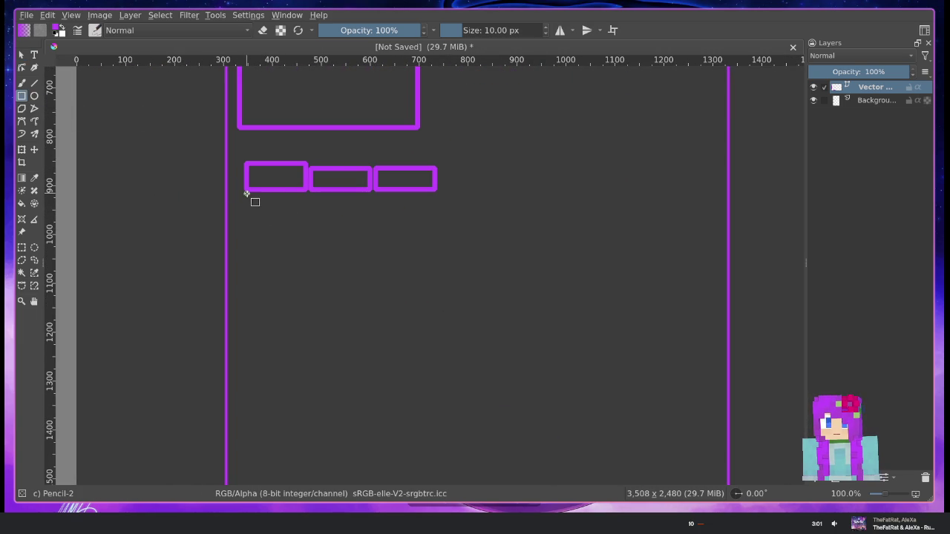
Draw a large content panel rectangle below the tabs, then extend its bottom edge and adjust its right edge
{"action": "left_click_drag", "start_coordinate": [246, 194], "coordinate": [698, 477]}
{"action": "mouse_move", "coordinate": [614, 354]}
{"action": "left_mouse_down"}
{"action": "mouse_move", "coordinate": [484, 184]}
{"action": "mouse_move", "coordinate": [527, 221]}
{"action": "left_mouse_up"}
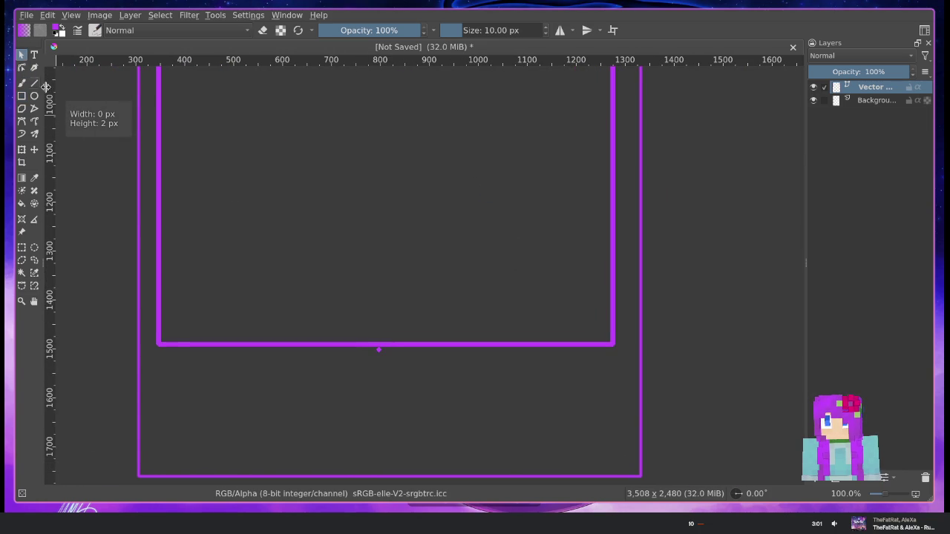
{"action": "left_click_drag", "start_coordinate": [396, 350], "coordinate": [383, 355]}
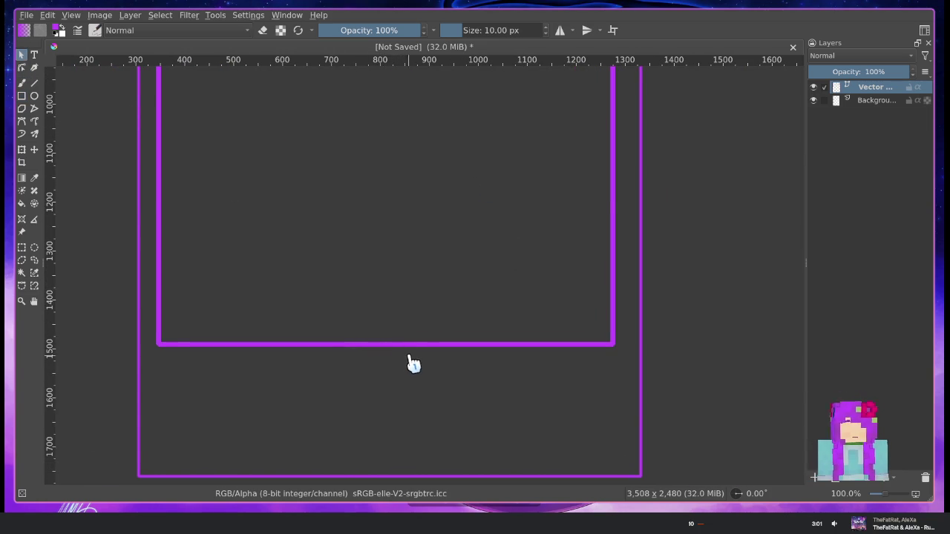
{"action": "left_click", "coordinate": [403, 347]}
{"action": "left_click_drag", "start_coordinate": [377, 344], "coordinate": [377, 458]}
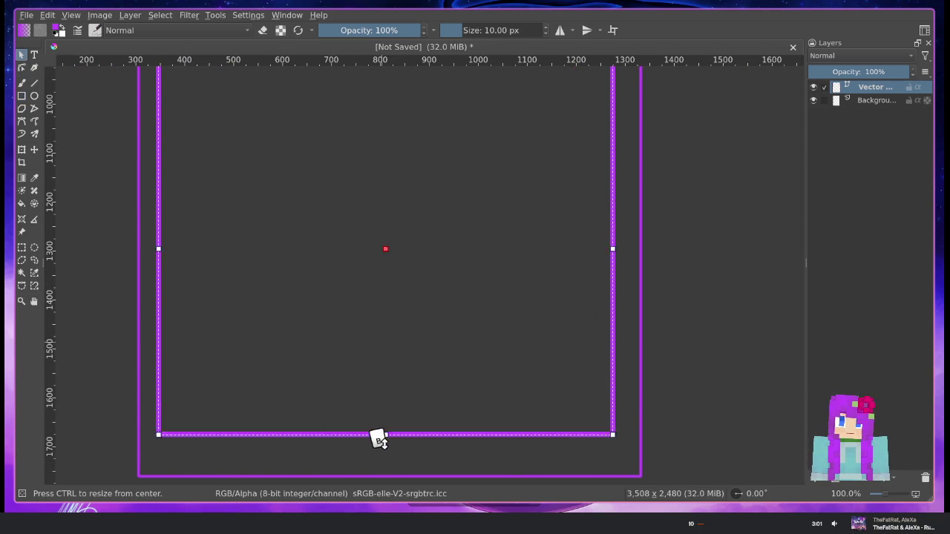
{"action": "left_click_drag", "start_coordinate": [492, 284], "coordinate": [474, 349]}
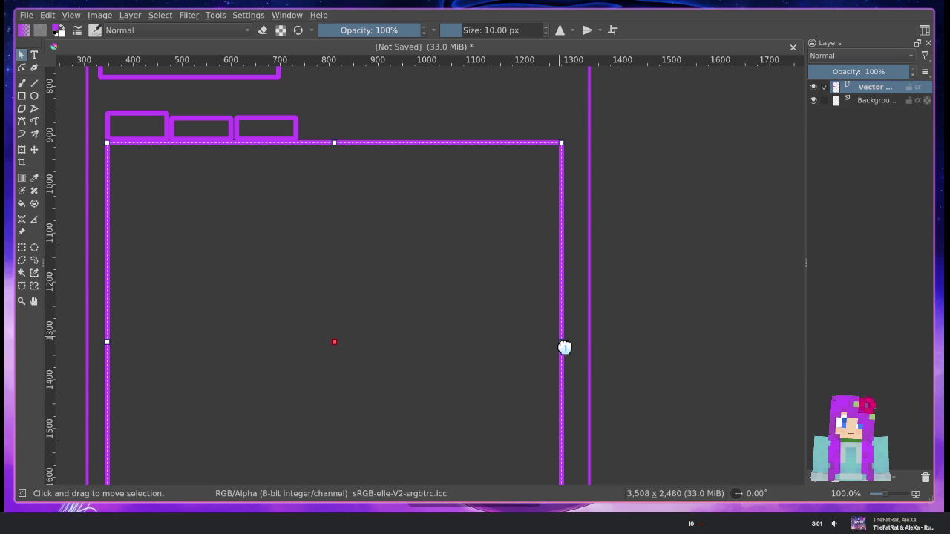
{"action": "left_click_drag", "start_coordinate": [558, 348], "coordinate": [564, 337]}
Zoom in, move the middle tab flush against the first, and raise the content panel to the tabs
{"action": "left_click", "coordinate": [627, 329]}
{"action": "scroll", "coordinate": [401, 261], "scroll_direction": "up", "scroll_amount": 1}
{"action": "scroll", "coordinate": [502, 319], "scroll_direction": "up", "scroll_amount": 1}
{"action": "scroll", "coordinate": [369, 265], "scroll_direction": "up", "scroll_amount": 1}
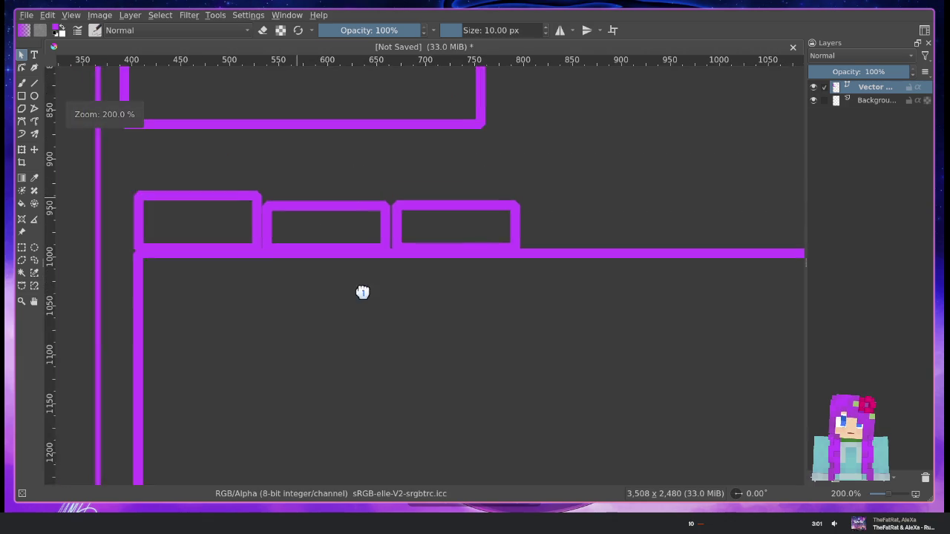
{"action": "scroll", "coordinate": [363, 292], "scroll_direction": "up", "scroll_amount": 1}
{"action": "scroll", "coordinate": [287, 285], "scroll_direction": "up", "scroll_amount": 1}
{"action": "left_click", "coordinate": [490, 211]}
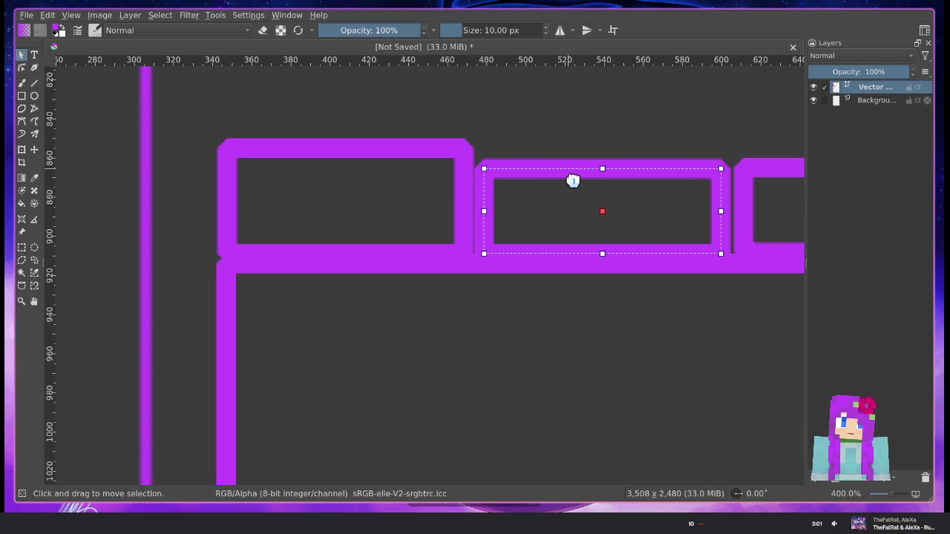
{"action": "left_click_drag", "start_coordinate": [574, 191], "coordinate": [556, 192]}
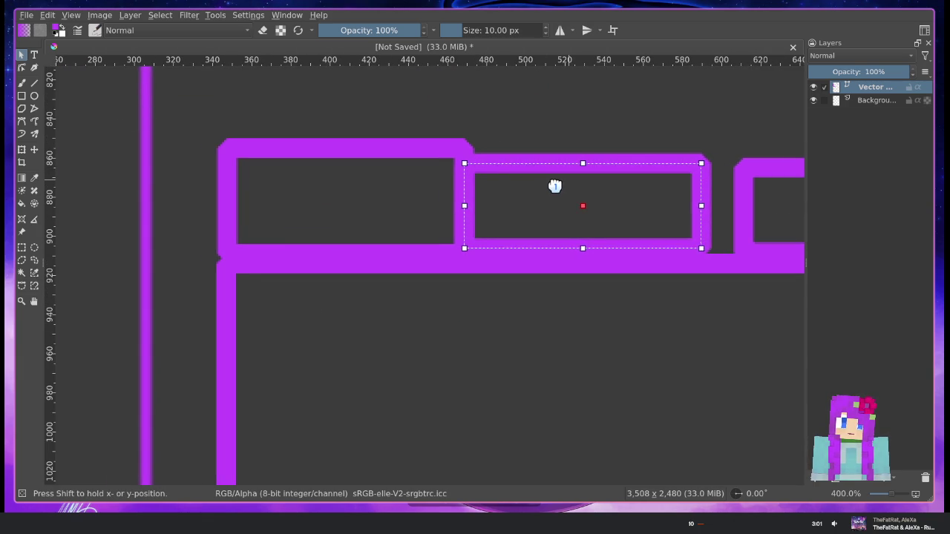
{"action": "left_click_drag", "start_coordinate": [555, 193], "coordinate": [553, 192]}
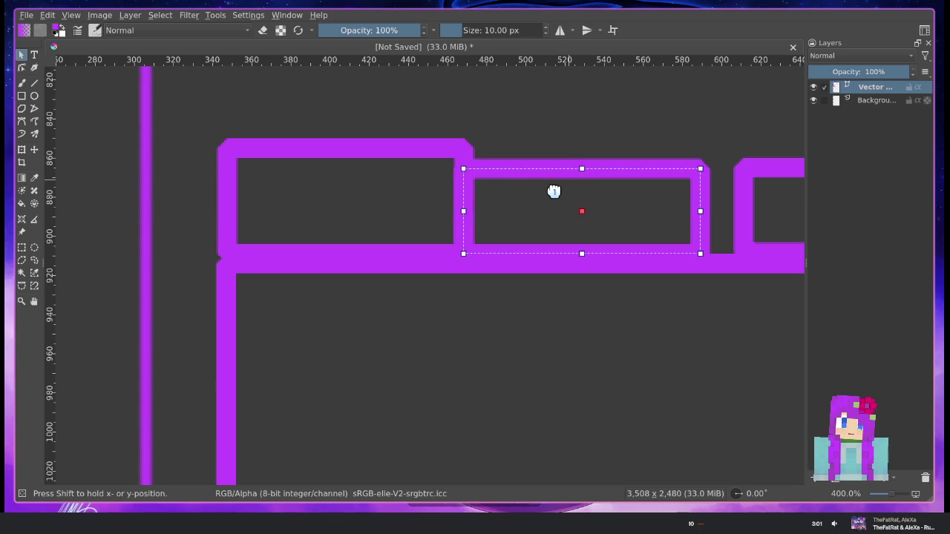
{"action": "left_click_drag", "start_coordinate": [758, 331], "coordinate": [694, 318]}
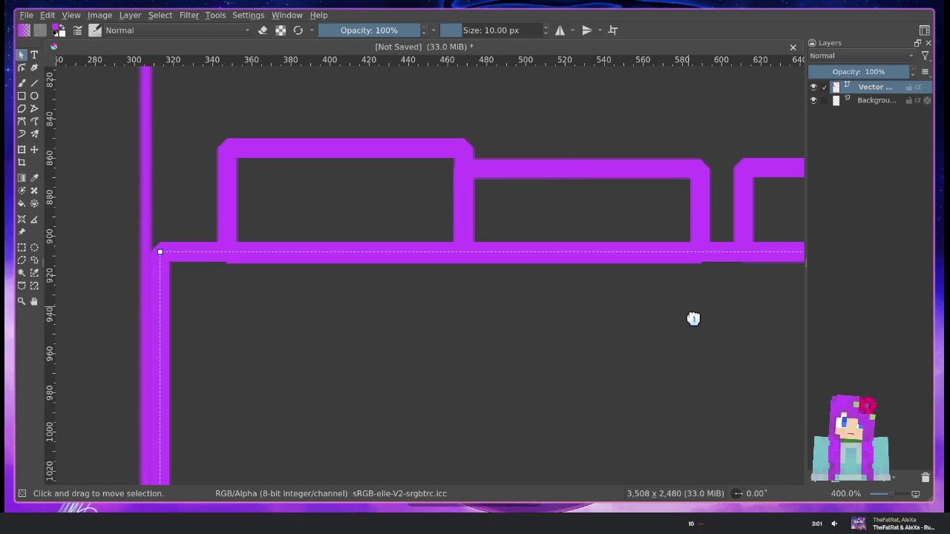
Shift the rightmost tab left so it sits flush against the middle tab
{"action": "scroll", "coordinate": [671, 306], "scroll_direction": "right", "scroll_amount": 2}
{"action": "scroll", "coordinate": [594, 268], "scroll_direction": "right", "scroll_amount": 5}
{"action": "left_click", "coordinate": [558, 184]}
{"action": "left_click_drag", "start_coordinate": [554, 184], "coordinate": [508, 184]}
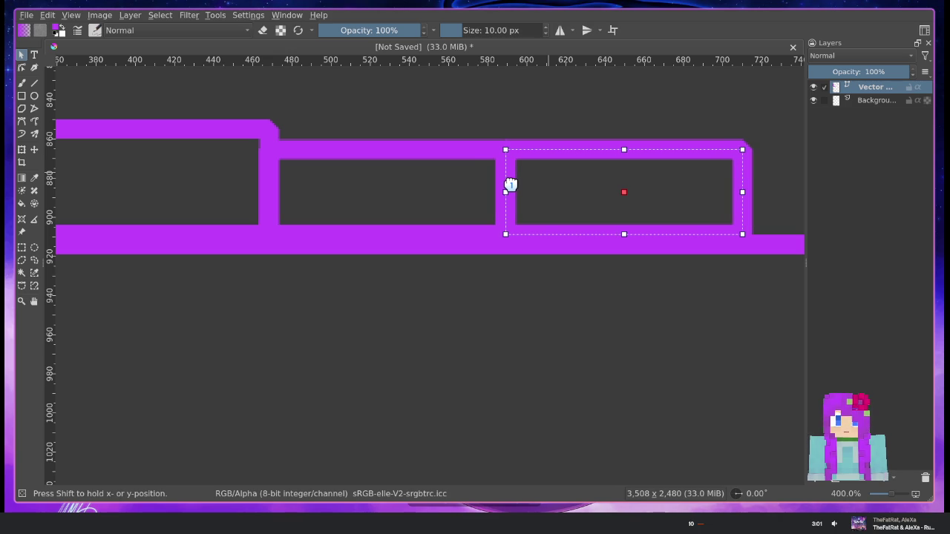
{"action": "left_click", "coordinate": [486, 124]}
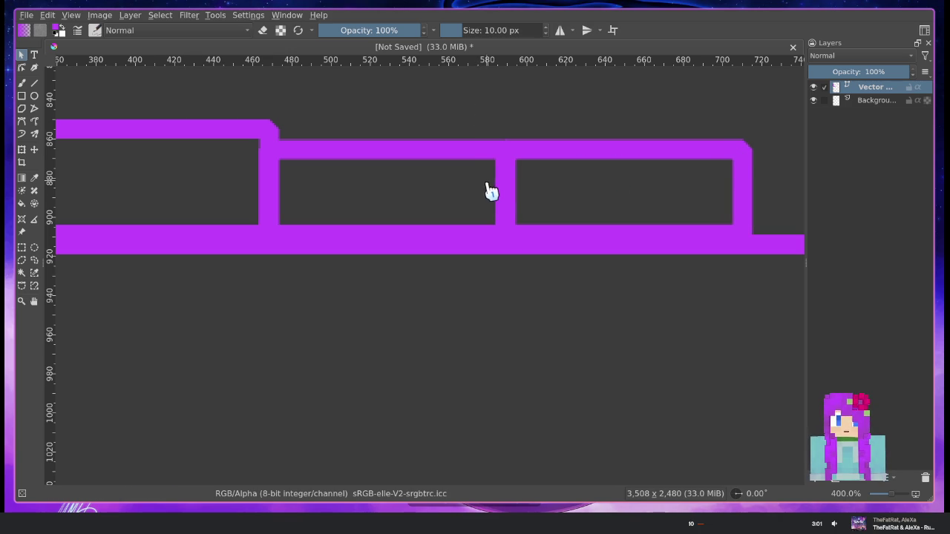
{"action": "scroll", "coordinate": [487, 191], "scroll_direction": "down", "scroll_amount": 3}
{"action": "scroll", "coordinate": [405, 219], "scroll_direction": "up", "scroll_amount": 4}
{"action": "scroll", "coordinate": [360, 205], "scroll_direction": "up", "scroll_amount": 3}
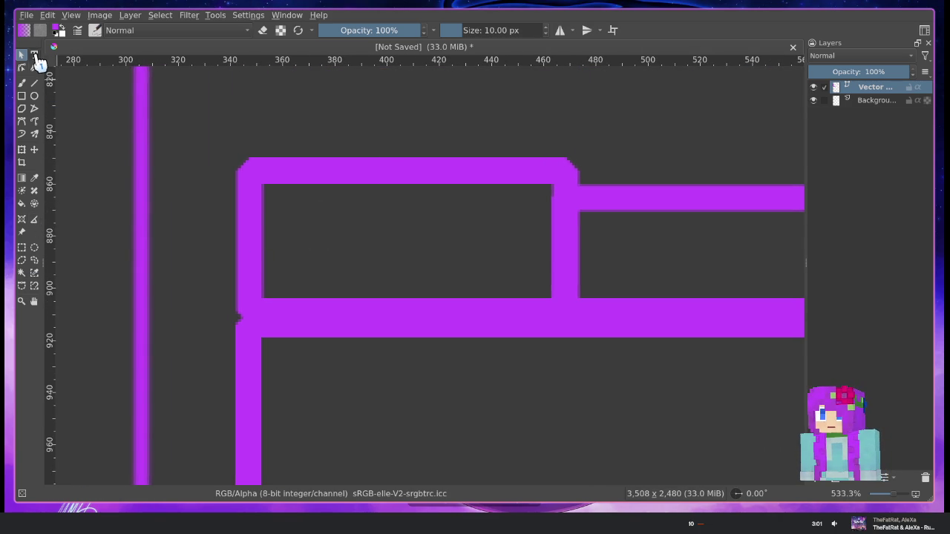
Create a 'Contributors' text label at font size 8 in the first tab area
{"action": "left_click_drag", "start_coordinate": [520, 298], "coordinate": [554, 307]}
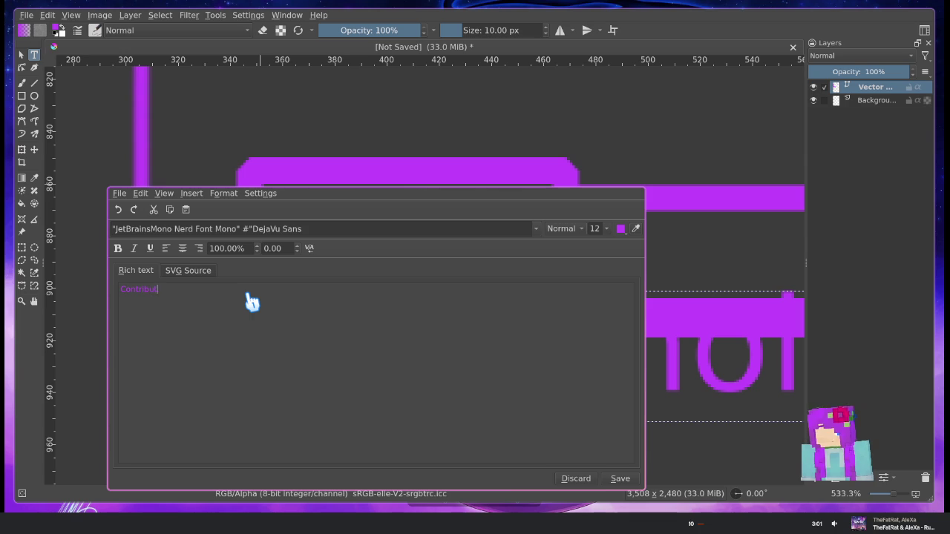
{"action": "left_click", "coordinate": [619, 479]}
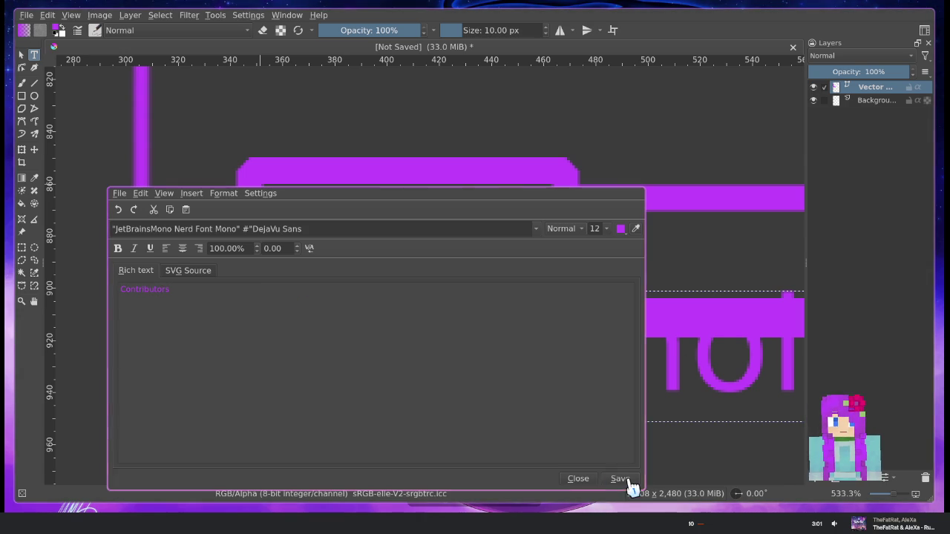
{"action": "left_click", "coordinate": [606, 229]}
{"action": "left_click", "coordinate": [600, 267]}
{"action": "left_click", "coordinate": [620, 478]}
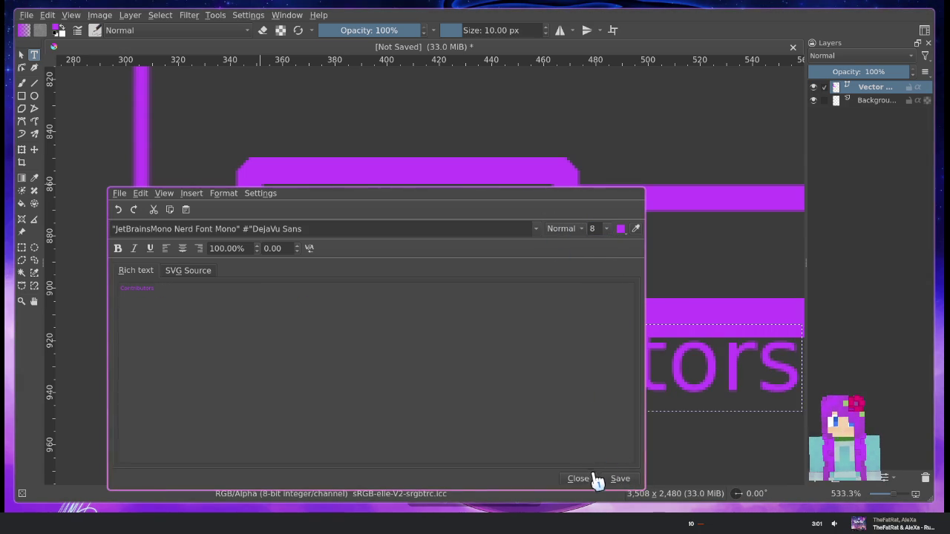
{"action": "left_click", "coordinate": [578, 478]}
Move the Contributors label up into the first tab
{"action": "mouse_move", "coordinate": [557, 371]}
{"action": "left_mouse_down"}
{"action": "mouse_move", "coordinate": [550, 276]}
{"action": "mouse_move", "coordinate": [562, 247]}
{"action": "left_mouse_up"}
{"action": "left_click", "coordinate": [653, 143]}
{"action": "left_click_drag", "start_coordinate": [657, 142], "coordinate": [165, 138]}
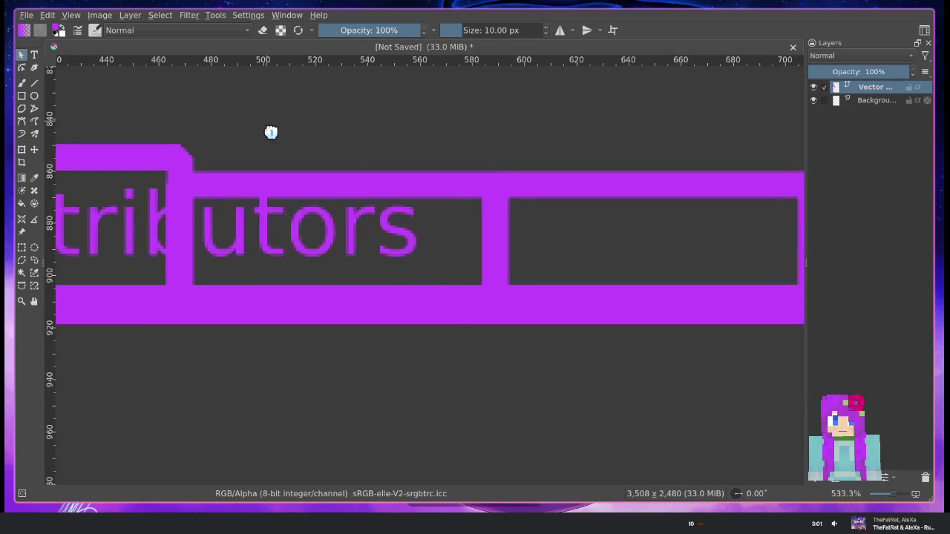
Shift the second and third tab frames right to clear the Contributors label
{"action": "left_click", "coordinate": [262, 196]}
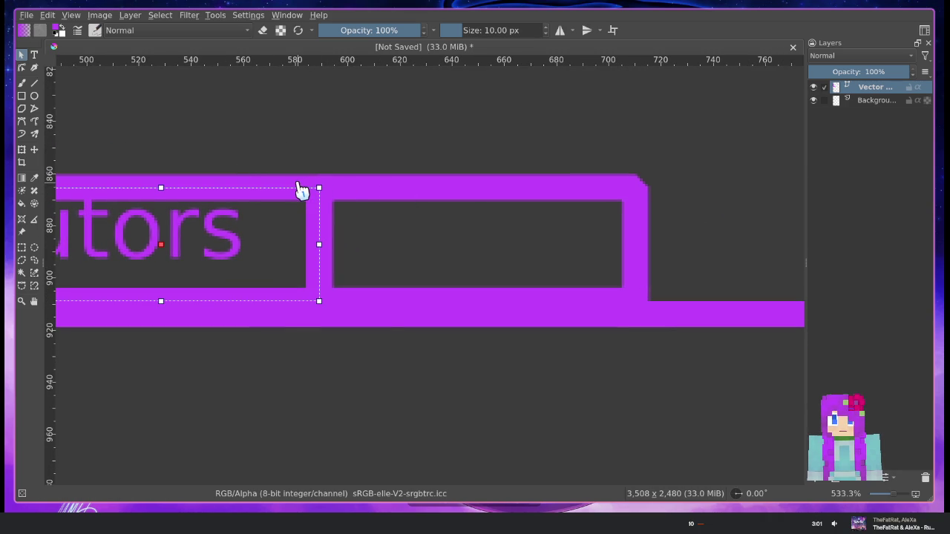
{"action": "left_click", "coordinate": [406, 195]}
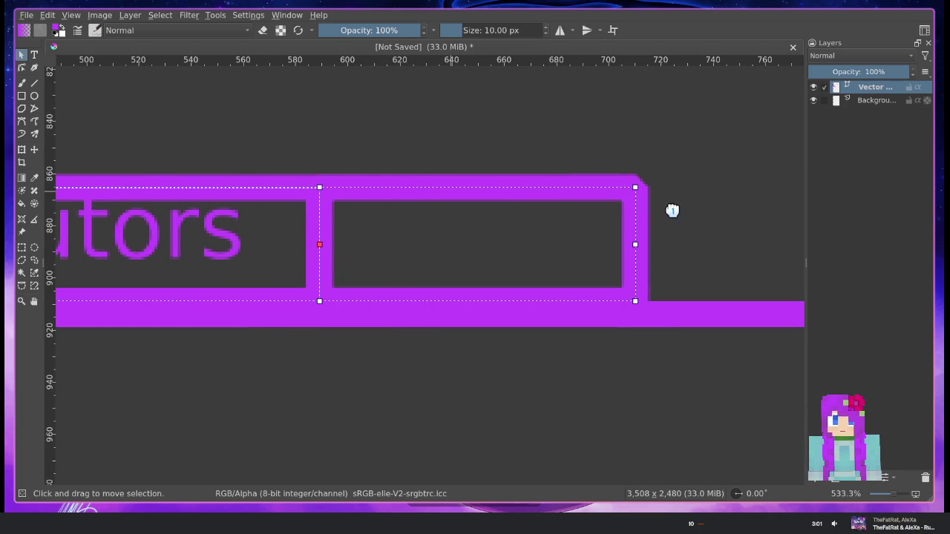
{"action": "scroll", "coordinate": [461, 202], "scroll_direction": "down", "scroll_amount": 1}
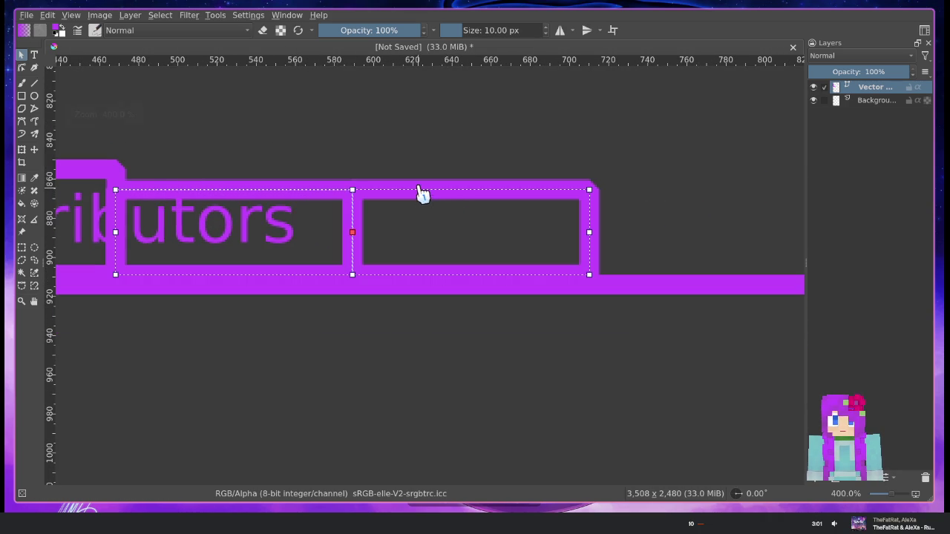
{"action": "left_click_drag", "start_coordinate": [494, 228], "coordinate": [552, 229]}
{"action": "mouse_move", "coordinate": [576, 227]}
{"action": "left_mouse_down"}
{"action": "mouse_move", "coordinate": [501, 236]}
{"action": "mouse_move", "coordinate": [503, 245]}
{"action": "left_mouse_up"}
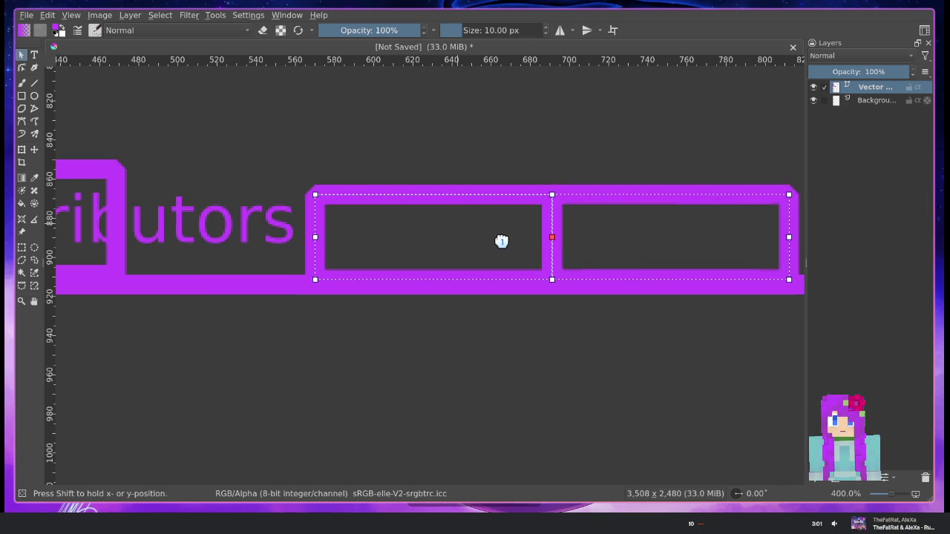
{"action": "left_click", "coordinate": [369, 171]}
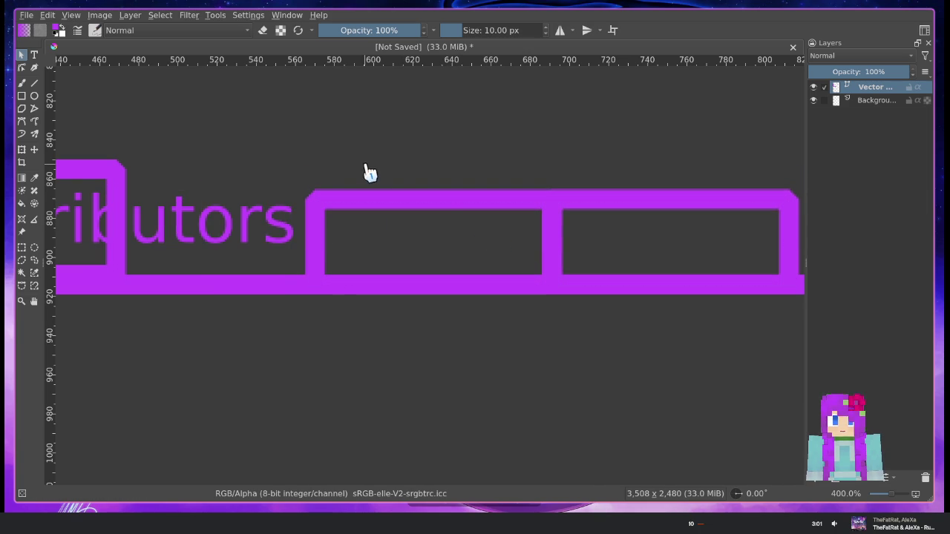
{"action": "left_click_drag", "start_coordinate": [281, 170], "coordinate": [467, 170]}
Widen the first tab box so it fully encloses the Contributors label
{"action": "left_click", "coordinate": [315, 222]}
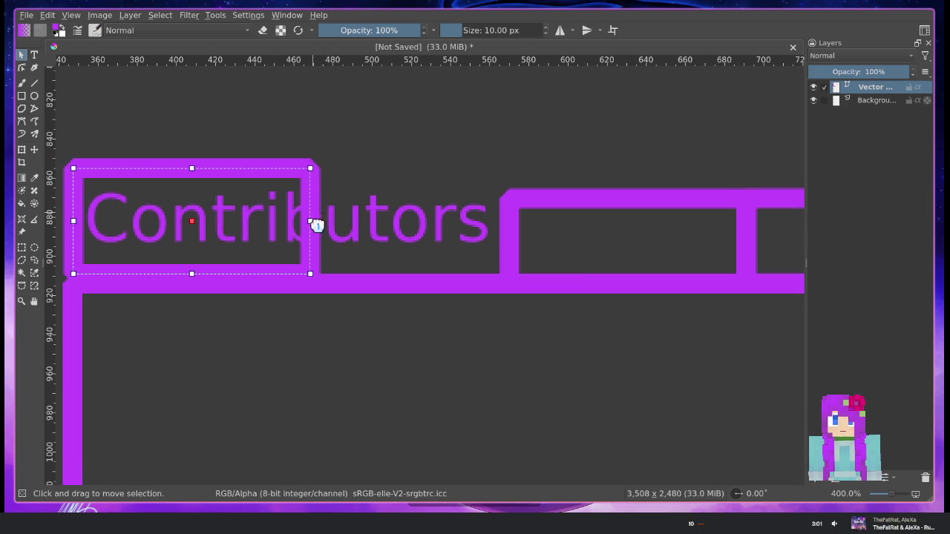
{"action": "left_click", "coordinate": [393, 159]}
{"action": "left_click", "coordinate": [318, 212]}
{"action": "left_click", "coordinate": [316, 207]}
{"action": "left_click_drag", "start_coordinate": [312, 224], "coordinate": [313, 226]}
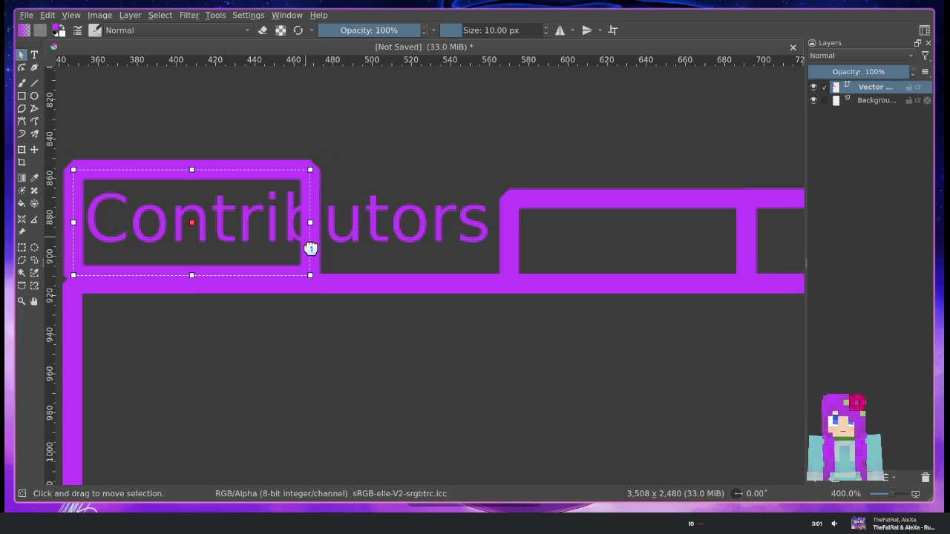
{"action": "left_click_drag", "start_coordinate": [308, 273], "coordinate": [505, 284]}
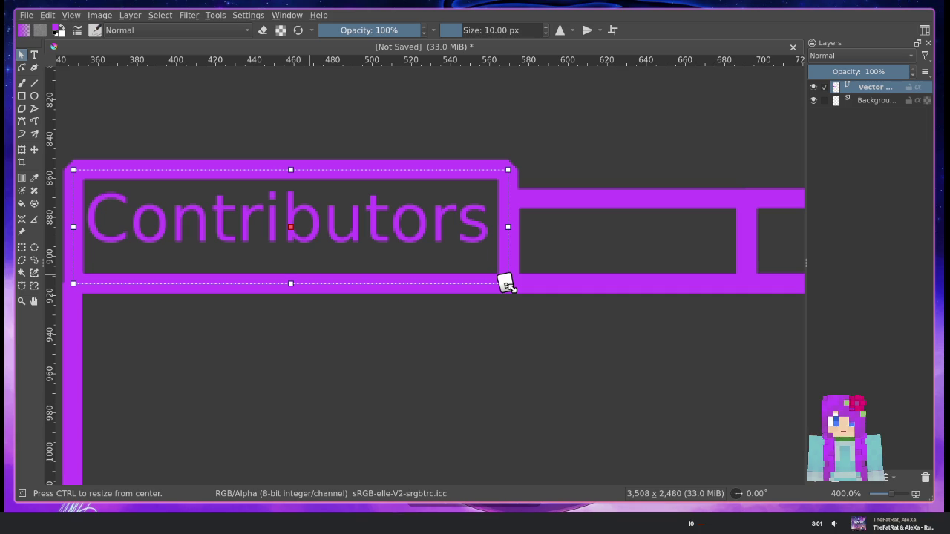
{"action": "left_click", "coordinate": [547, 158]}
{"action": "left_click_drag", "start_coordinate": [606, 154], "coordinate": [304, 141]}
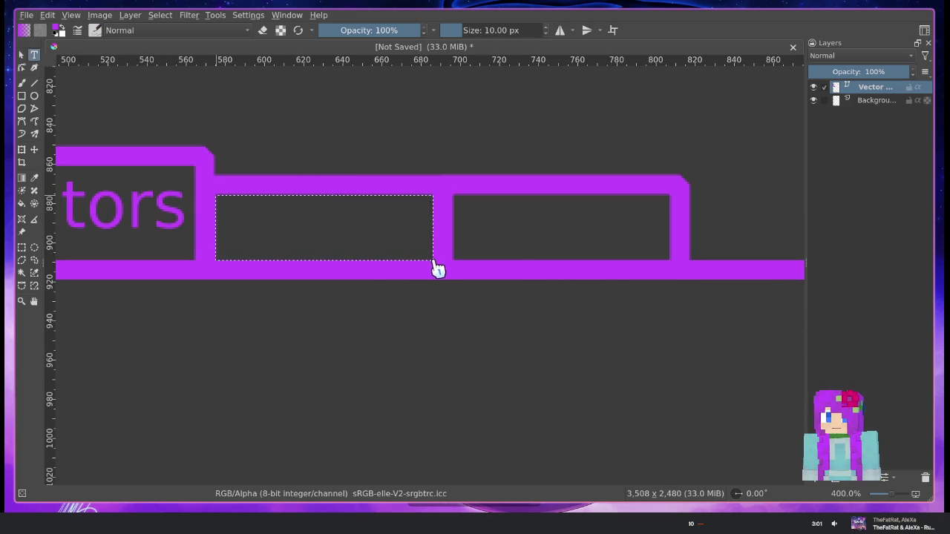
Add a 'Plugins' text label at font size 8 and move it up into the second tab
{"action": "left_click_drag", "start_coordinate": [438, 268], "coordinate": [438, 269]}
{"action": "type", "text": "Plugins"}
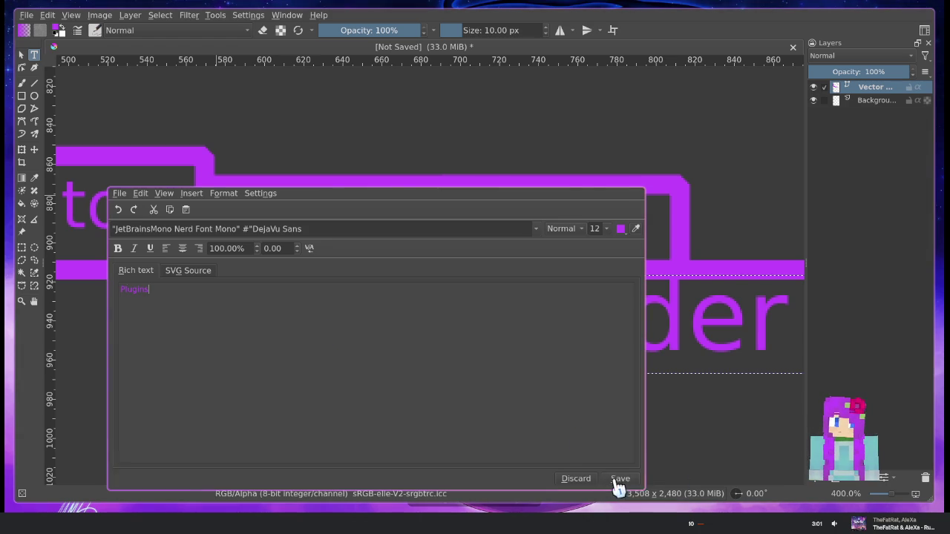
{"action": "left_click", "coordinate": [619, 478]}
{"action": "left_click", "coordinate": [604, 229]}
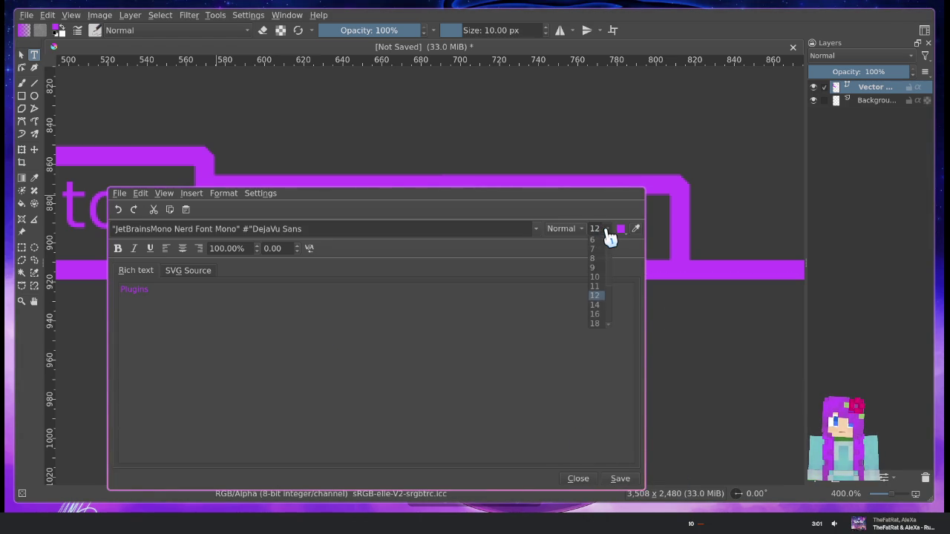
{"action": "left_click", "coordinate": [601, 270]}
{"action": "left_click", "coordinate": [607, 229]}
{"action": "left_click", "coordinate": [605, 259]}
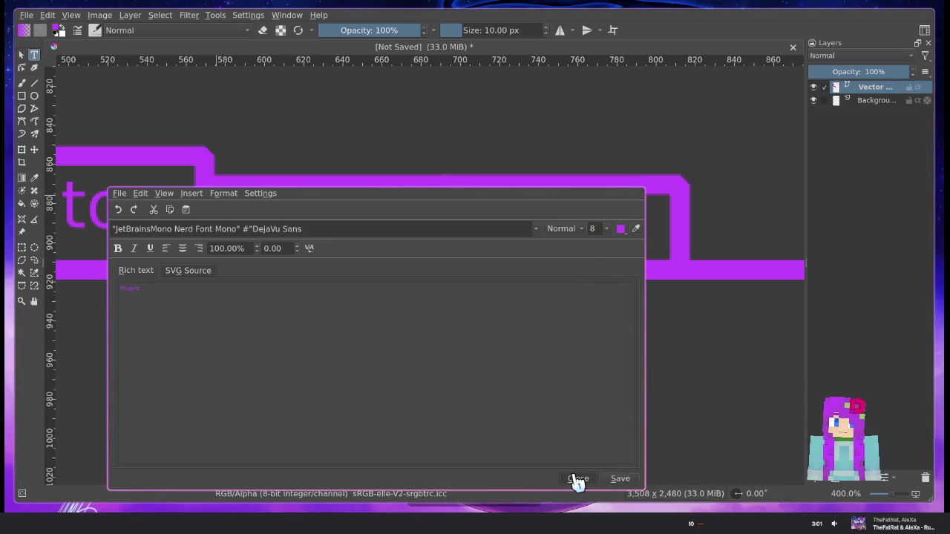
{"action": "left_click", "coordinate": [578, 479]}
{"action": "left_click_drag", "start_coordinate": [371, 342], "coordinate": [368, 238]}
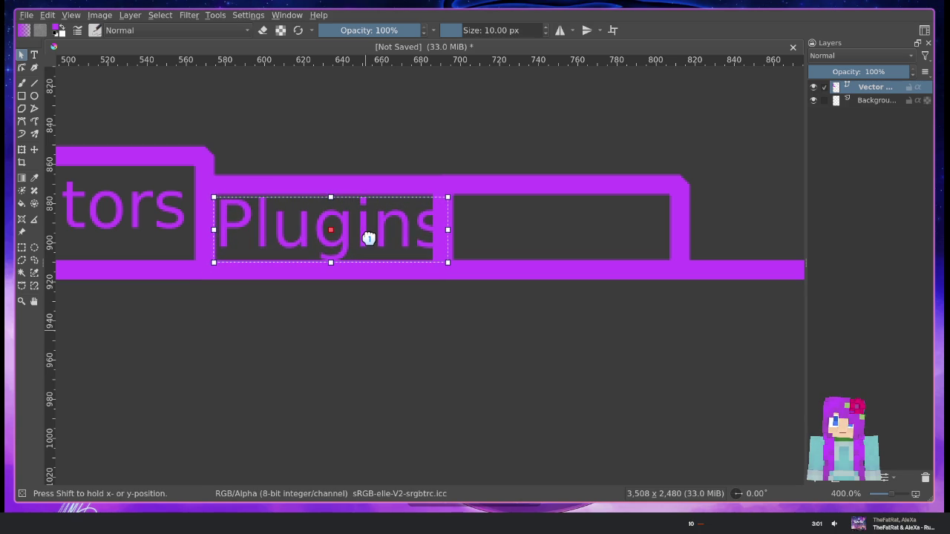
Reposition the third tab's box and stretch the Plugins label slightly wider
{"action": "left_click_drag", "start_coordinate": [492, 195], "coordinate": [547, 195]}
{"action": "left_click", "coordinate": [438, 189]}
{"action": "left_click_drag", "start_coordinate": [445, 224], "coordinate": [457, 223]}
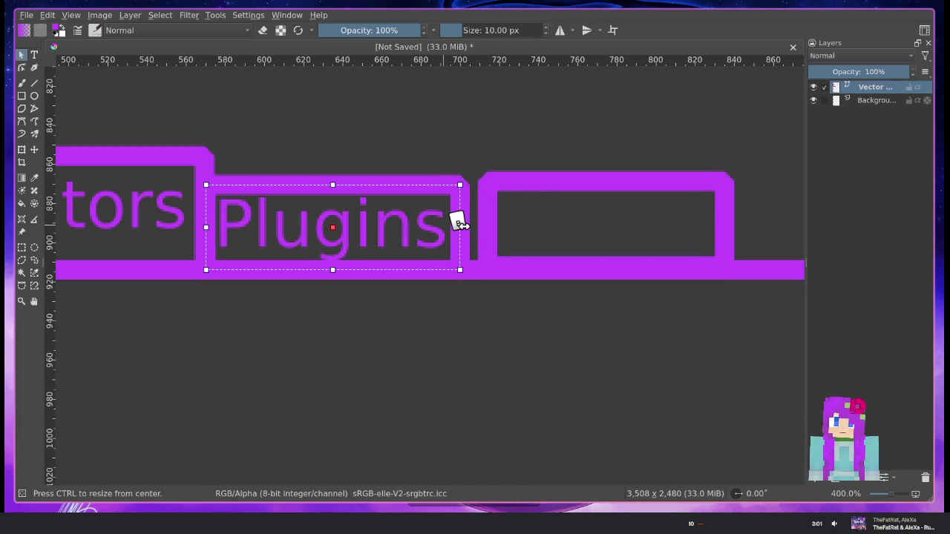
{"action": "left_click_drag", "start_coordinate": [547, 193], "coordinate": [527, 197]}
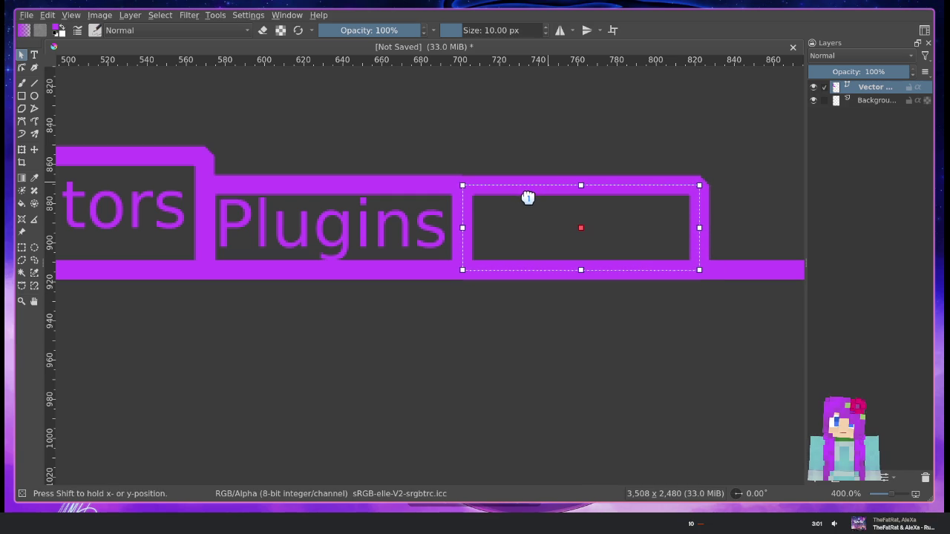
{"action": "left_click", "coordinate": [596, 140]}
{"action": "left_click_drag", "start_coordinate": [596, 140], "coordinate": [430, 144]}
Duplicate the Plugins label, place the copy in the third tab, and open it for editing
{"action": "left_click", "coordinate": [263, 230]}
{"action": "key", "text": "ctrl+c"}
{"action": "key", "text": "ctrl+v"}
{"action": "mouse_move", "coordinate": [248, 233]}
{"action": "left_mouse_down"}
{"action": "mouse_move", "coordinate": [441, 221]}
{"action": "mouse_move", "coordinate": [480, 227]}
{"action": "left_mouse_up"}
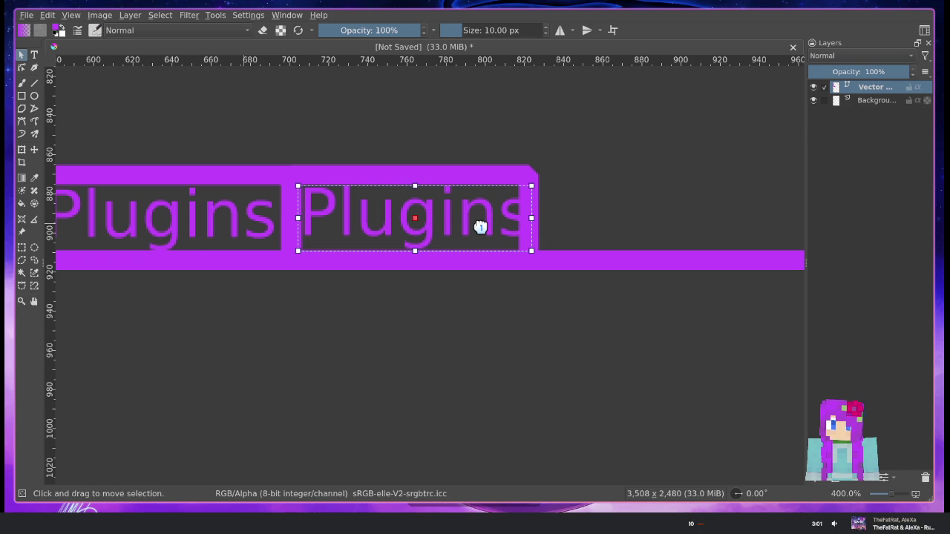
{"action": "double_click", "coordinate": [442, 226]}
{"action": "type", "text": "Libraries"}
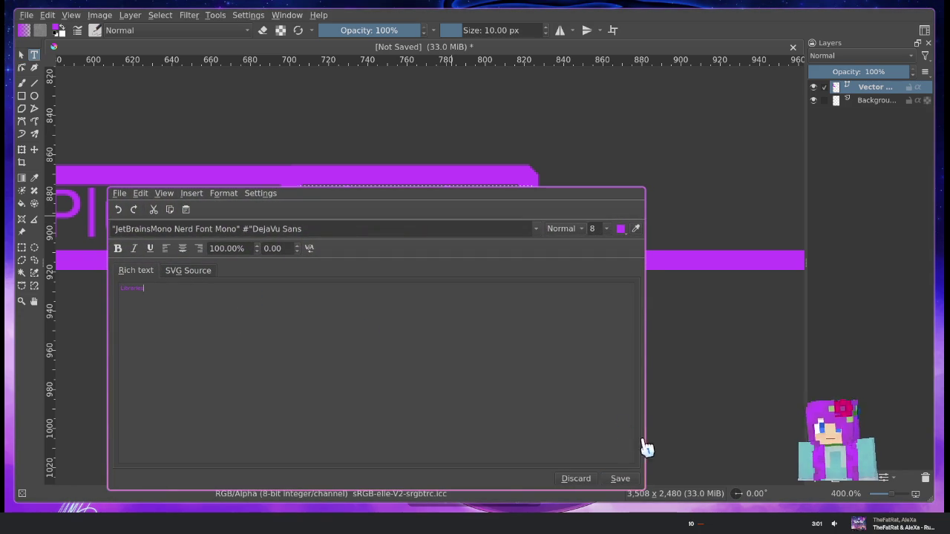
Replace the copied label's text with 'Libraries', save it, and select the text
{"action": "left_click", "coordinate": [627, 479]}
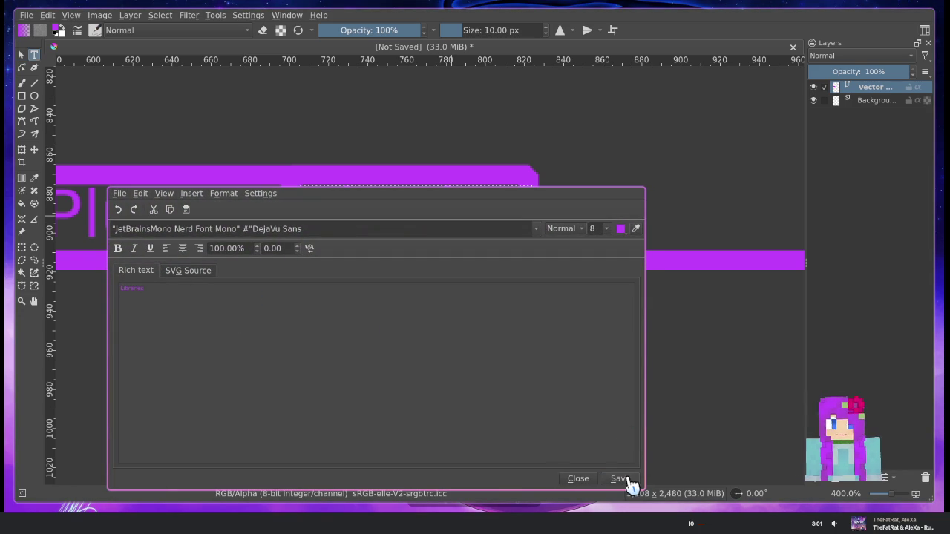
{"action": "left_click", "coordinate": [412, 358]}
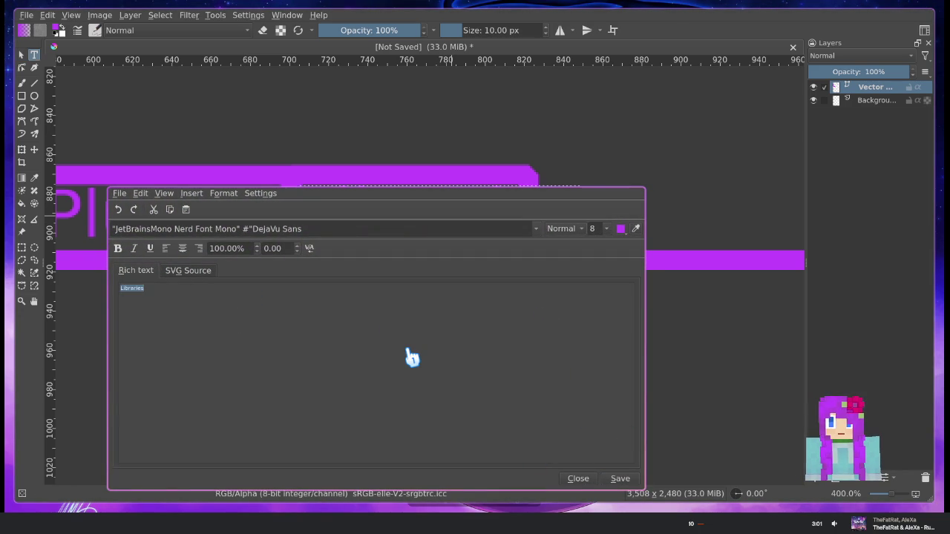
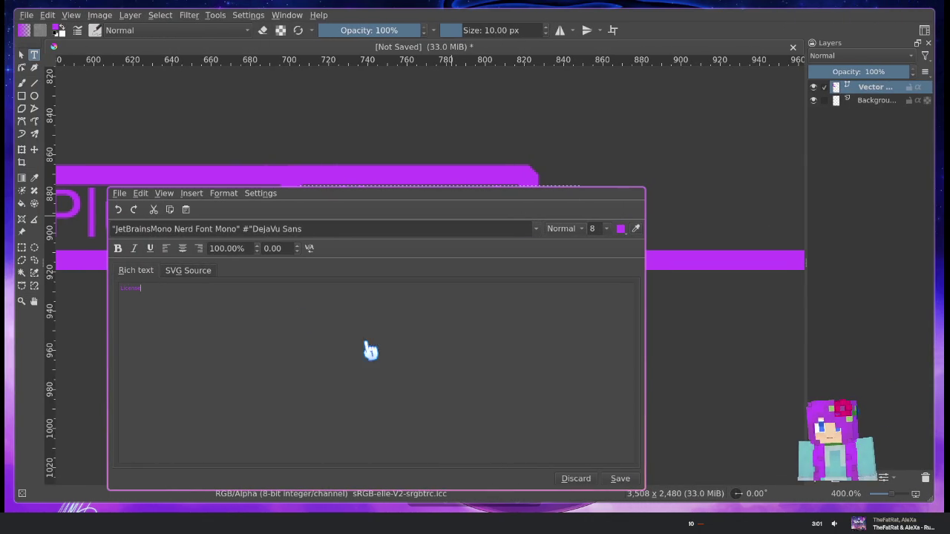
Save the License text edit and widen the purple box behind the License tab
{"action": "left_click", "coordinate": [576, 479]}
{"action": "left_click", "coordinate": [572, 232]}
{"action": "left_click", "coordinate": [536, 210]}
{"action": "left_click_drag", "start_coordinate": [529, 217], "coordinate": [554, 217]}
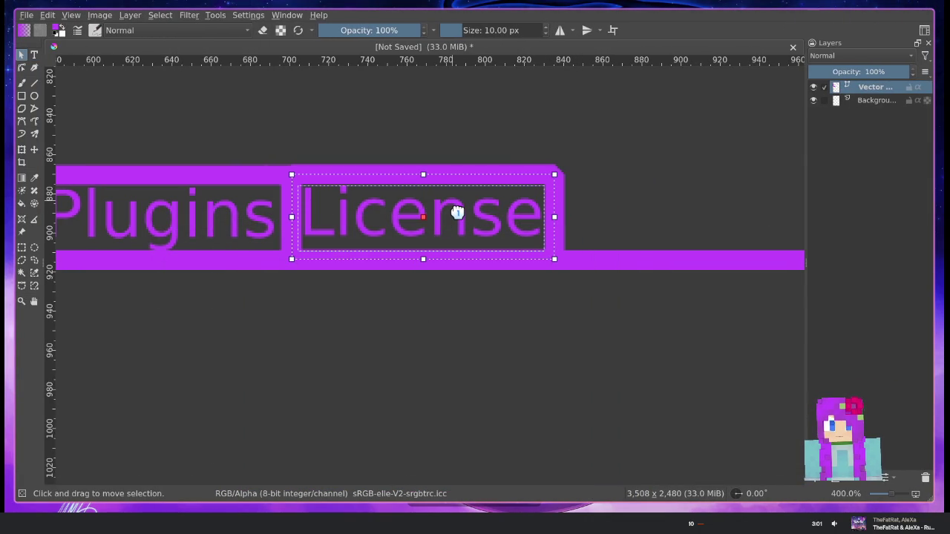
Place a duplicate of the License tab to the right of the original
{"action": "left_click_drag", "start_coordinate": [457, 212], "coordinate": [722, 210]}
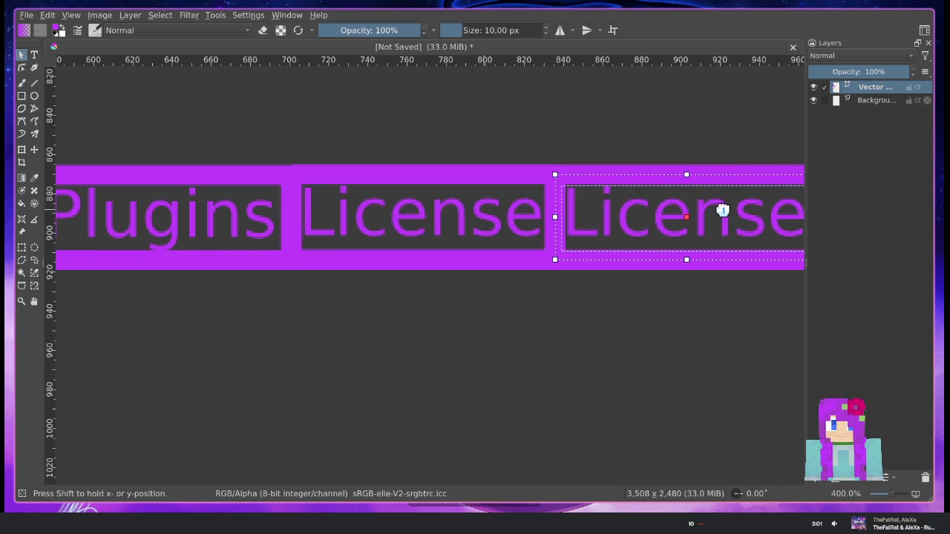
{"action": "left_click", "coordinate": [616, 131]}
{"action": "mouse_move", "coordinate": [617, 131]}
{"action": "left_mouse_down"}
{"action": "mouse_move", "coordinate": [265, 112]}
{"action": "mouse_move", "coordinate": [312, 117]}
{"action": "left_mouse_up"}
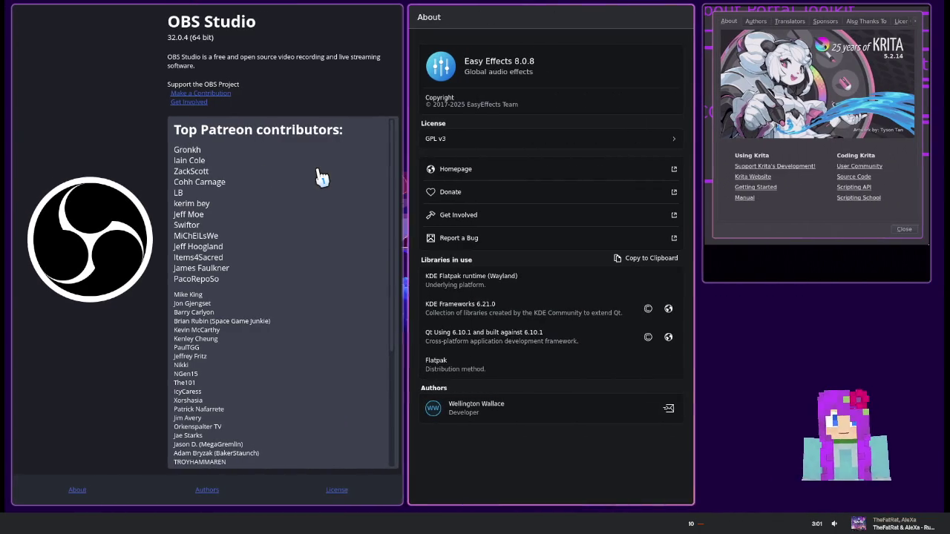
Display the GNU General Public License Version 2 text in OBS Studio's About window
{"action": "left_click", "coordinate": [333, 492]}
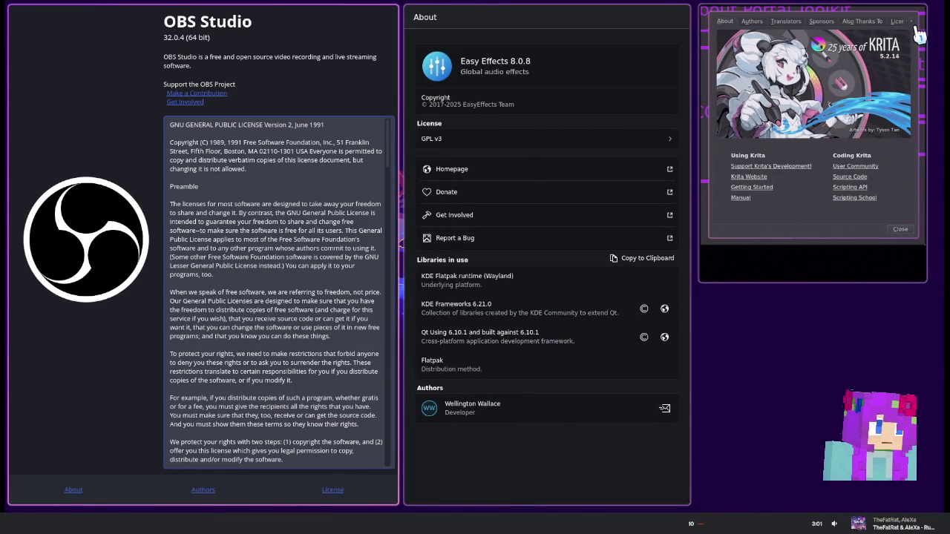
{"action": "key", "text": "super+d"}
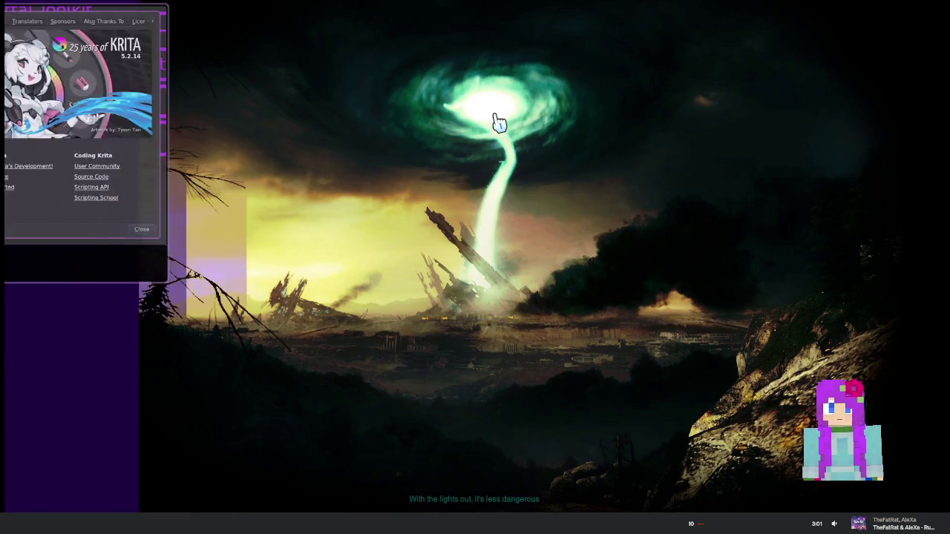
{"action": "key", "text": "super+d"}
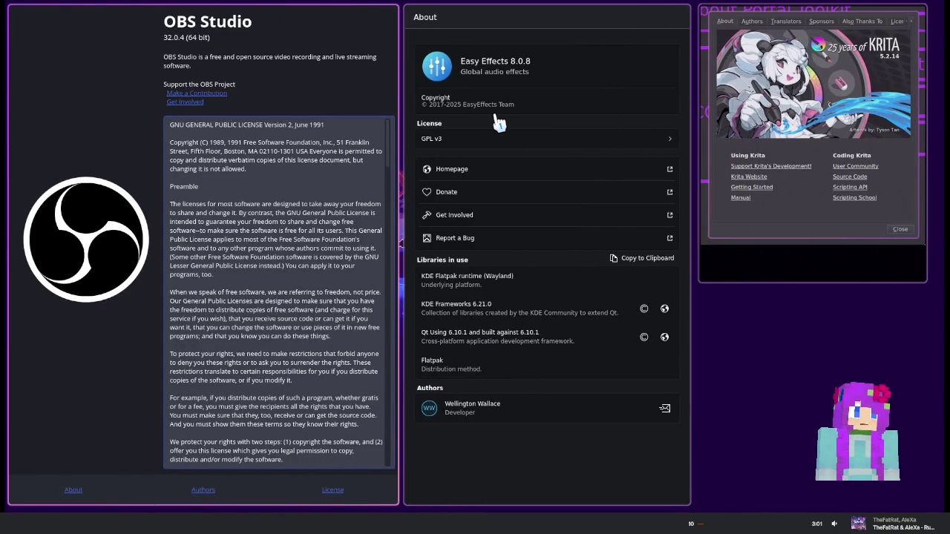
{"action": "key", "text": "super+d"}
{"action": "key", "text": "super+d"}
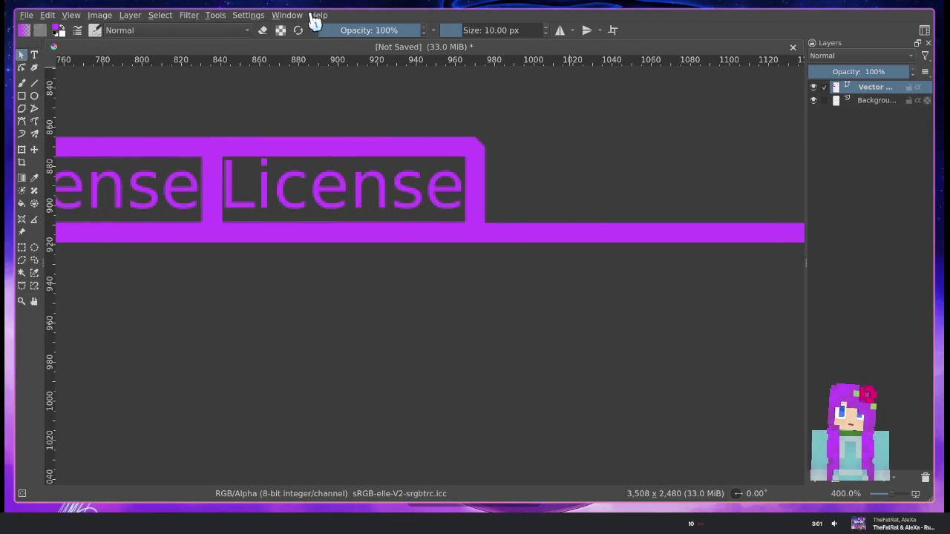
Look up the Third-party libraries section in Krita's own About dialog
{"action": "left_click", "coordinate": [317, 16]}
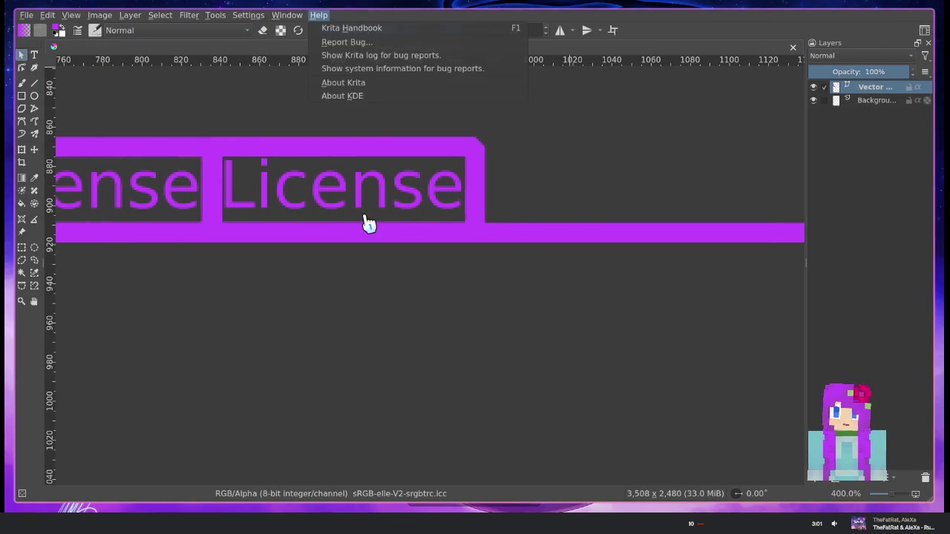
{"action": "left_click", "coordinate": [358, 83]}
{"action": "left_click", "coordinate": [609, 87]}
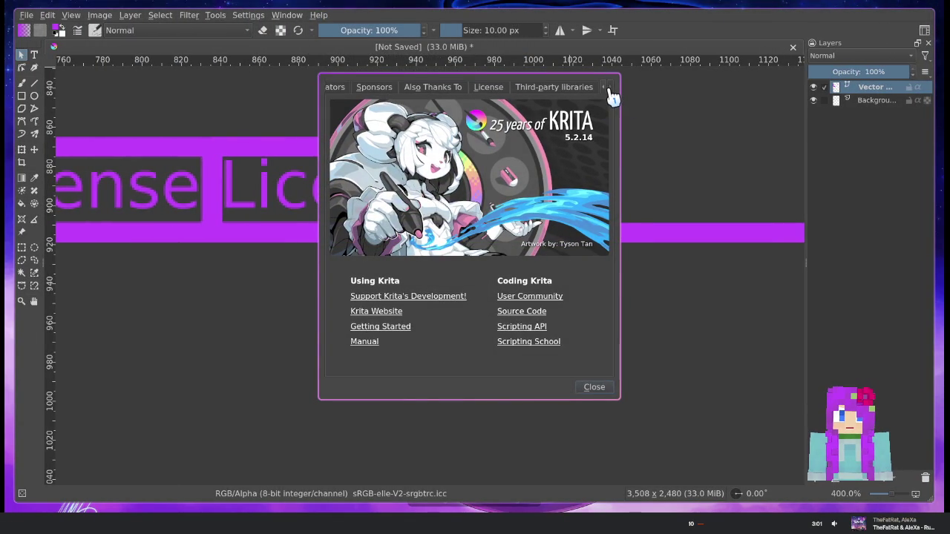
{"action": "left_click", "coordinate": [549, 87]}
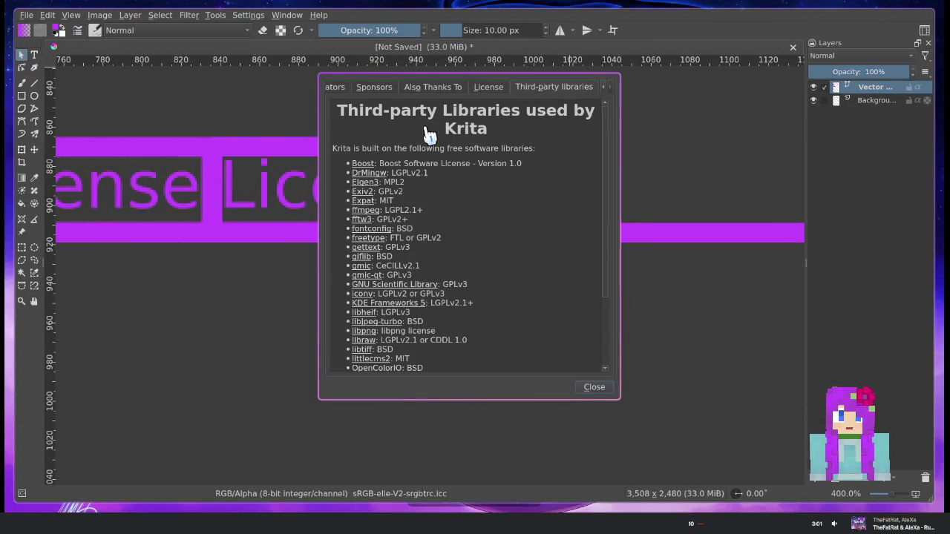
{"action": "left_click_drag", "start_coordinate": [340, 119], "coordinate": [521, 145]}
{"action": "left_click", "coordinate": [594, 387]}
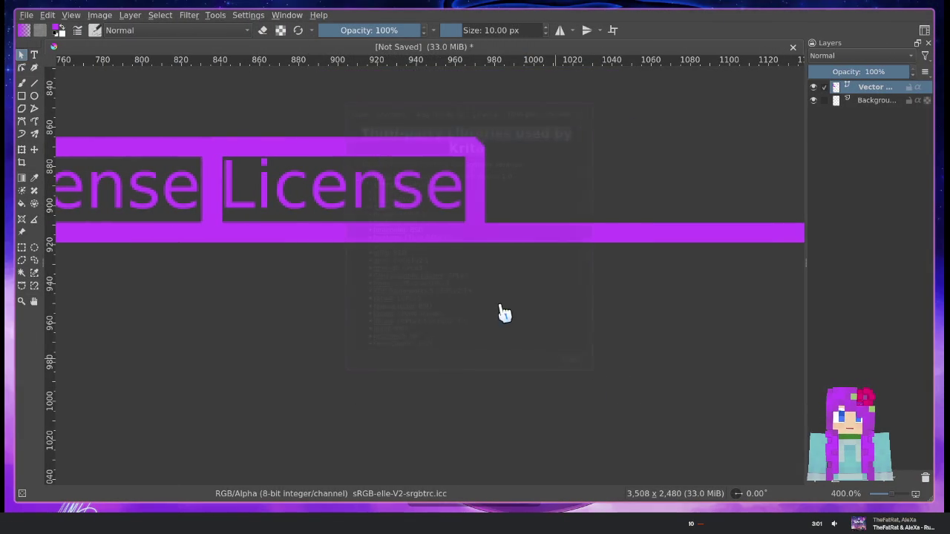
Rename the copied License tab to 'Libraries' and widen its text box to fit
{"action": "left_click", "coordinate": [390, 182]}
{"action": "double_click", "coordinate": [382, 187]}
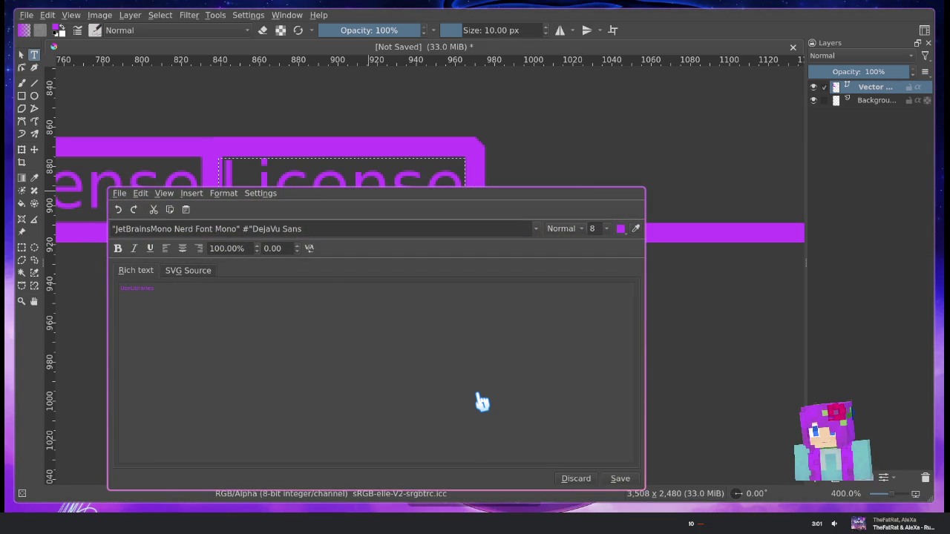
{"action": "left_click", "coordinate": [618, 479]}
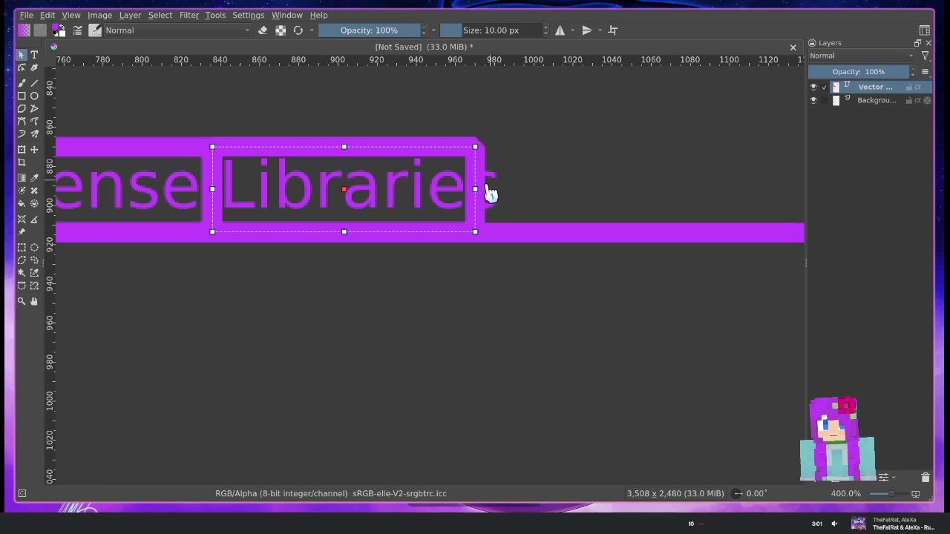
{"action": "left_click_drag", "start_coordinate": [474, 189], "coordinate": [512, 190]}
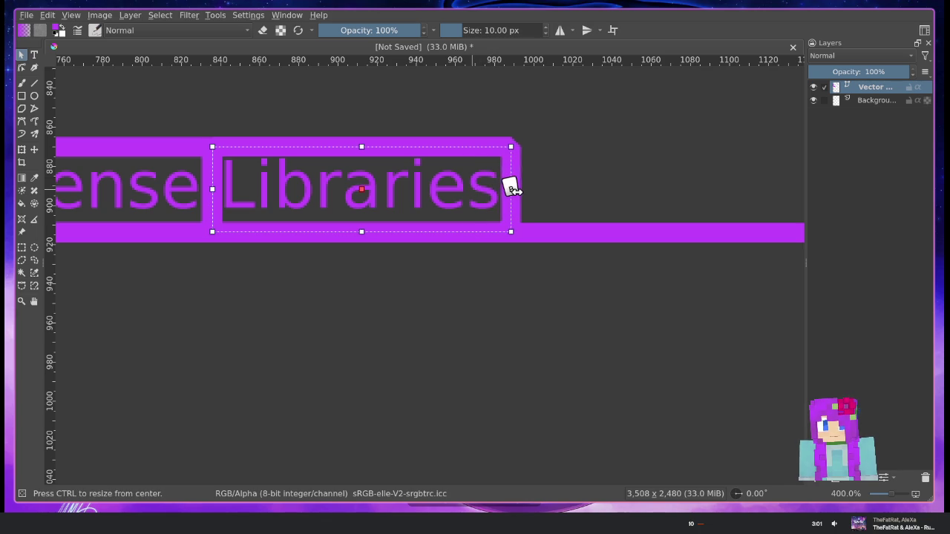
{"action": "scroll", "coordinate": [352, 150], "scroll_direction": "left", "scroll_amount": 3}
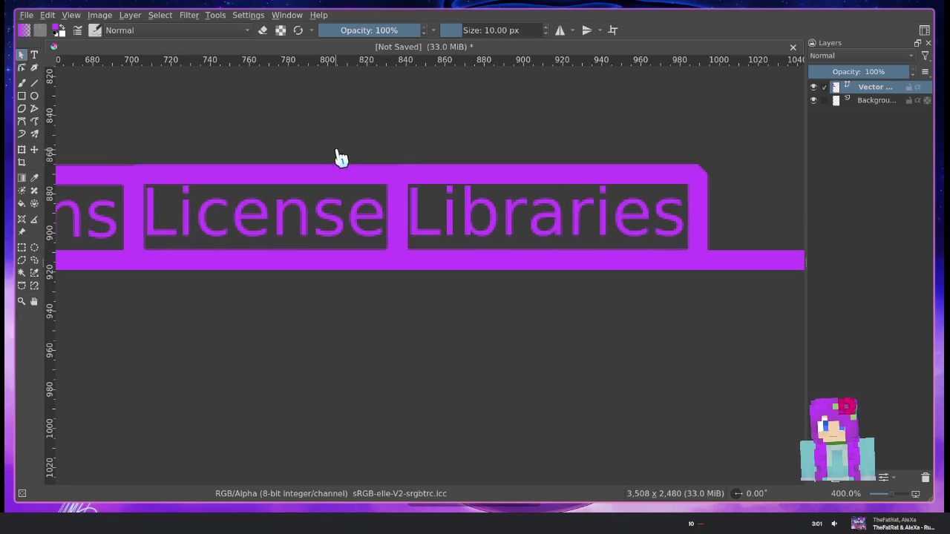
{"action": "scroll", "coordinate": [343, 167], "scroll_direction": "down", "scroll_amount": 3}
{"action": "scroll", "coordinate": [342, 168], "scroll_direction": "down", "scroll_amount": 4}
{"action": "mouse_move", "coordinate": [339, 191]}
{"action": "left_mouse_down"}
{"action": "mouse_move", "coordinate": [361, 236]}
{"action": "mouse_move", "coordinate": [363, 284]}
{"action": "left_mouse_up"}
{"action": "scroll", "coordinate": [355, 225], "scroll_direction": "down", "scroll_amount": 1}
{"action": "scroll", "coordinate": [339, 256], "scroll_direction": "up", "scroll_amount": 1}
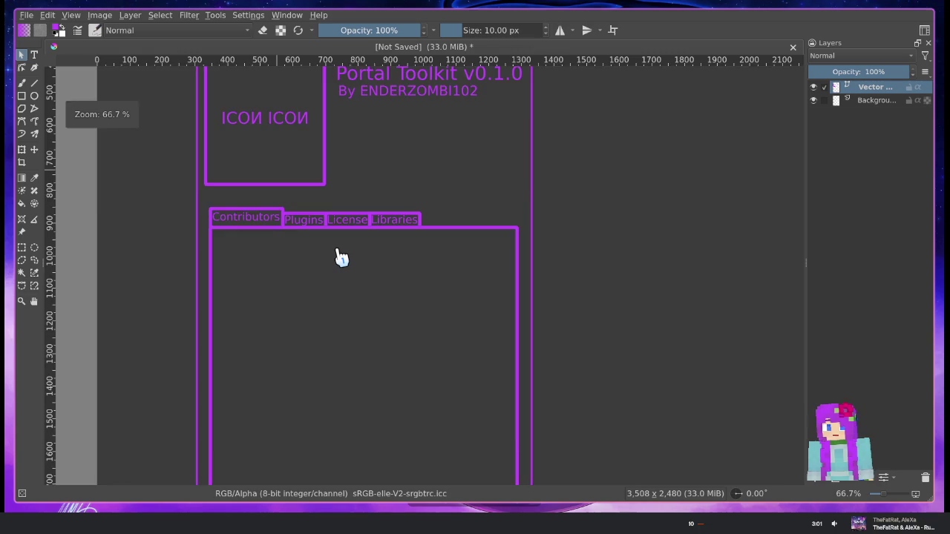
{"action": "scroll", "coordinate": [340, 256], "scroll_direction": "up", "scroll_amount": 1}
{"action": "scroll", "coordinate": [340, 257], "scroll_direction": "down", "scroll_amount": 2}
{"action": "mouse_move", "coordinate": [337, 259]}
{"action": "left_mouse_down"}
{"action": "mouse_move", "coordinate": [340, 208]}
{"action": "mouse_move", "coordinate": [345, 276]}
{"action": "left_mouse_up"}
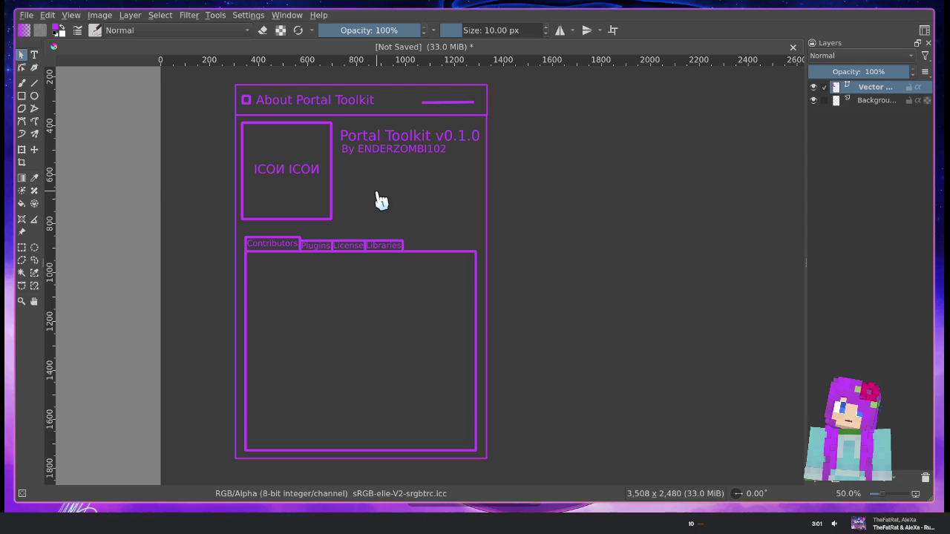
{"action": "scroll", "coordinate": [382, 186], "scroll_direction": "up", "scroll_amount": 1}
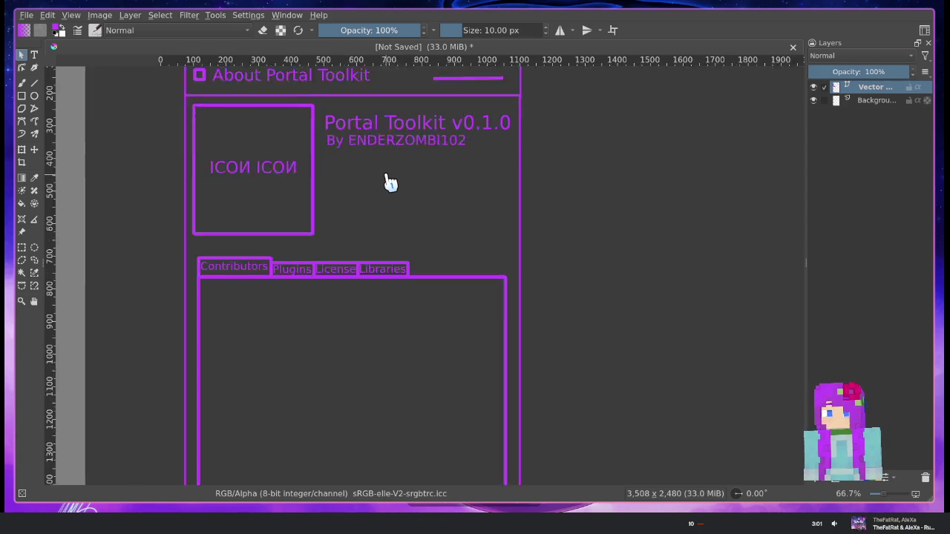
{"action": "scroll", "coordinate": [389, 180], "scroll_direction": "up", "scroll_amount": 2}
{"action": "left_click_drag", "start_coordinate": [393, 177], "coordinate": [297, 220]}
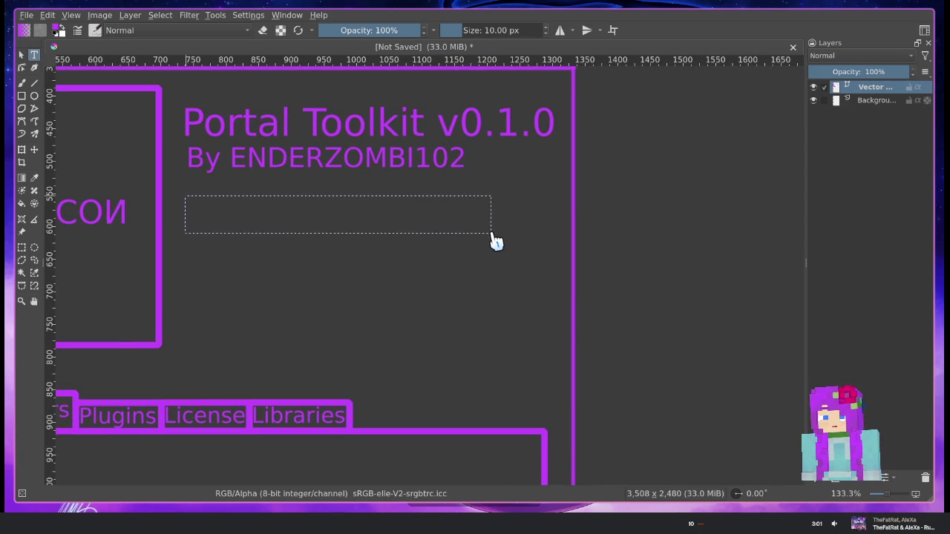
Add a 'Repo' text label just below the By line
{"action": "left_click_drag", "start_coordinate": [491, 236], "coordinate": [491, 236]}
{"action": "key", "text": "ctrl+a"}
{"action": "type", "text": "P"}
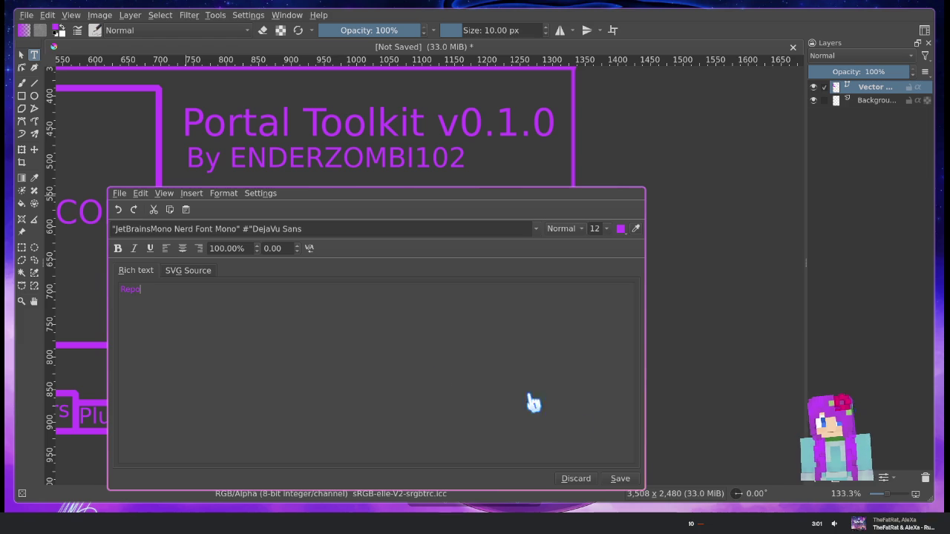
{"action": "left_click", "coordinate": [623, 479]}
{"action": "left_click", "coordinate": [577, 479]}
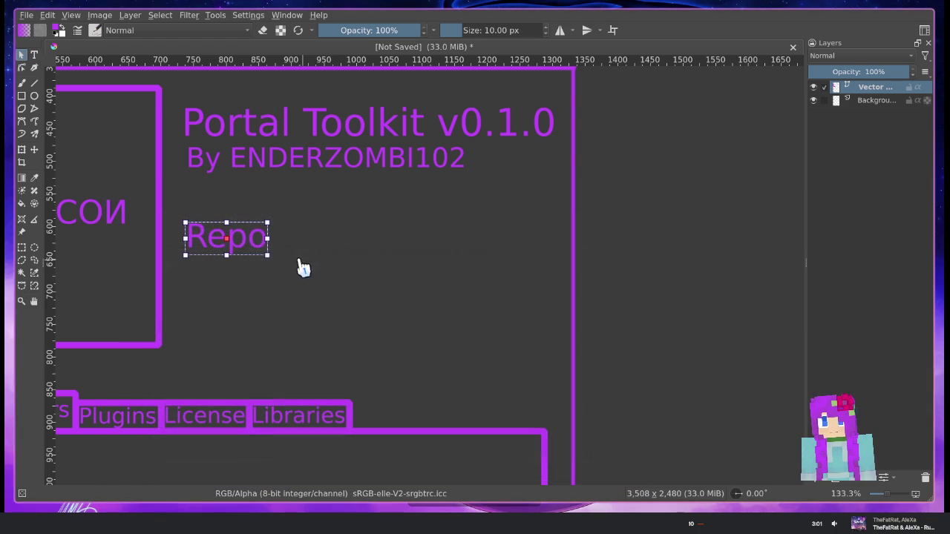
{"action": "left_click_drag", "start_coordinate": [250, 246], "coordinate": [251, 227]}
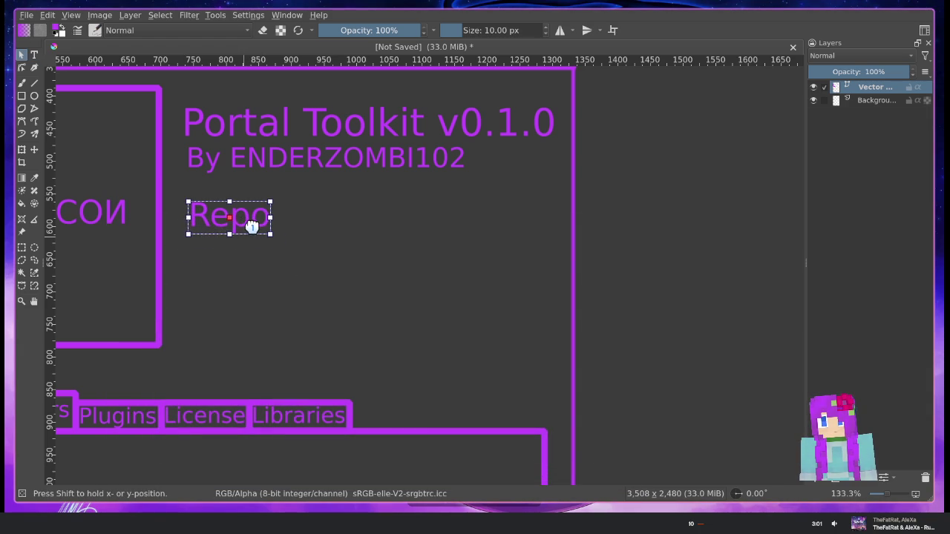
Draw a purple rectangle outline around Repo and lower its top edge slightly
{"action": "left_click", "coordinate": [22, 96]}
{"action": "left_click_drag", "start_coordinate": [187, 192], "coordinate": [340, 242]}
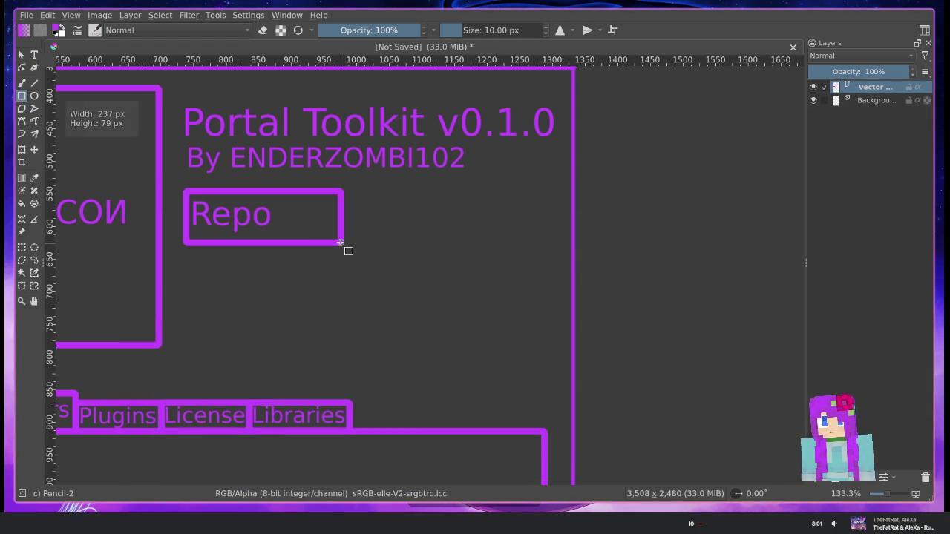
{"action": "left_click", "coordinate": [22, 54]}
{"action": "left_click", "coordinate": [230, 215]}
{"action": "left_click", "coordinate": [268, 194]}
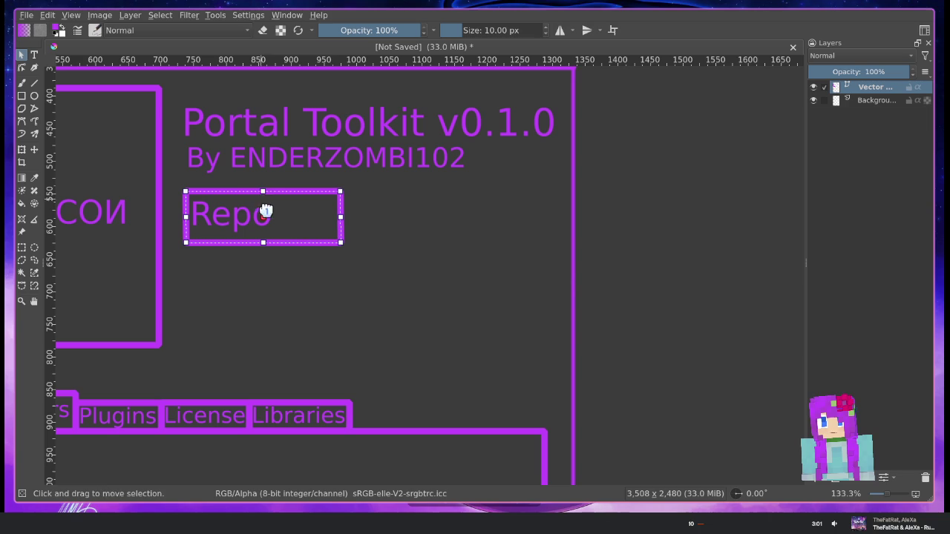
{"action": "left_click_drag", "start_coordinate": [263, 191], "coordinate": [274, 205]}
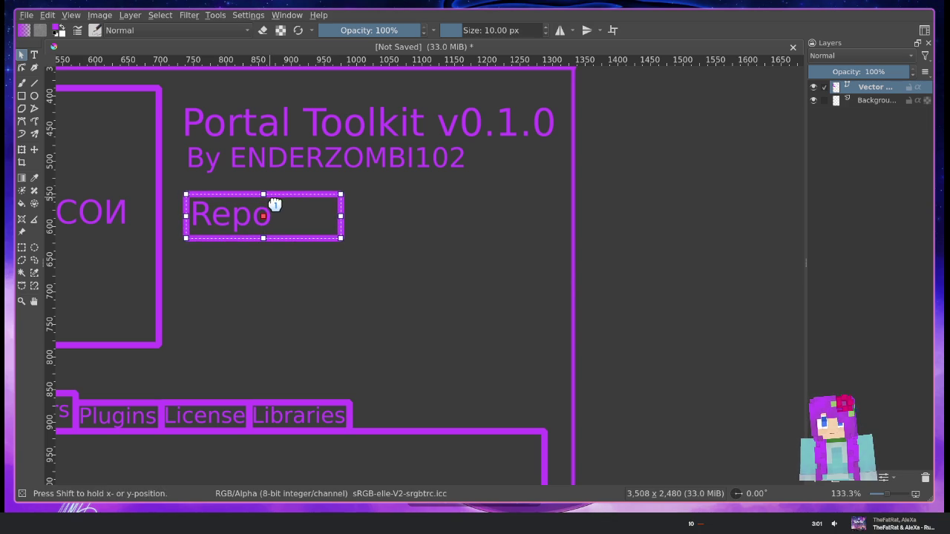
{"action": "left_click", "coordinate": [436, 218]}
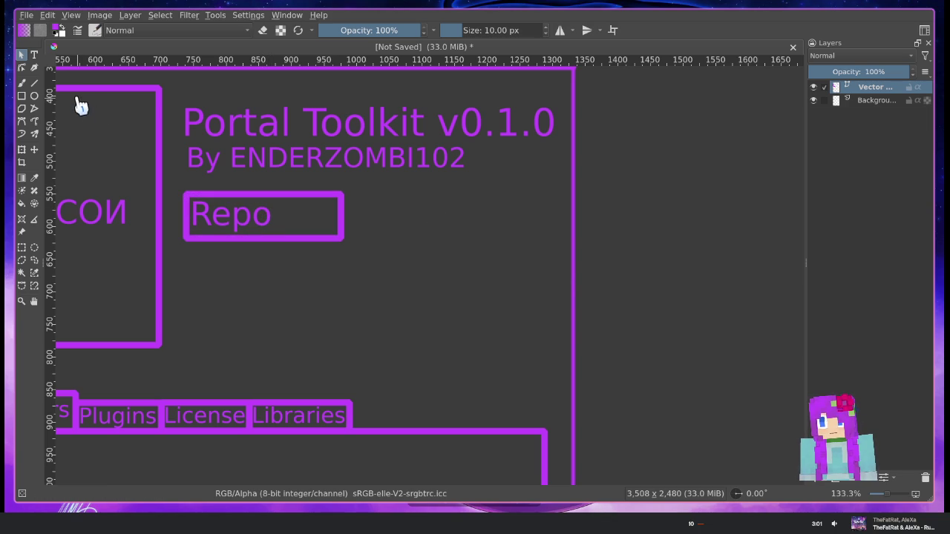
Draw a small square icon for the Repo button and shift the outer rectangle right
{"action": "left_click", "coordinate": [22, 96]}
{"action": "left_click_drag", "start_coordinate": [297, 207], "coordinate": [327, 227]}
{"action": "left_click", "coordinate": [21, 54]}
{"action": "left_click", "coordinate": [327, 217]}
{"action": "scroll", "coordinate": [275, 236], "scroll_direction": "up", "scroll_amount": 2}
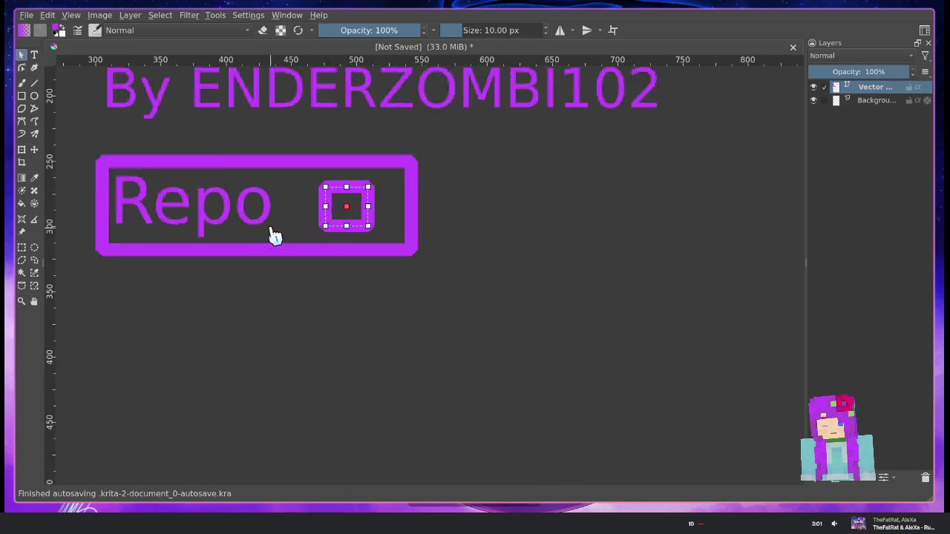
{"action": "scroll", "coordinate": [274, 236], "scroll_direction": "up", "scroll_amount": 2}
{"action": "left_click", "coordinate": [284, 208]}
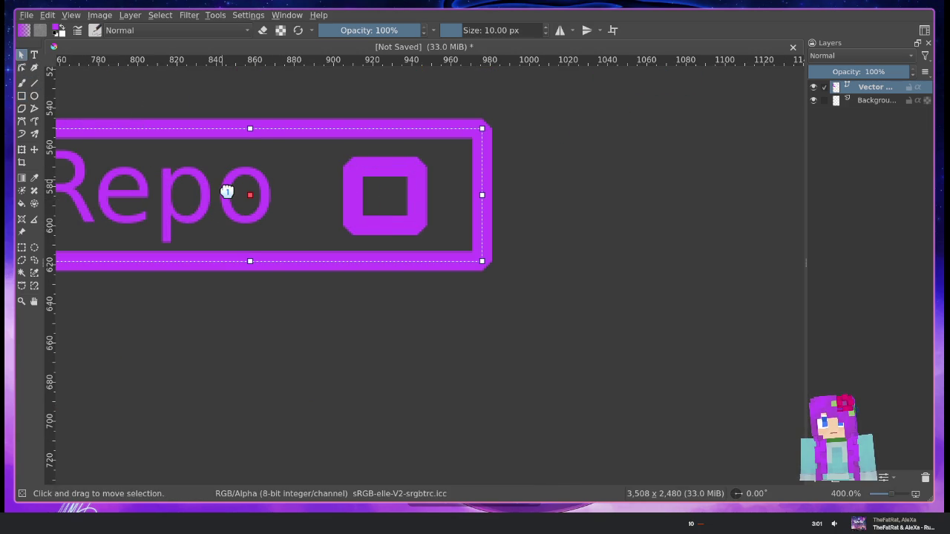
{"action": "left_click_drag", "start_coordinate": [227, 193], "coordinate": [260, 184]}
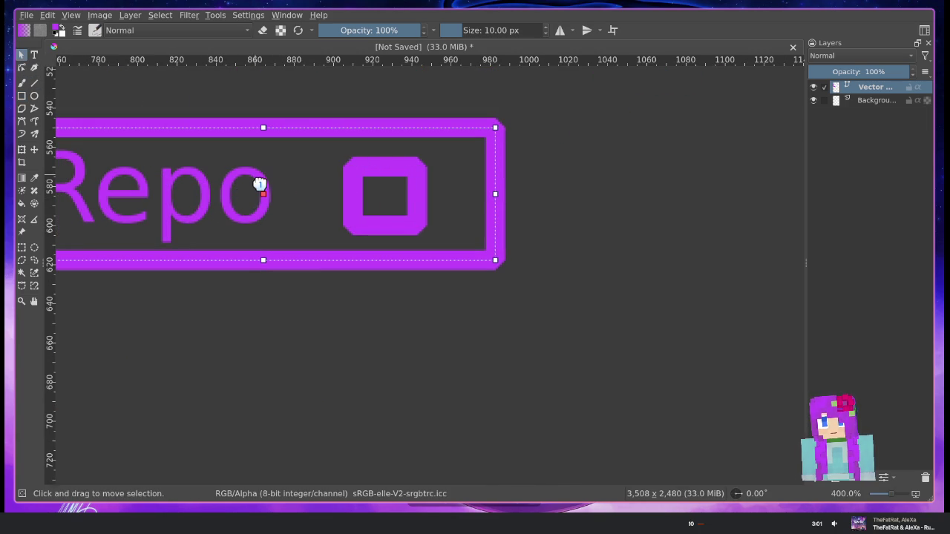
Fit the square icon and Repo label inside the outline box, then select them together
{"action": "scroll", "coordinate": [469, 307], "scroll_direction": "left", "scroll_amount": 5}
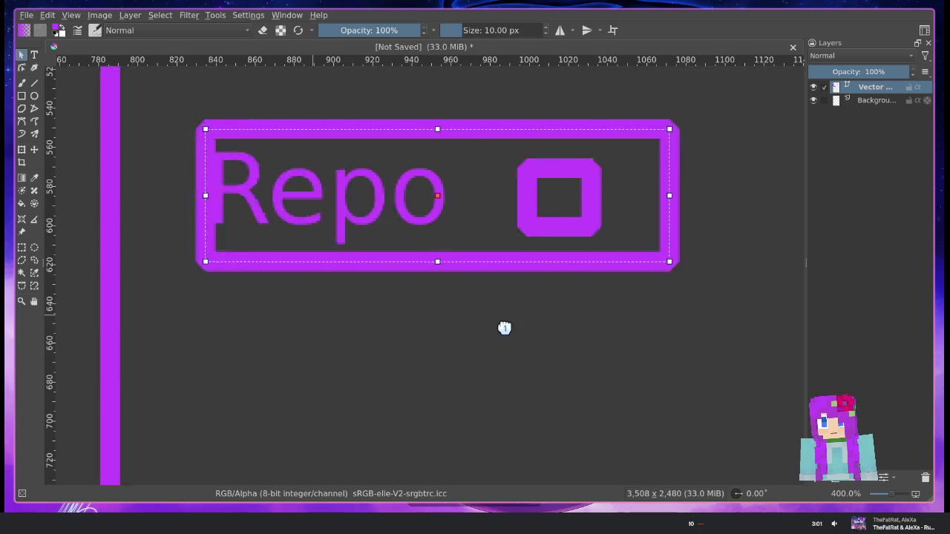
{"action": "left_click_drag", "start_coordinate": [376, 208], "coordinate": [370, 316]}
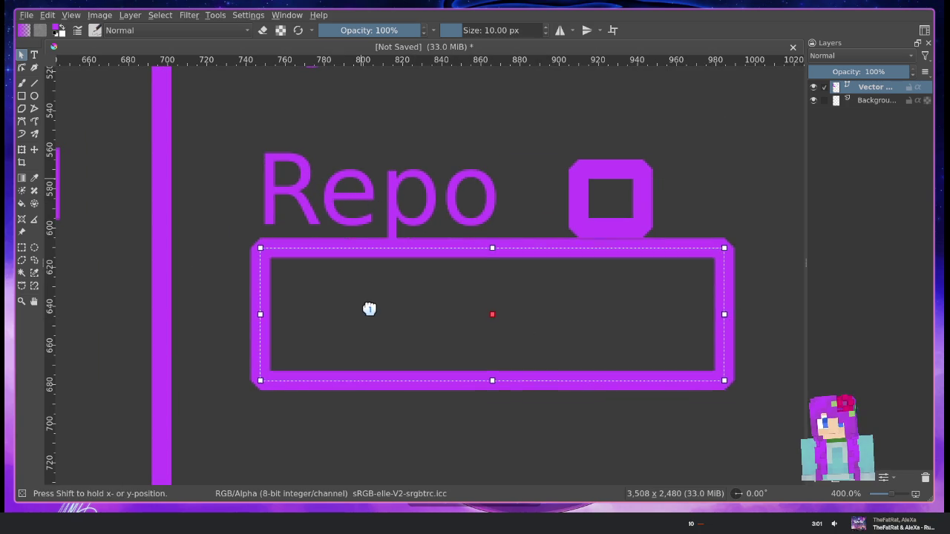
{"action": "left_click", "coordinate": [573, 188]}
{"action": "left_click_drag", "start_coordinate": [581, 191], "coordinate": [295, 312]}
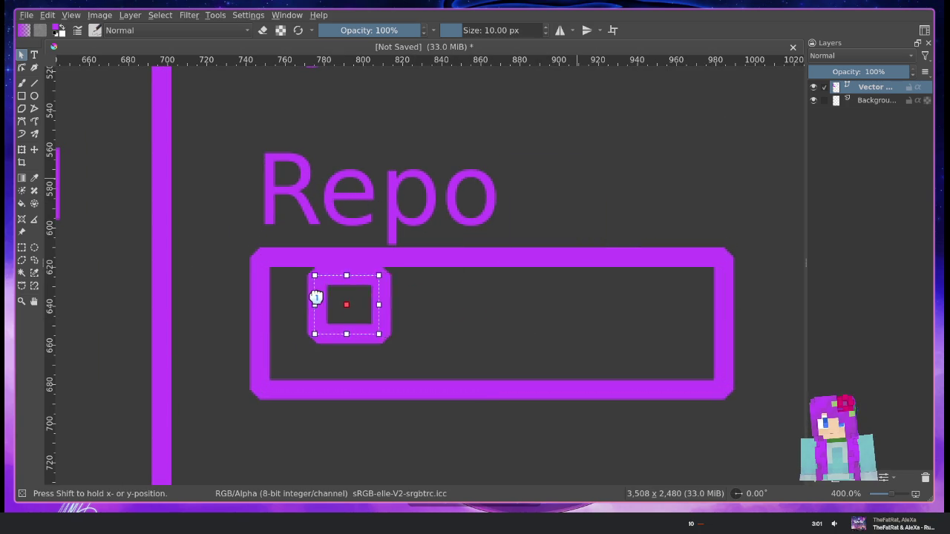
{"action": "left_click", "coordinate": [305, 194]}
{"action": "mouse_move", "coordinate": [307, 187]}
{"action": "left_mouse_down"}
{"action": "mouse_move", "coordinate": [445, 314]}
{"action": "mouse_move", "coordinate": [434, 319]}
{"action": "left_mouse_up"}
{"action": "left_click", "coordinate": [513, 208]}
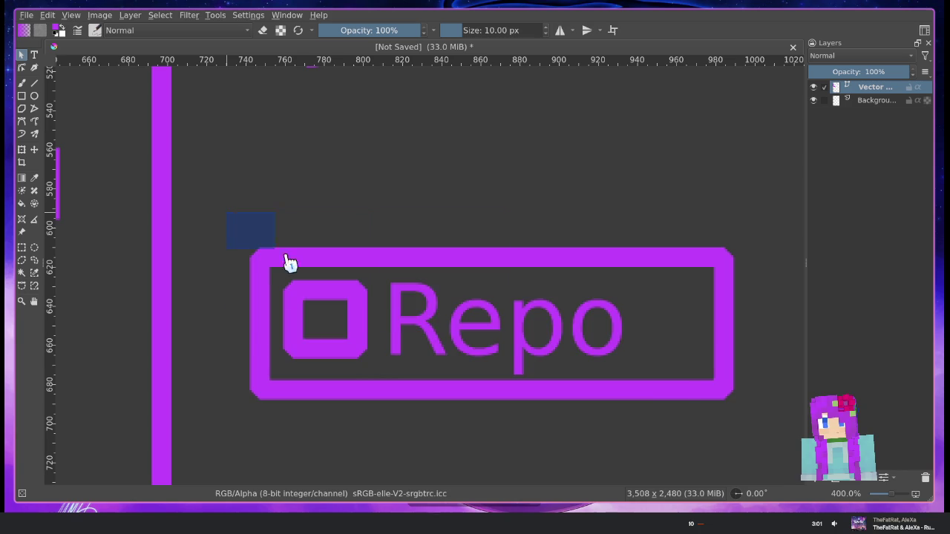
{"action": "left_click_drag", "start_coordinate": [288, 261], "coordinate": [765, 423]}
{"action": "scroll", "coordinate": [625, 334], "scroll_direction": "up", "scroll_amount": 3}
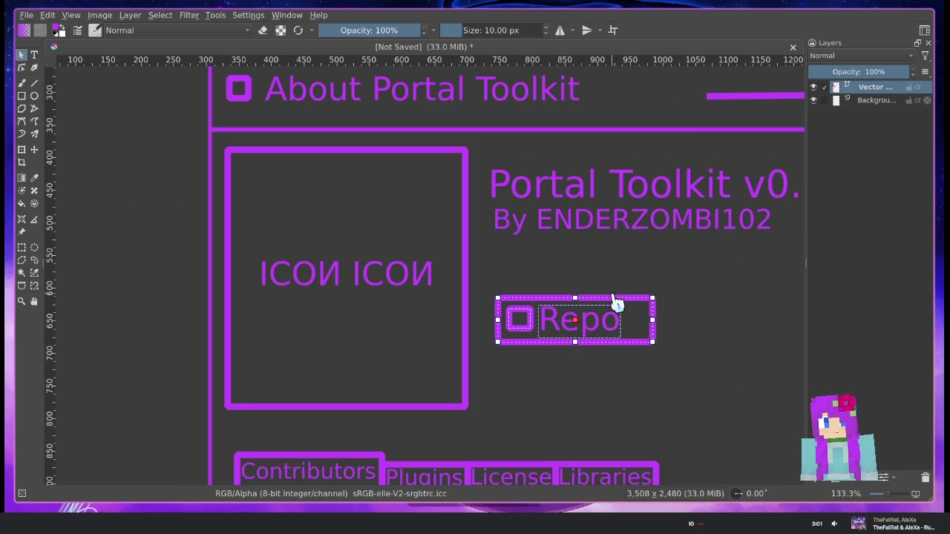
Move the Repo button below the author line and paste a copy beside it
{"action": "left_click_drag", "start_coordinate": [616, 302], "coordinate": [601, 267]}
{"action": "left_click_drag", "start_coordinate": [608, 268], "coordinate": [608, 375]}
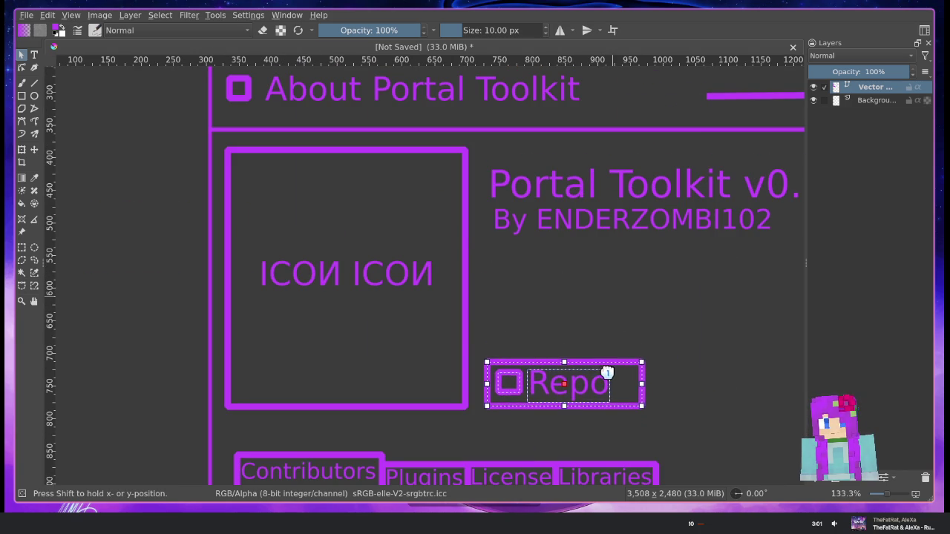
{"action": "left_click_drag", "start_coordinate": [651, 352], "coordinate": [442, 302]}
{"action": "key", "text": "ctrl+c"}
{"action": "key", "text": "ctrl+v"}
{"action": "left_click_drag", "start_coordinate": [428, 324], "coordinate": [606, 322]}
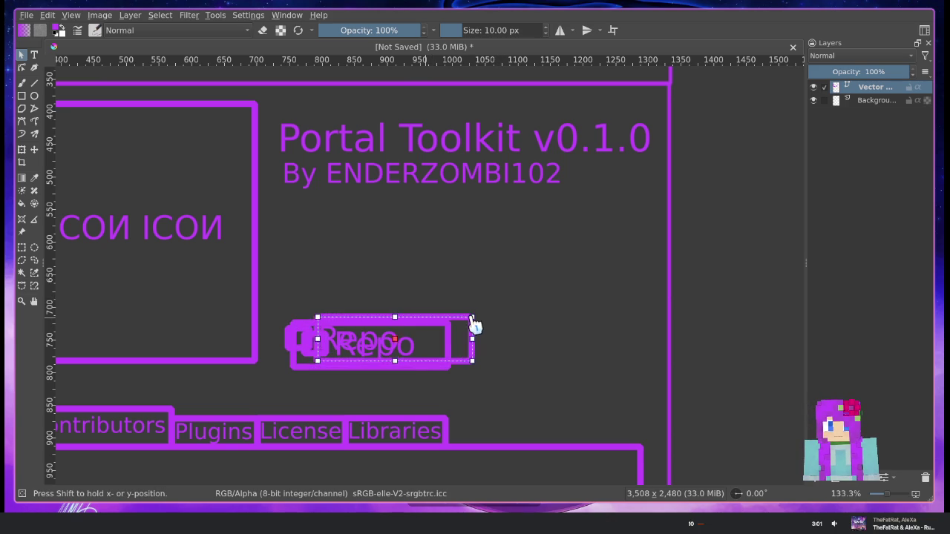
{"action": "key", "text": "ctrl+z"}
{"action": "key", "text": "ctrl+z"}
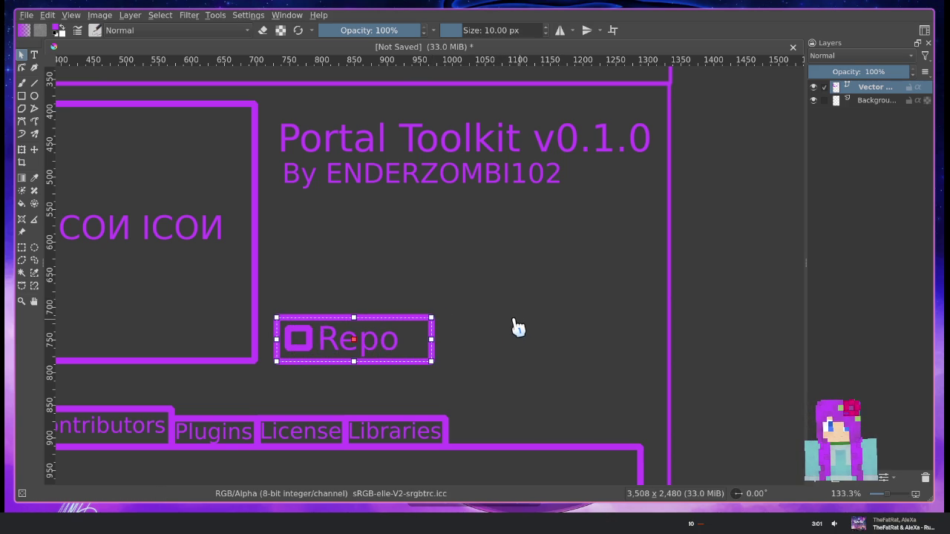
{"action": "key", "text": "ctrl+v"}
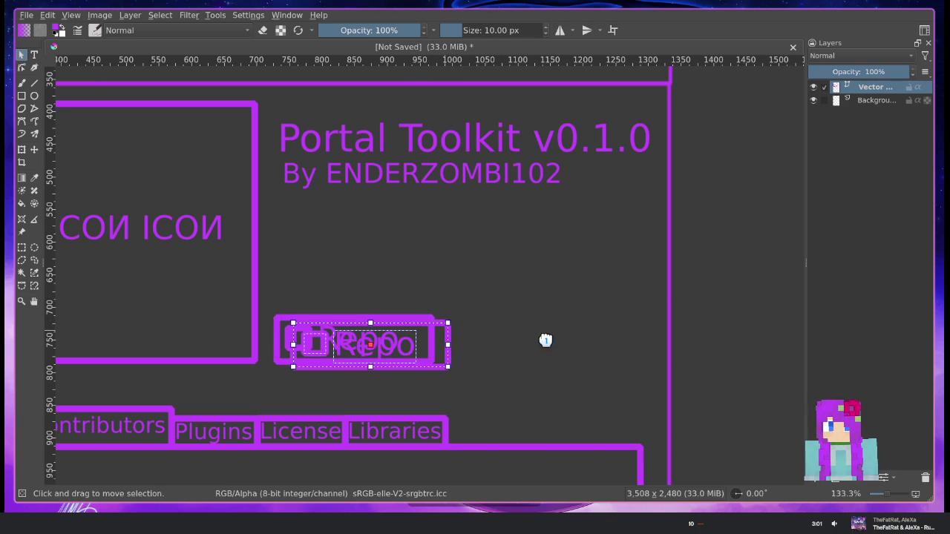
{"action": "left_click_drag", "start_coordinate": [445, 342], "coordinate": [605, 337]}
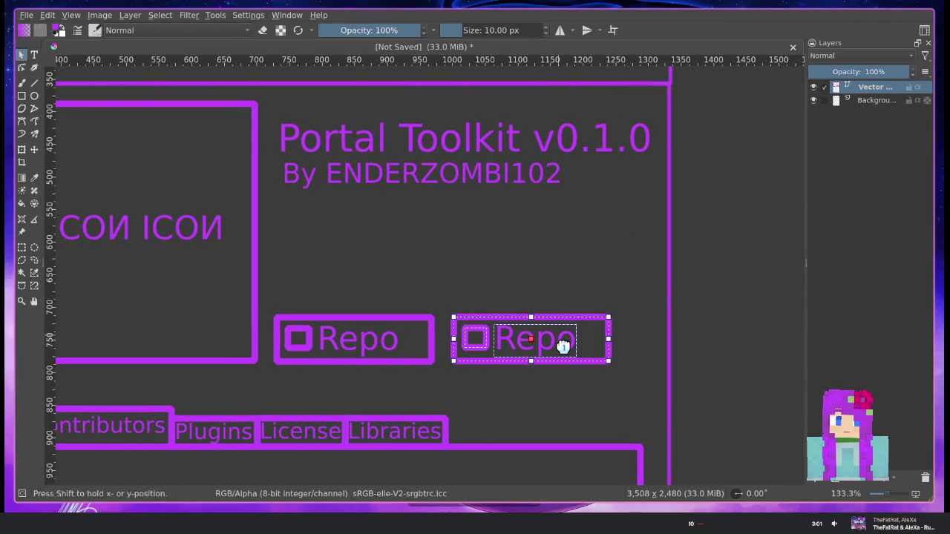
Undo stray text edits and position the Repo copy directly above the original
{"action": "double_click", "coordinate": [564, 345]}
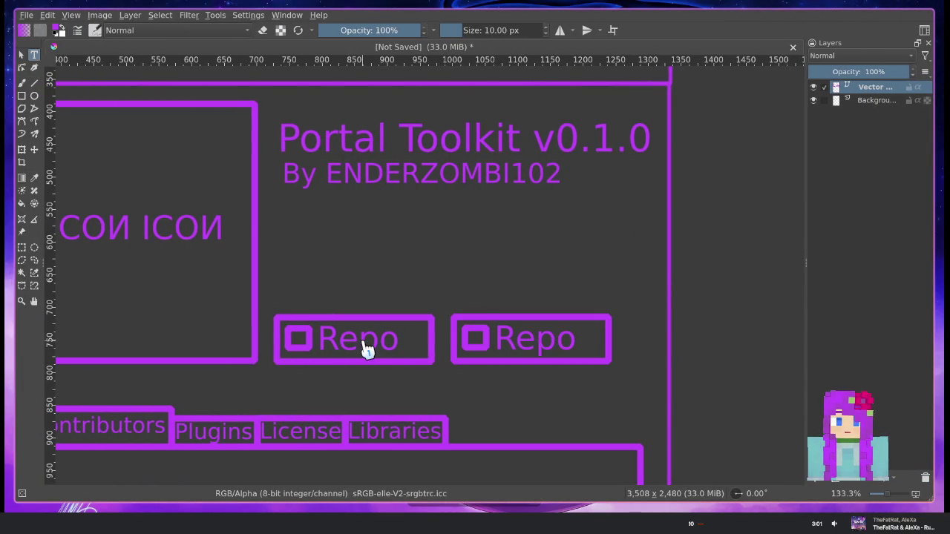
{"action": "scroll", "coordinate": [483, 368], "scroll_direction": "up", "scroll_amount": 1}
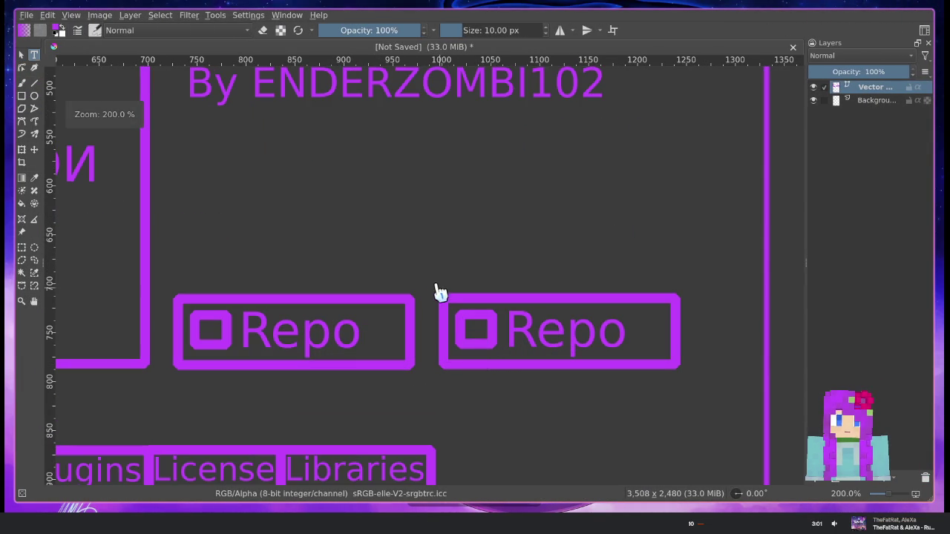
{"action": "left_click_drag", "start_coordinate": [679, 429], "coordinate": [661, 388]}
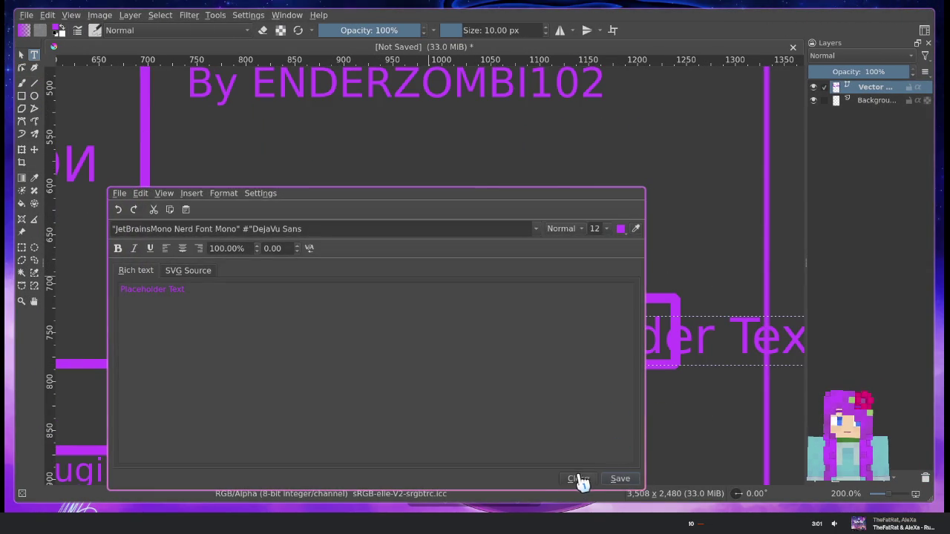
{"action": "left_click", "coordinate": [579, 481]}
{"action": "key", "text": "ctrl+z"}
{"action": "key", "text": "ctrl+z"}
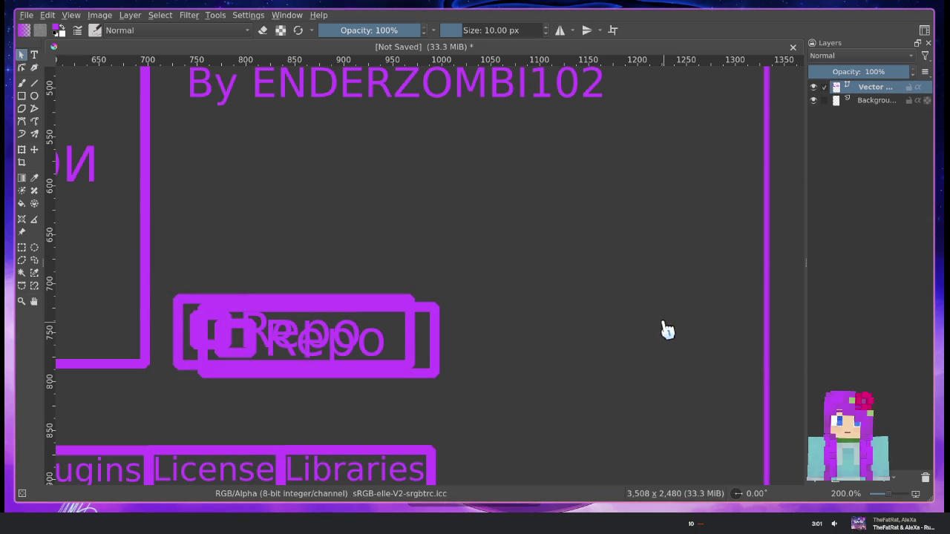
{"action": "left_click", "coordinate": [406, 348]}
{"action": "mouse_move", "coordinate": [413, 318]}
{"action": "left_mouse_down"}
{"action": "mouse_move", "coordinate": [376, 170]}
{"action": "mouse_move", "coordinate": [386, 147]}
{"action": "left_mouse_up"}
{"action": "key", "text": "ctrl+z"}
{"action": "key", "text": "ctrl+shift+z"}
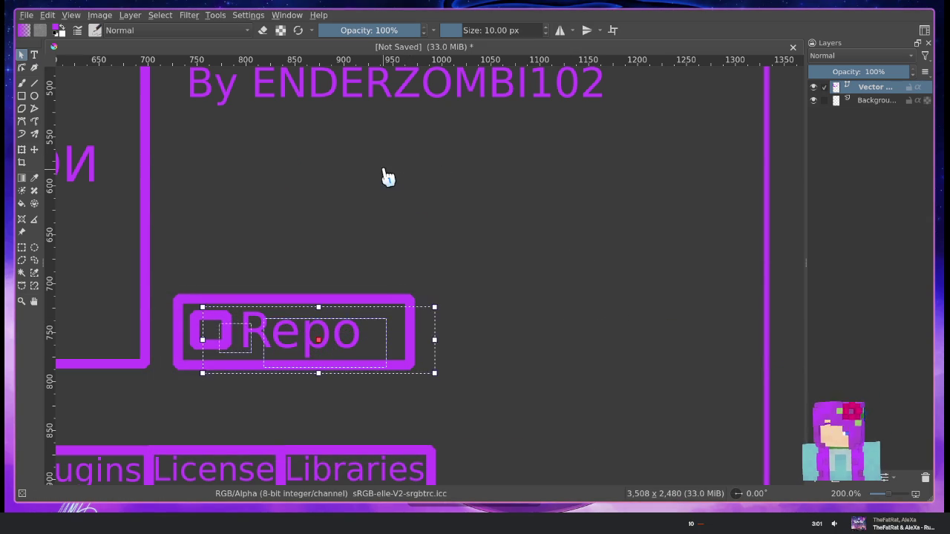
{"action": "key", "text": "ctrl+shift+z"}
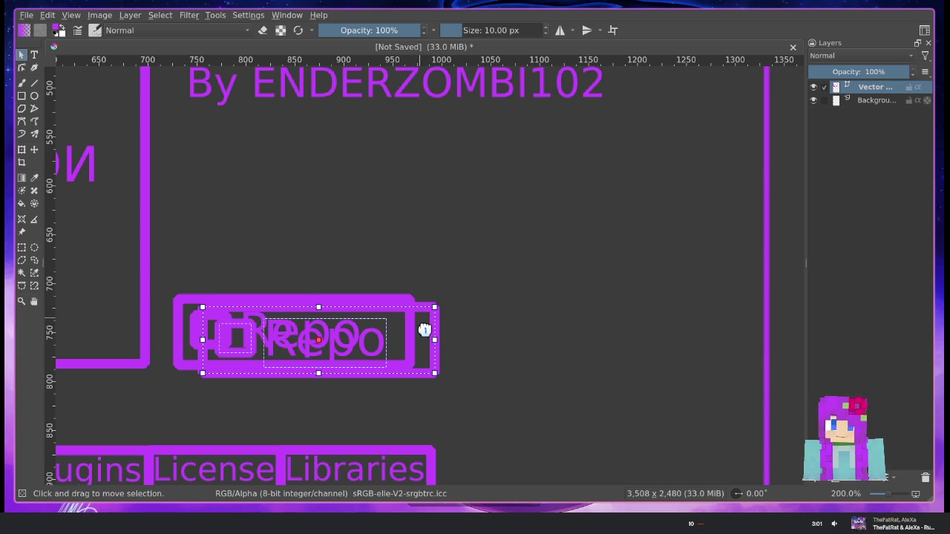
{"action": "left_click_drag", "start_coordinate": [424, 330], "coordinate": [409, 154]}
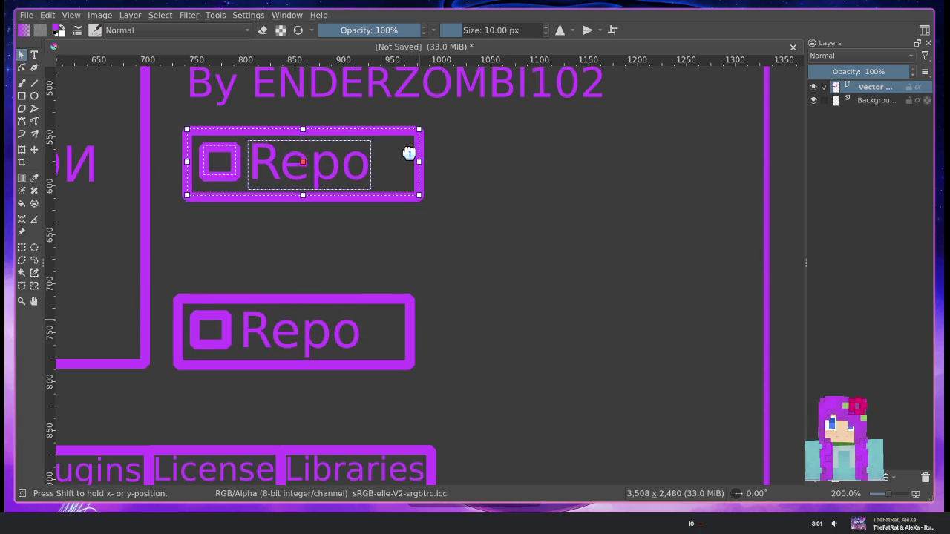
{"action": "left_click_drag", "start_coordinate": [408, 153], "coordinate": [401, 173]}
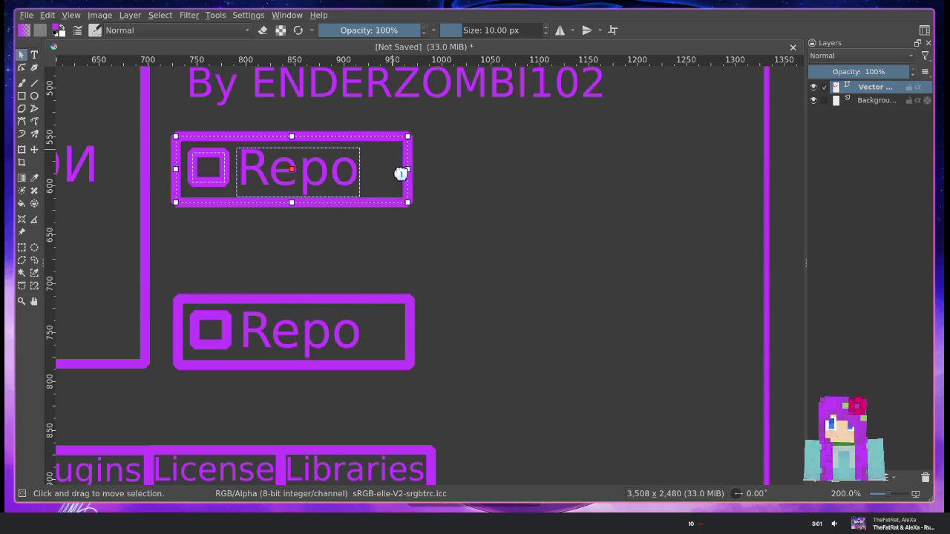
Paste a third Repo button between the two and widen it to the right
{"action": "left_click", "coordinate": [380, 310]}
{"action": "key", "text": "ctrl+c"}
{"action": "key", "text": "ctrl+v"}
{"action": "mouse_move", "coordinate": [396, 310]}
{"action": "left_mouse_down"}
{"action": "mouse_move", "coordinate": [430, 319]}
{"action": "mouse_move", "coordinate": [400, 230]}
{"action": "left_mouse_up"}
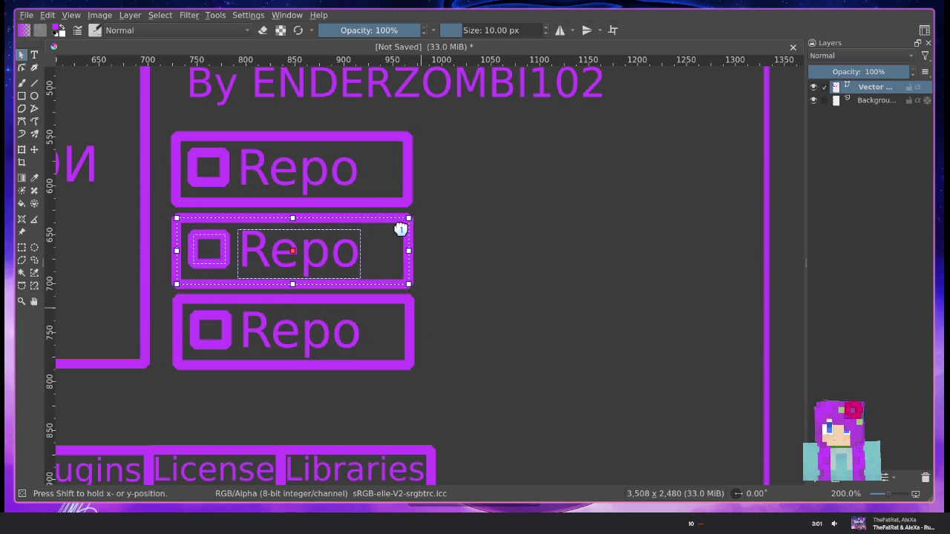
{"action": "left_click", "coordinate": [487, 246]}
{"action": "left_click", "coordinate": [414, 254]}
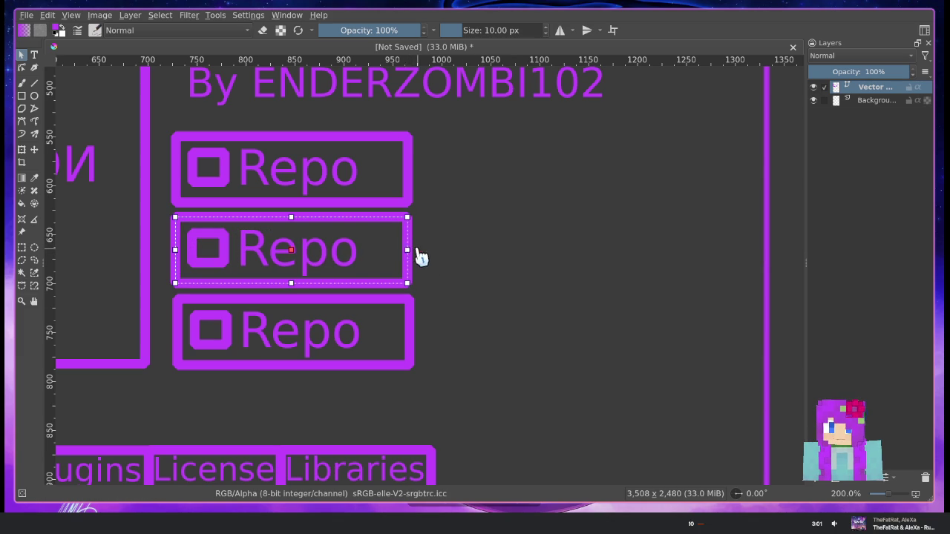
{"action": "left_click_drag", "start_coordinate": [410, 247], "coordinate": [740, 247]}
Widen the top and bottom Repo buttons to match the middle one
{"action": "left_click", "coordinate": [405, 173]}
{"action": "left_click_drag", "start_coordinate": [407, 167], "coordinate": [739, 168]}
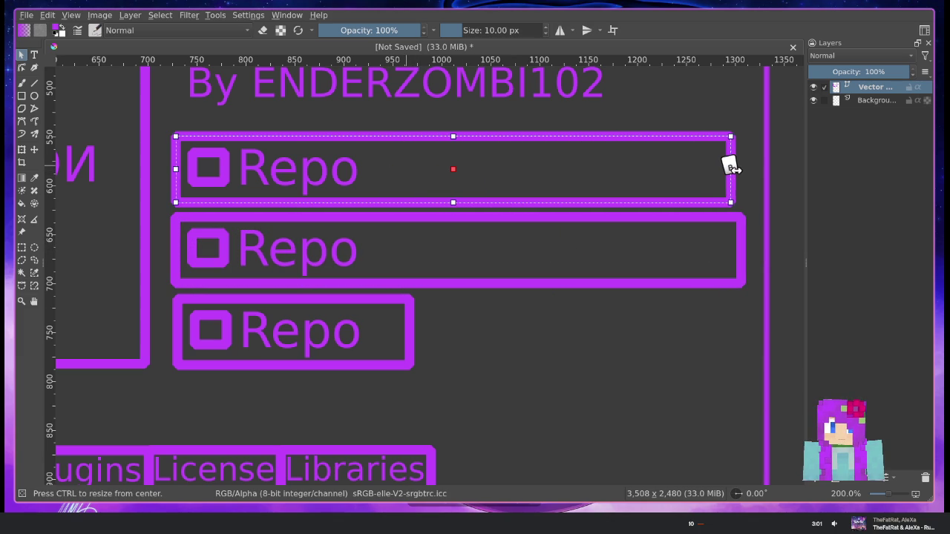
{"action": "left_click", "coordinate": [400, 336]}
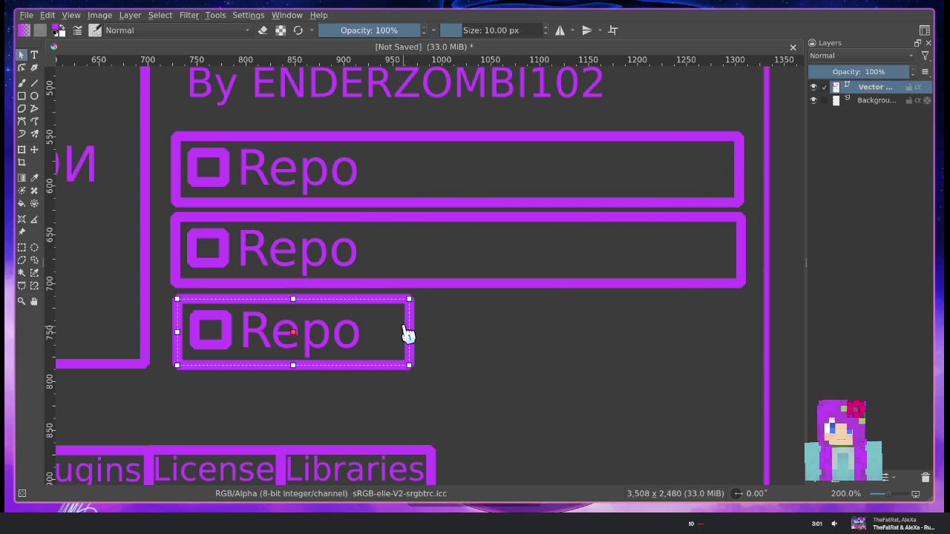
{"action": "left_click_drag", "start_coordinate": [410, 332], "coordinate": [742, 330]}
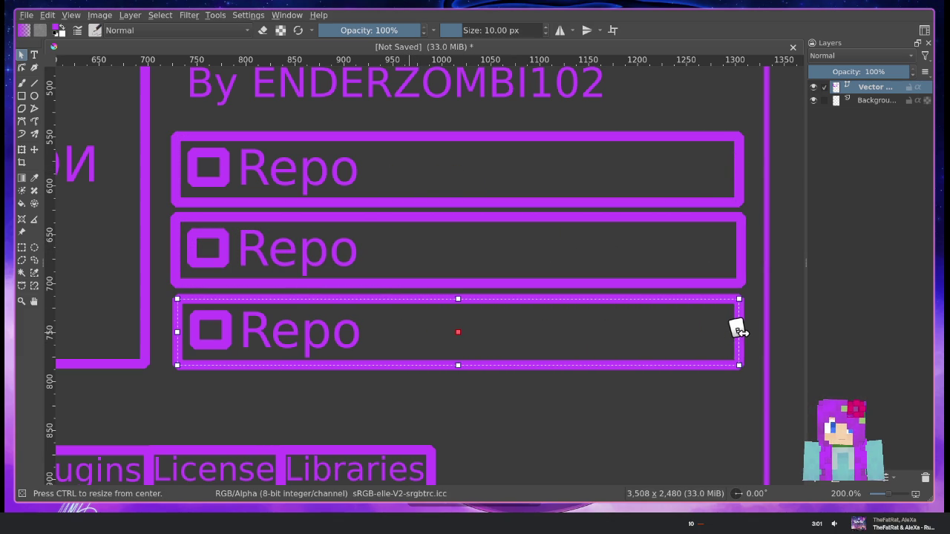
{"action": "left_click", "coordinate": [734, 169]}
{"action": "left_click_drag", "start_coordinate": [736, 169], "coordinate": [740, 169]}
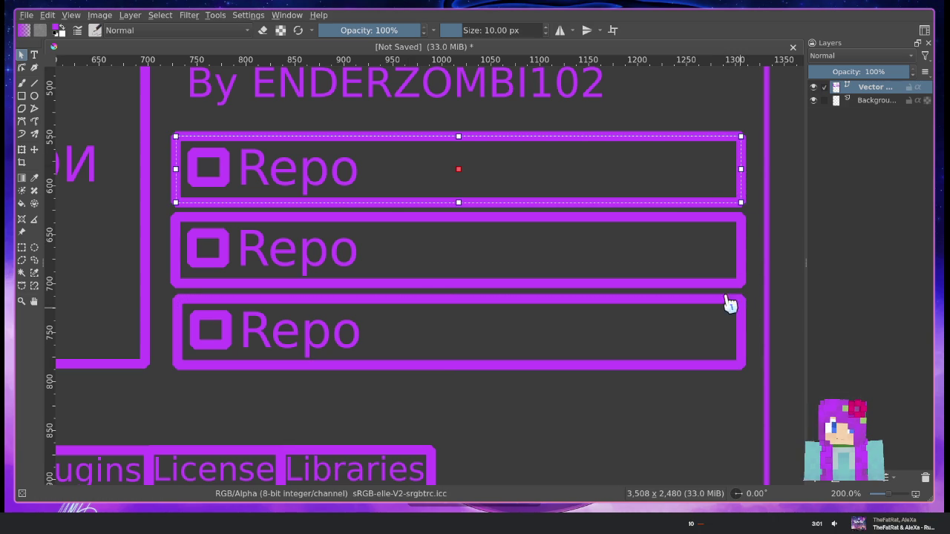
Try node-editing the top Repo button, then undo to restore its purple outline
{"action": "left_click", "coordinate": [569, 122]}
{"action": "left_click", "coordinate": [291, 178]}
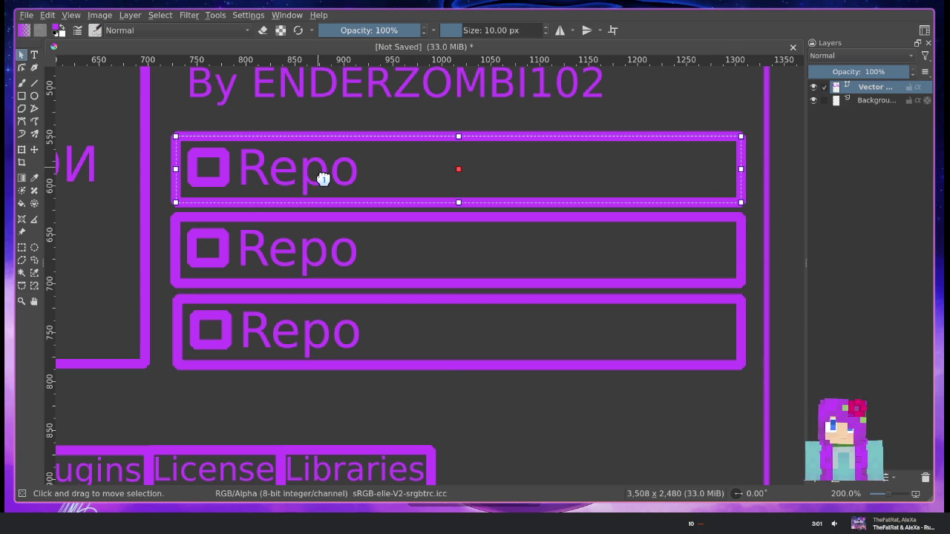
{"action": "double_click", "coordinate": [320, 172]}
{"action": "double_click", "coordinate": [327, 170]}
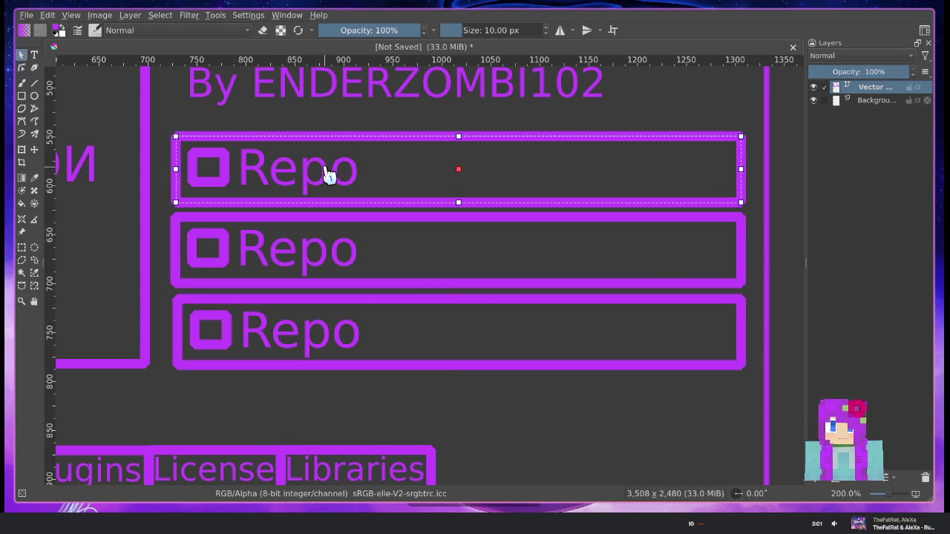
{"action": "key", "text": "d"}
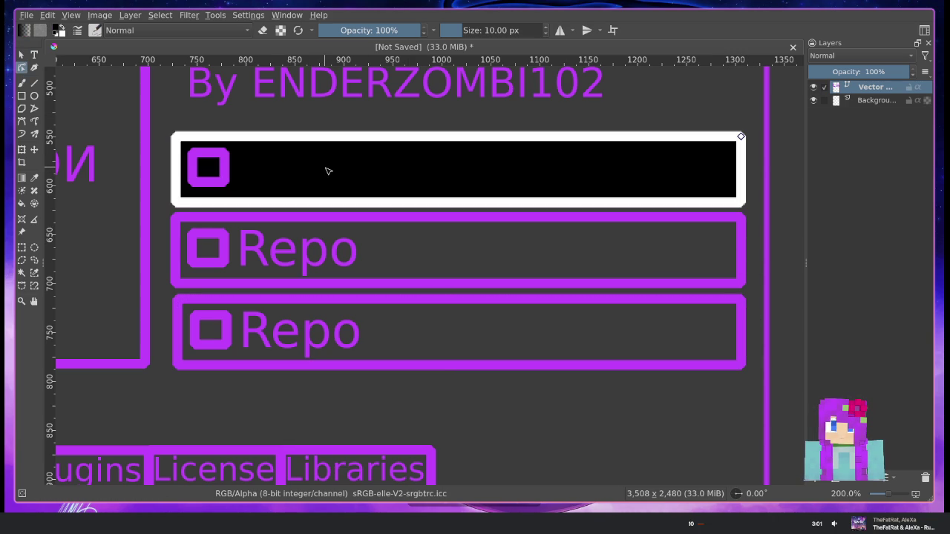
{"action": "double_click", "coordinate": [328, 171]}
{"action": "left_click", "coordinate": [445, 245]}
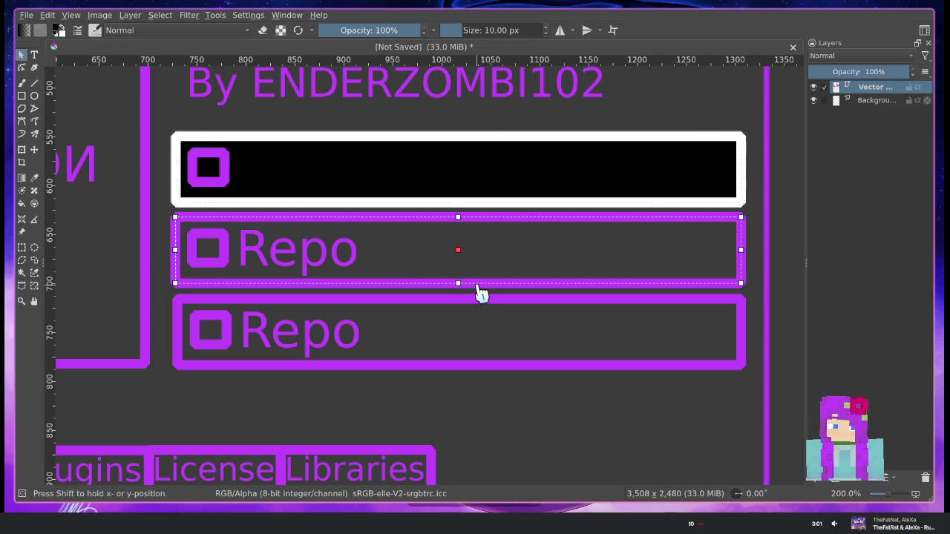
{"action": "left_click", "coordinate": [498, 383]}
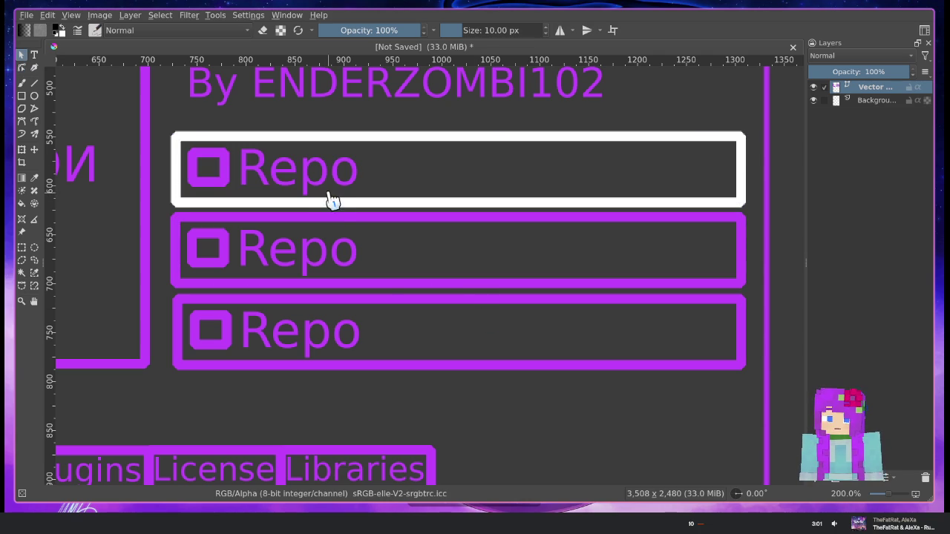
{"action": "key", "text": "ctrl+z"}
Undo accidental moves of the top Repo box and turn on soft proofing with Ctrl+Y
{"action": "left_click", "coordinate": [304, 175]}
{"action": "right_click", "coordinate": [293, 177]}
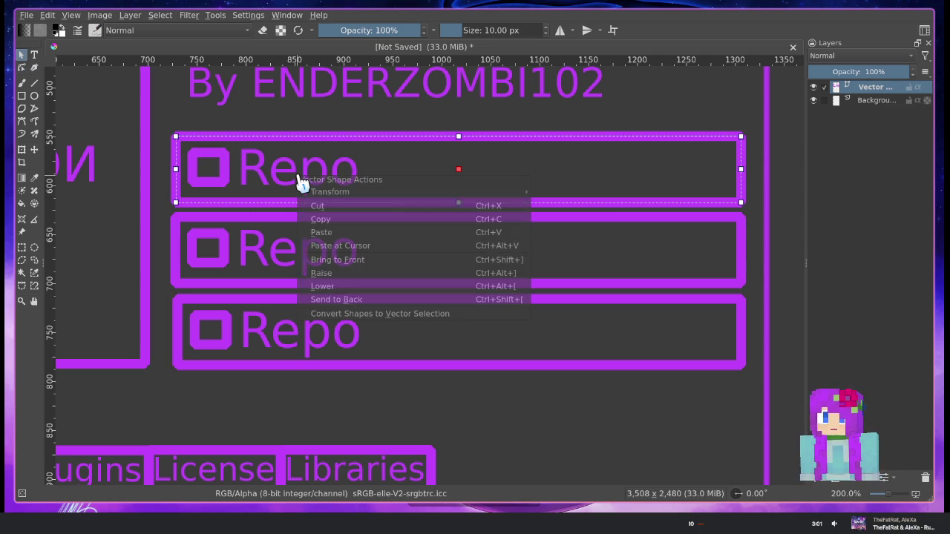
{"action": "left_click", "coordinate": [35, 56]}
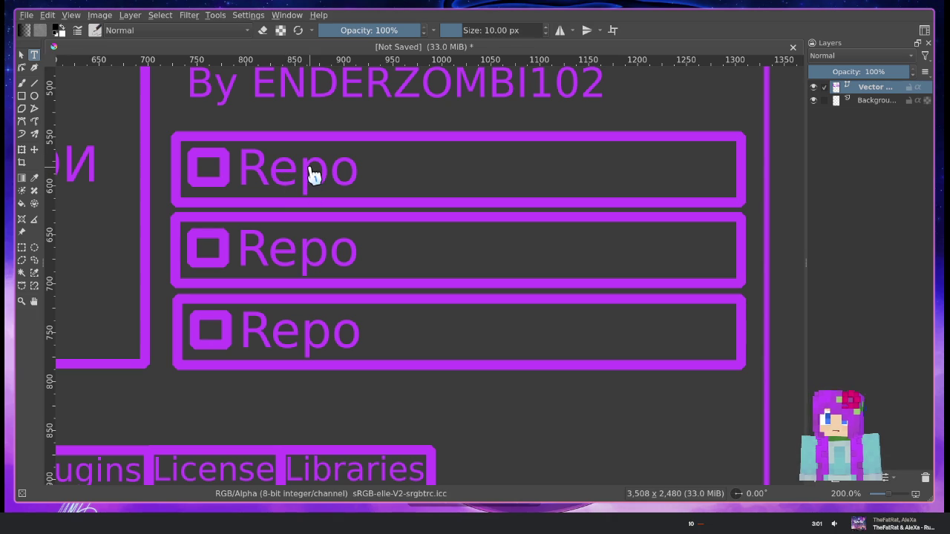
{"action": "left_click_drag", "start_coordinate": [315, 195], "coordinate": [312, 245]}
{"action": "left_click_drag", "start_coordinate": [304, 163], "coordinate": [315, 93]}
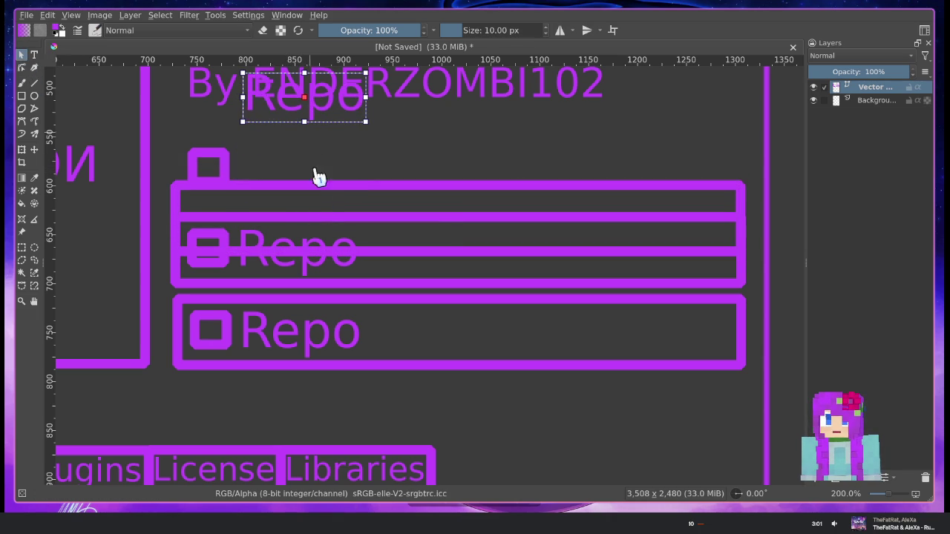
{"action": "left_click_drag", "start_coordinate": [324, 191], "coordinate": [324, 142]}
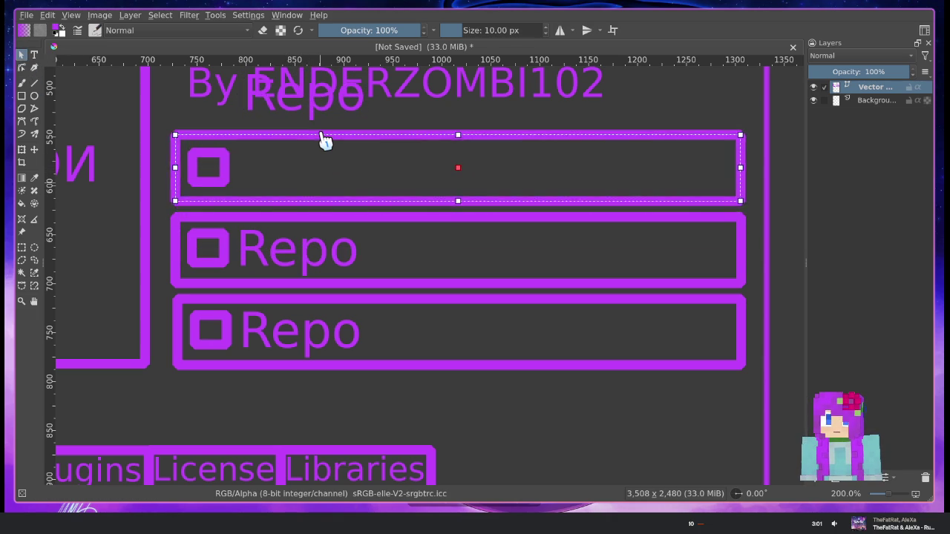
{"action": "key", "text": "ctrl+z"}
{"action": "key", "text": "ctrl+z"}
{"action": "key", "text": "ctrl+z"}
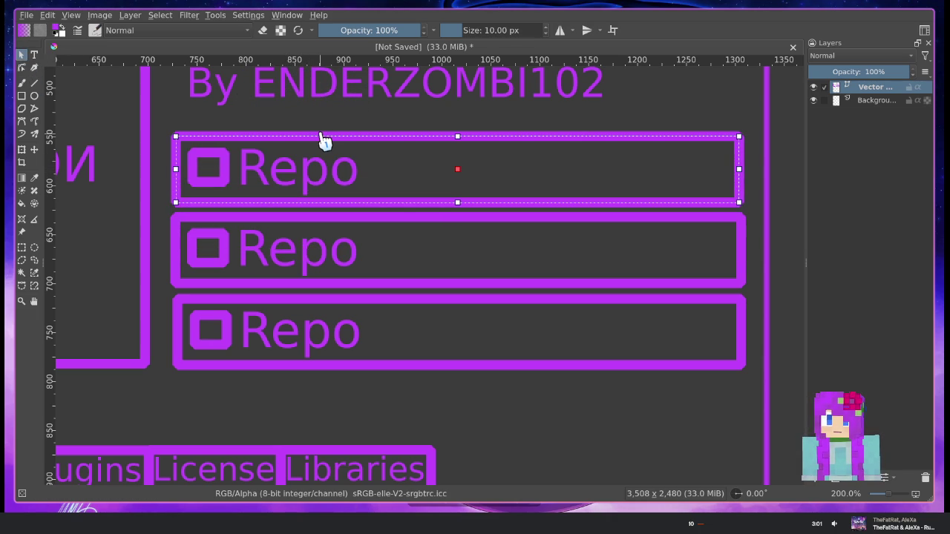
{"action": "key", "text": "ctrl+y"}
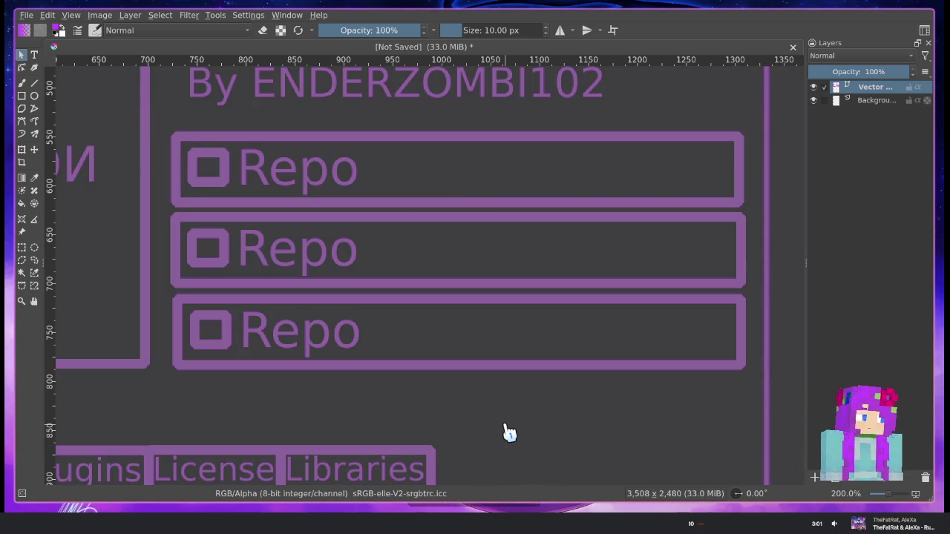
Toggle soft proofing off with Ctrl+Y and restore the third Repo box to full width
{"action": "mouse_move", "coordinate": [441, 427]}
{"action": "left_mouse_down"}
{"action": "mouse_move", "coordinate": [453, 423]}
{"action": "mouse_move", "coordinate": [324, 492]}
{"action": "mouse_move", "coordinate": [373, 467]}
{"action": "mouse_move", "coordinate": [433, 462]}
{"action": "left_mouse_up"}
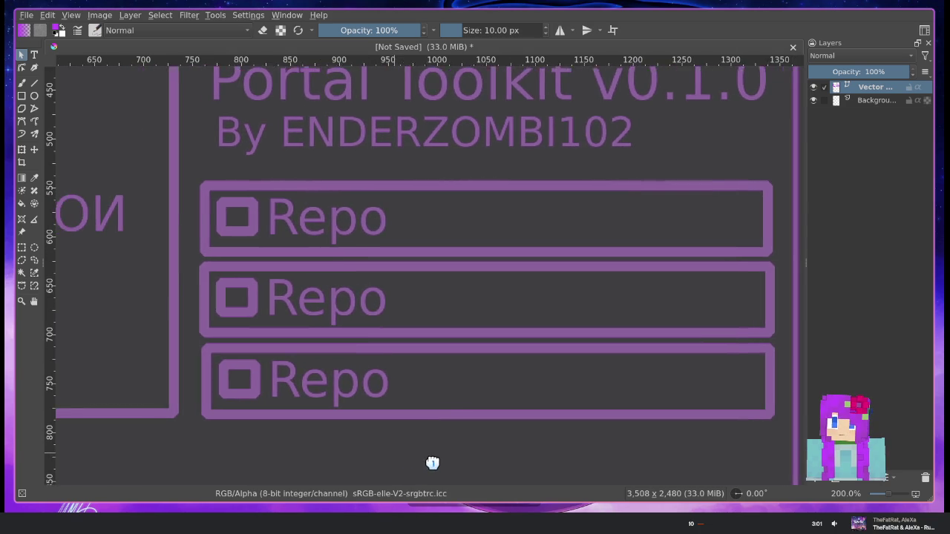
{"action": "scroll", "coordinate": [422, 441], "scroll_direction": "down", "scroll_amount": 2}
{"action": "scroll", "coordinate": [422, 436], "scroll_direction": "up", "scroll_amount": 2}
{"action": "mouse_move", "coordinate": [509, 477]}
{"action": "left_mouse_down"}
{"action": "mouse_move", "coordinate": [509, 363]}
{"action": "mouse_move", "coordinate": [512, 434]}
{"action": "mouse_move", "coordinate": [556, 439]}
{"action": "mouse_move", "coordinate": [569, 458]}
{"action": "left_mouse_up"}
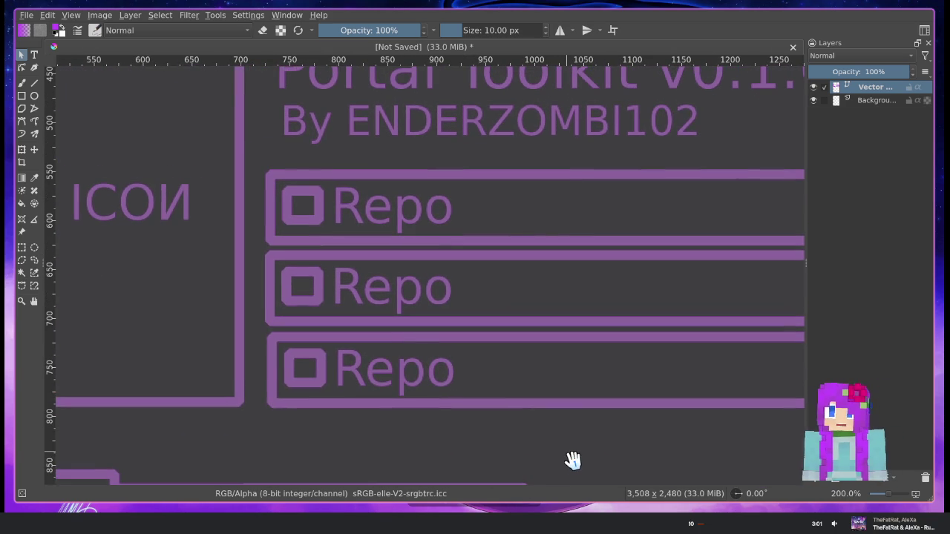
{"action": "key", "text": "ctrl+z"}
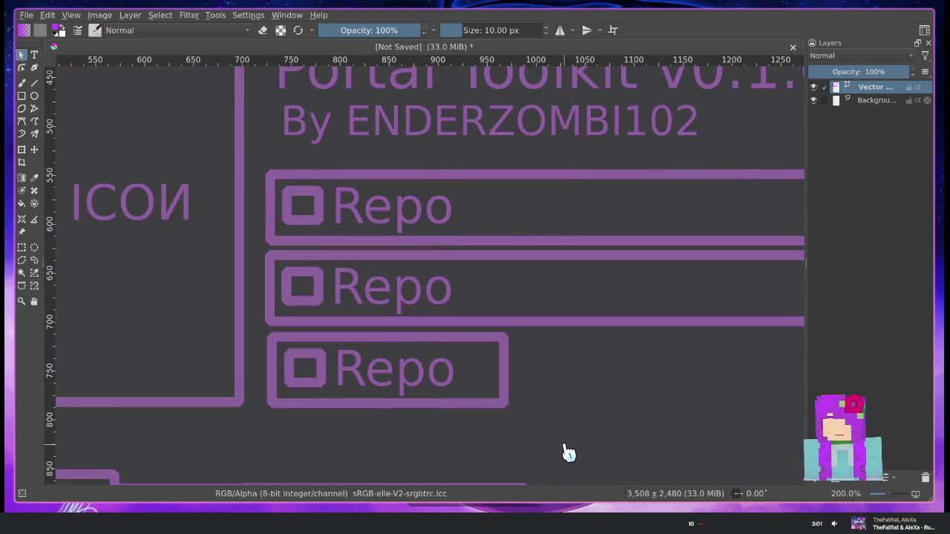
{"action": "key", "text": "ctrl+y"}
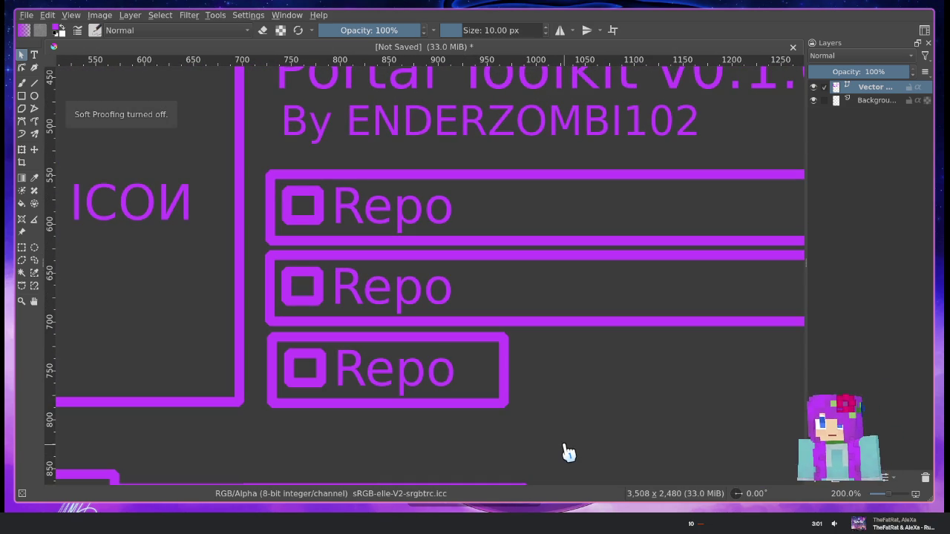
{"action": "key", "text": "ctrl+shift+z"}
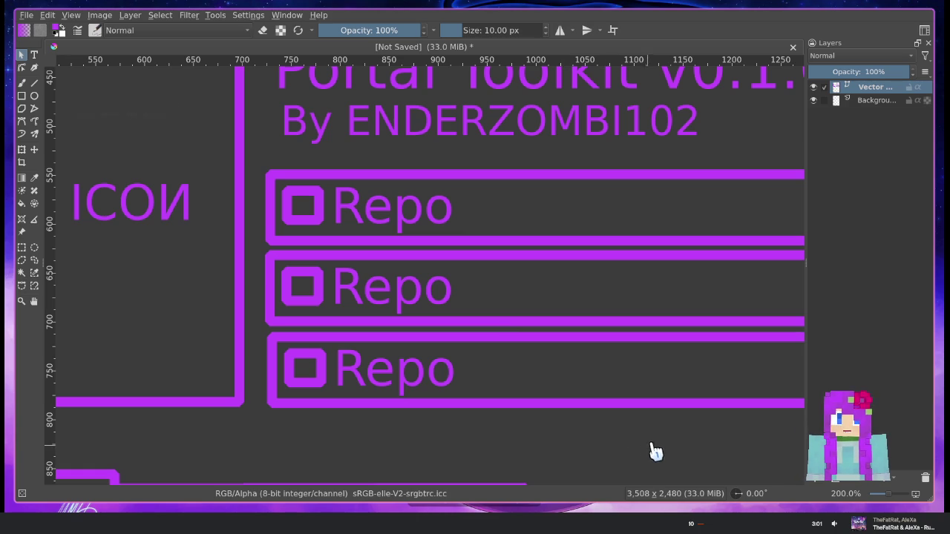
{"action": "left_click_drag", "start_coordinate": [653, 451], "coordinate": [626, 423]}
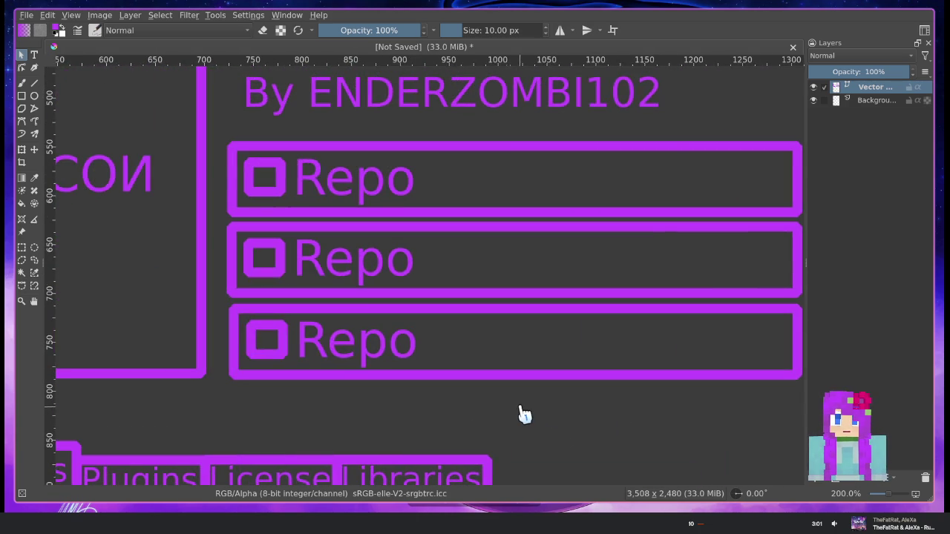
{"action": "scroll", "coordinate": [520, 413], "scroll_direction": "down", "scroll_amount": 4}
{"action": "mouse_move", "coordinate": [519, 417]}
{"action": "left_mouse_down"}
{"action": "mouse_move", "coordinate": [507, 236]}
{"action": "mouse_move", "coordinate": [494, 282]}
{"action": "mouse_move", "coordinate": [544, 335]}
{"action": "mouse_move", "coordinate": [518, 359]}
{"action": "mouse_move", "coordinate": [477, 367]}
{"action": "left_mouse_up"}
{"action": "scroll", "coordinate": [489, 274], "scroll_direction": "up", "scroll_amount": 3}
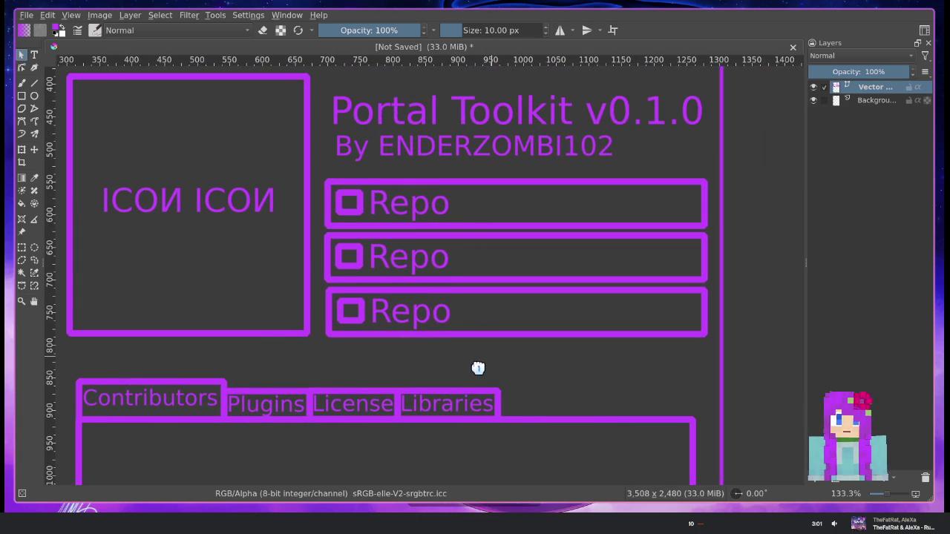
{"action": "left_click", "coordinate": [418, 212]}
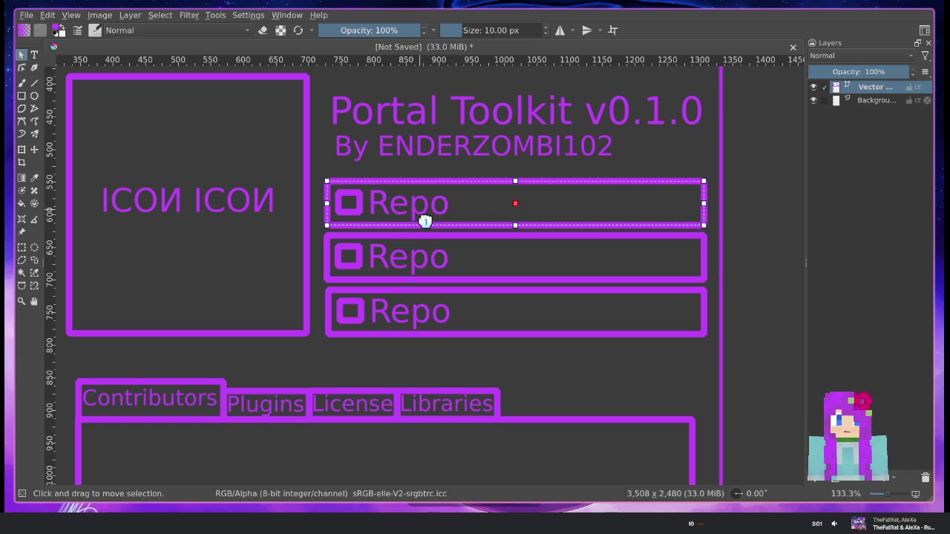
Move the first Repo outline up so it frames the author byline
{"action": "left_click", "coordinate": [768, 232]}
{"action": "left_click", "coordinate": [388, 206]}
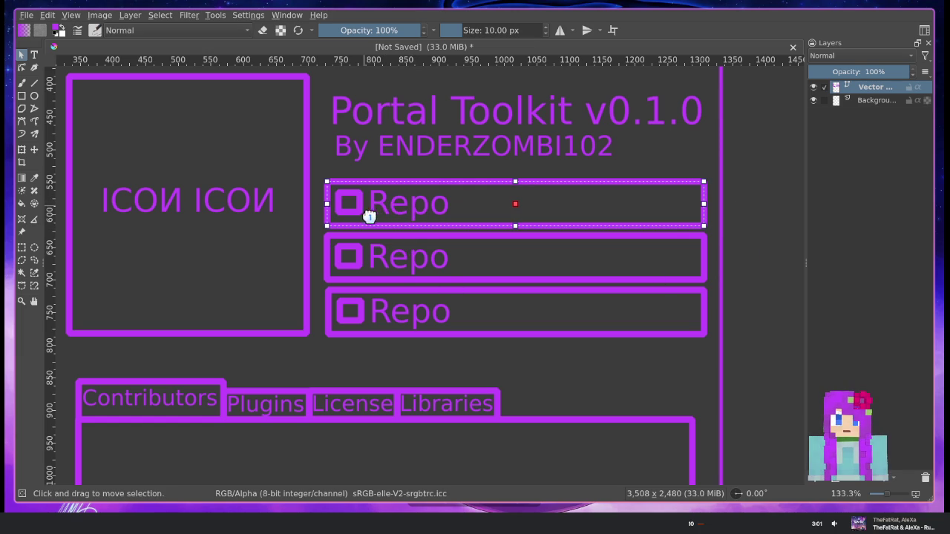
{"action": "left_click_drag", "start_coordinate": [423, 191], "coordinate": [425, 136]}
{"action": "left_click", "coordinate": [439, 233]}
Drag the other two Repo outlines down over the tabs row and open a label for editing
{"action": "left_click", "coordinate": [409, 244]}
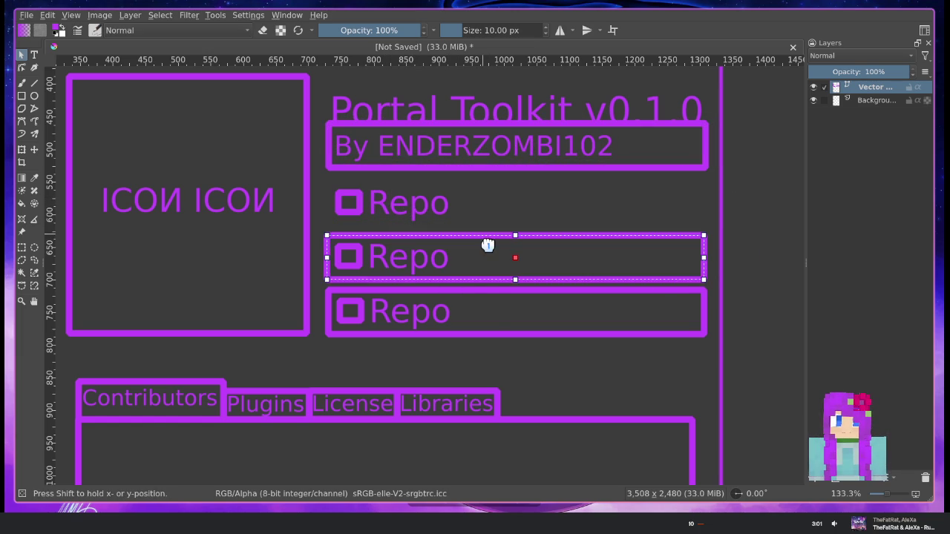
{"action": "left_click_drag", "start_coordinate": [488, 239], "coordinate": [486, 381]}
{"action": "left_click", "coordinate": [499, 292]}
{"action": "left_click_drag", "start_coordinate": [505, 302], "coordinate": [513, 388]}
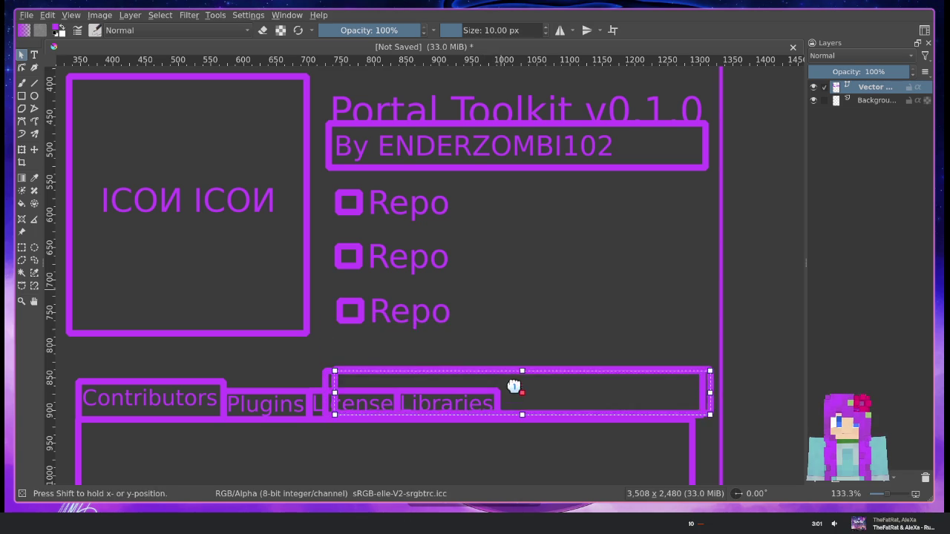
{"action": "left_click", "coordinate": [419, 328]}
{"action": "left_click", "coordinate": [412, 217]}
{"action": "double_click", "coordinate": [434, 207]}
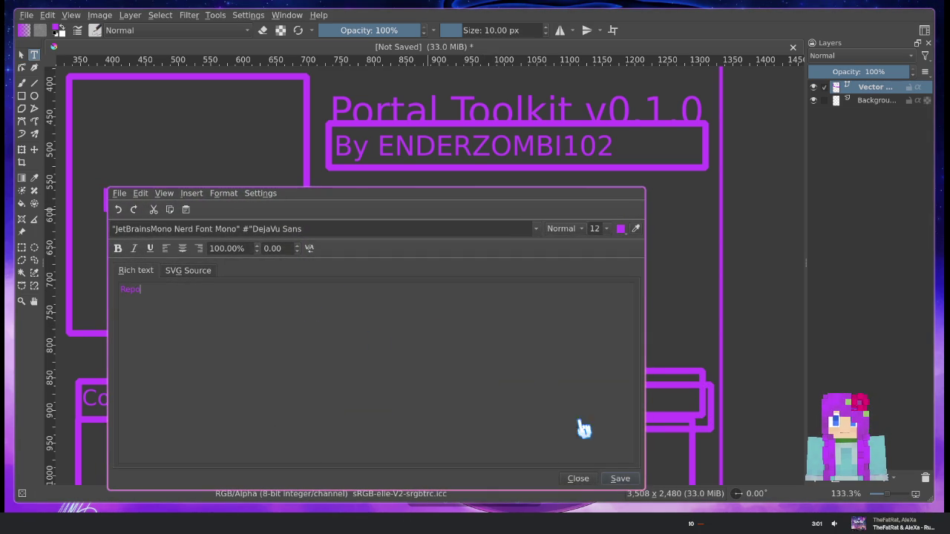
Retype the Repo labels as 'Report a Bug' and 'Repository' and save each
{"action": "left_click", "coordinate": [561, 472]}
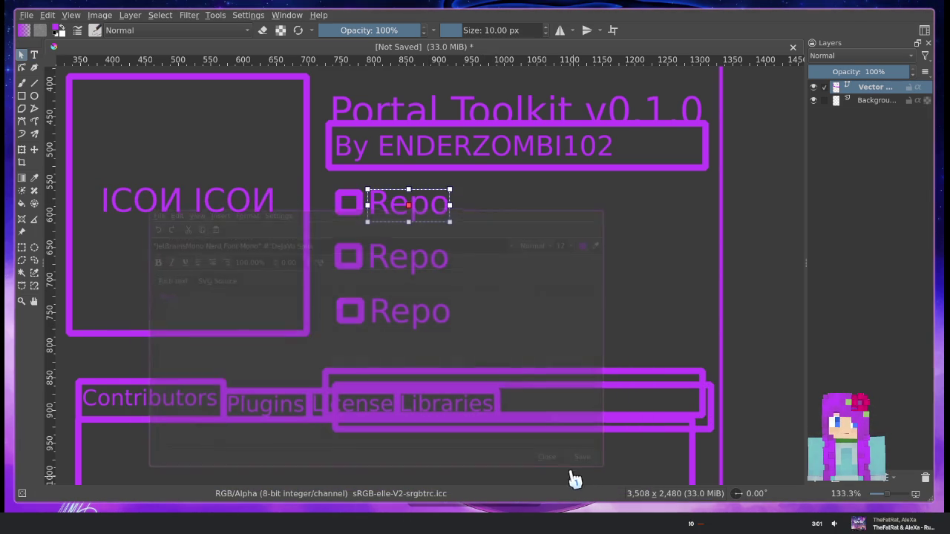
{"action": "double_click", "coordinate": [437, 209]}
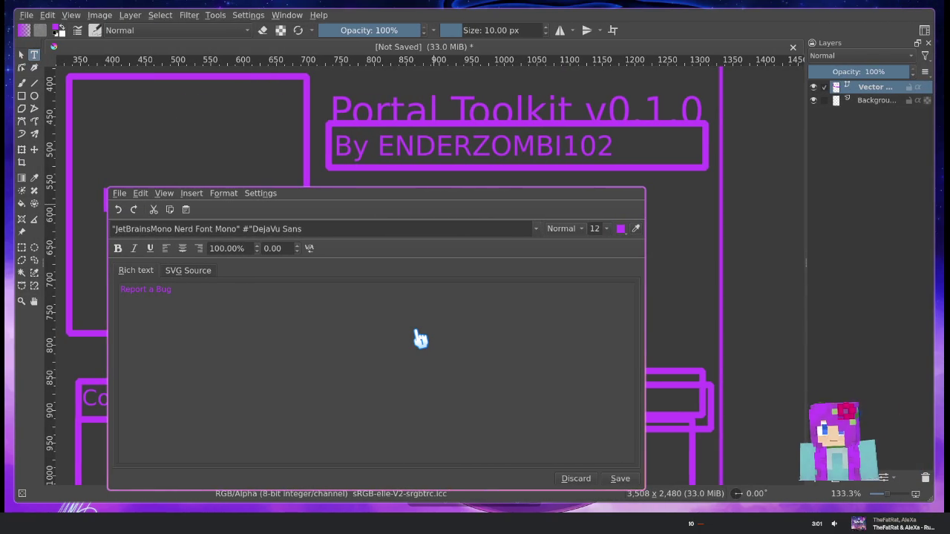
{"action": "left_click", "coordinate": [576, 478]}
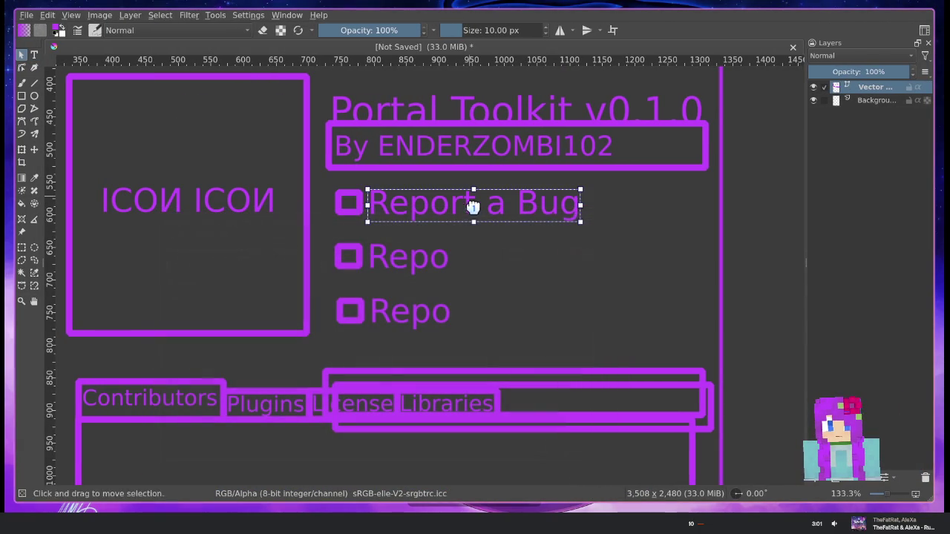
{"action": "double_click", "coordinate": [408, 318]}
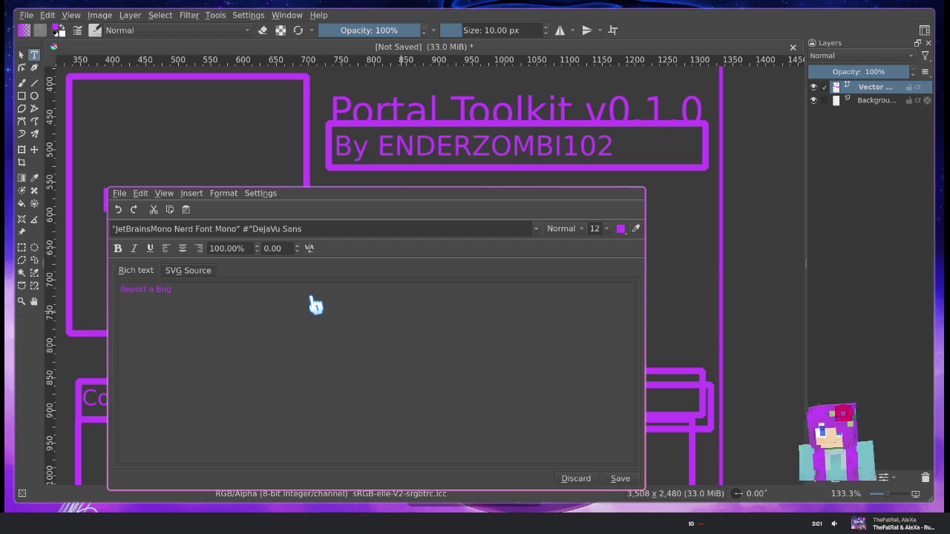
{"action": "left_click", "coordinate": [622, 480]}
{"action": "left_click", "coordinate": [583, 481]}
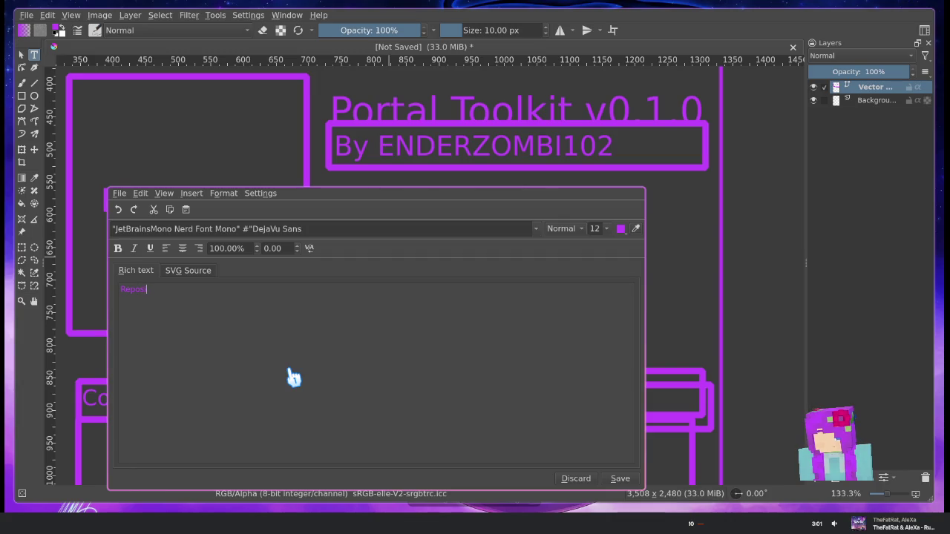
{"action": "left_click", "coordinate": [587, 479]}
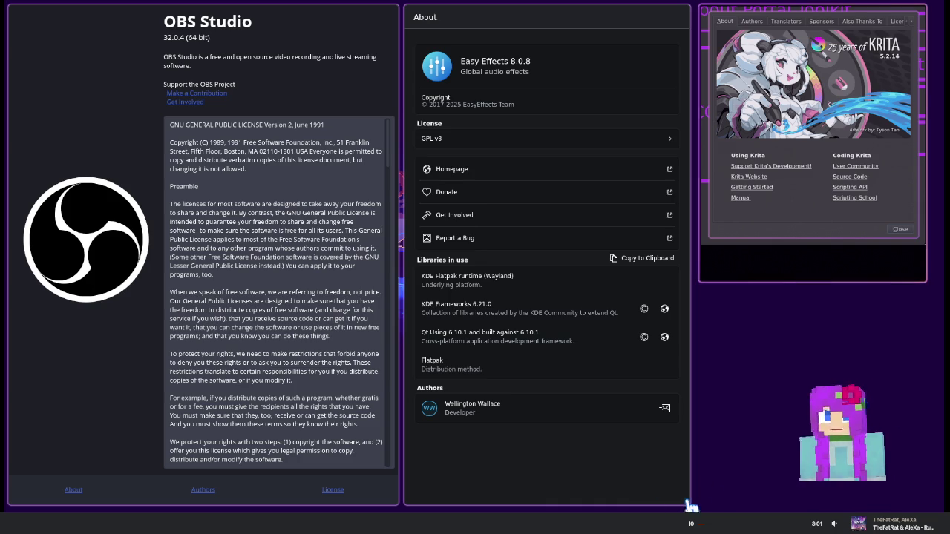
Check the Easy Effects About window, then open Krita's second 'Report a Bug' label for editing
{"action": "left_click", "coordinate": [531, 475]}
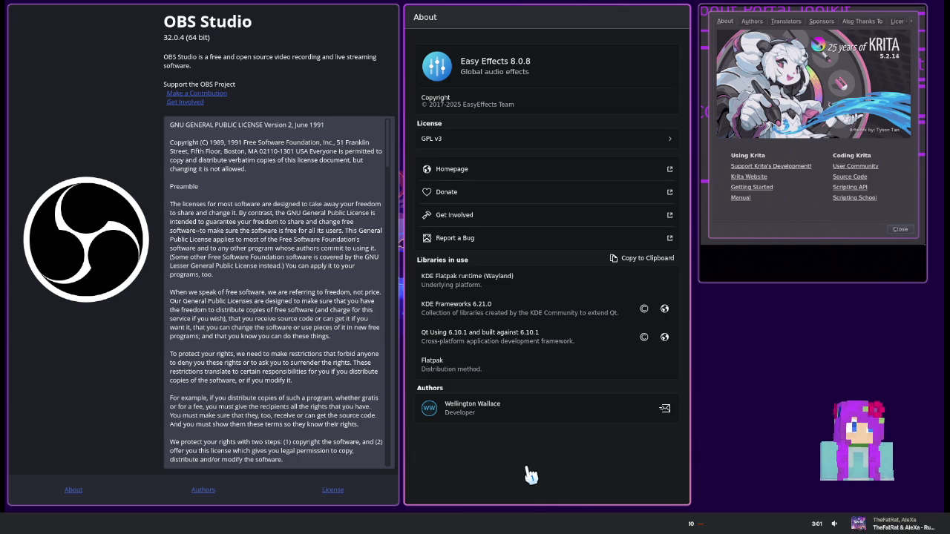
{"action": "key", "text": "super+Left"}
{"action": "left_click", "coordinate": [463, 218]}
{"action": "double_click", "coordinate": [460, 214]}
Replace the label text with 'Documentation' and save it
{"action": "key", "text": "ctrl+a"}
{"action": "key", "text": "BackSpace"}
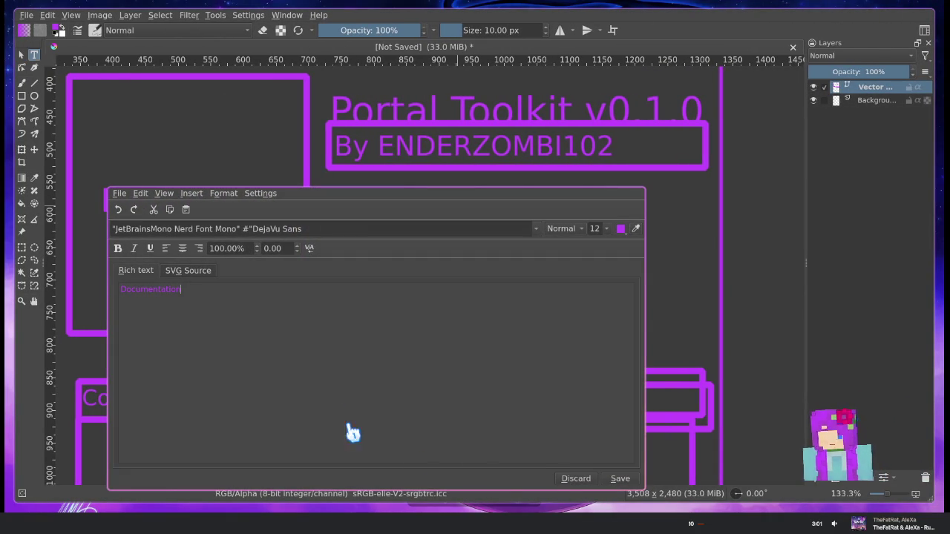
{"action": "left_click", "coordinate": [580, 478]}
Move Repository to the top row with Documentation below it, and shift the byline's purple frame around Repository
{"action": "left_click", "coordinate": [495, 272]}
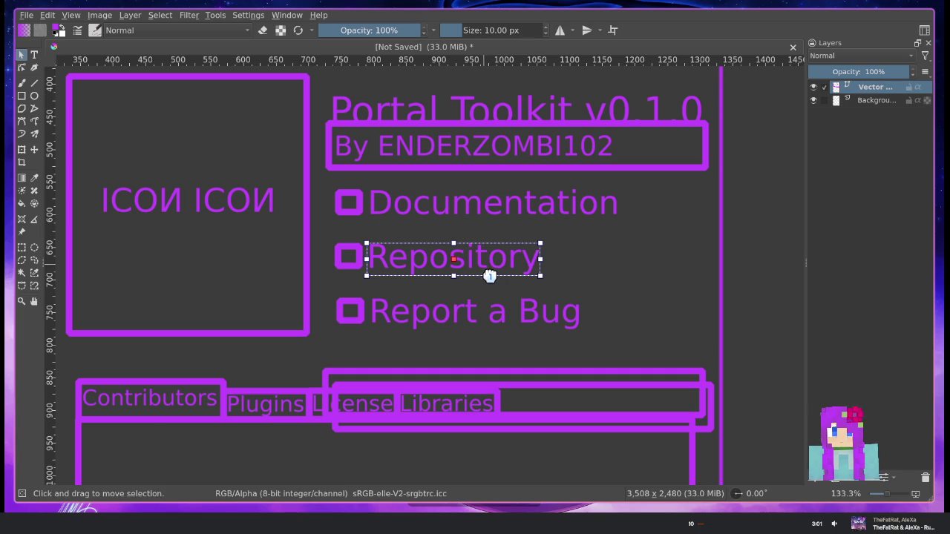
{"action": "key", "text": "t"}
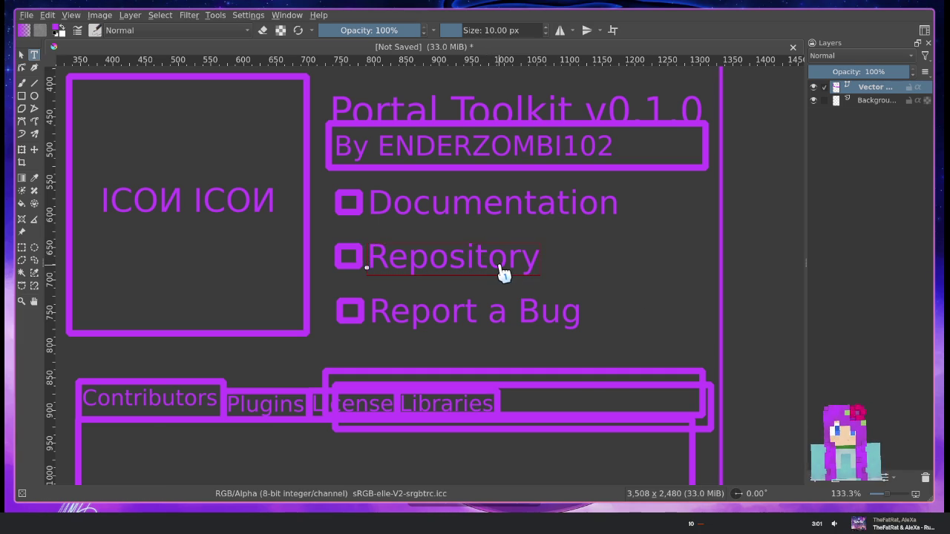
{"action": "left_click", "coordinate": [501, 273]}
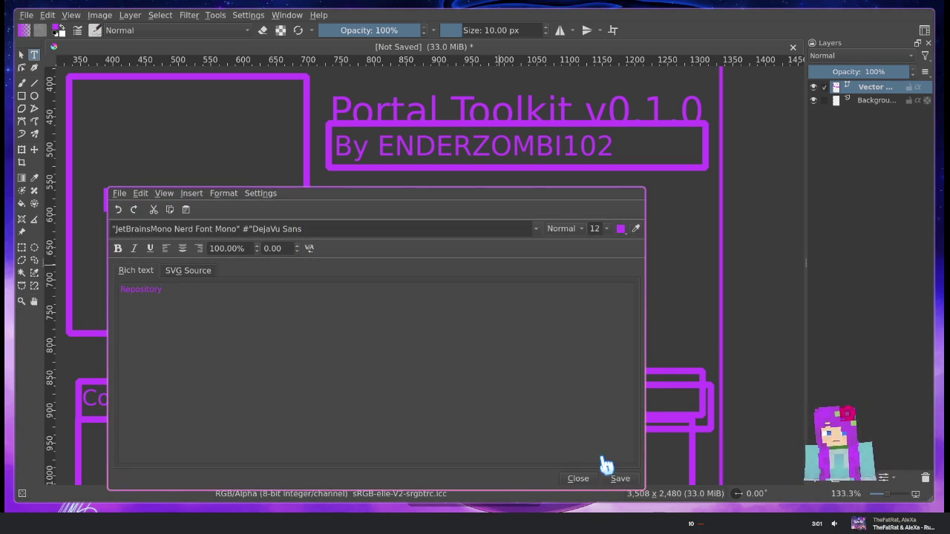
{"action": "left_click", "coordinate": [592, 479]}
{"action": "left_click_drag", "start_coordinate": [511, 271], "coordinate": [502, 204]}
{"action": "left_click", "coordinate": [499, 234]}
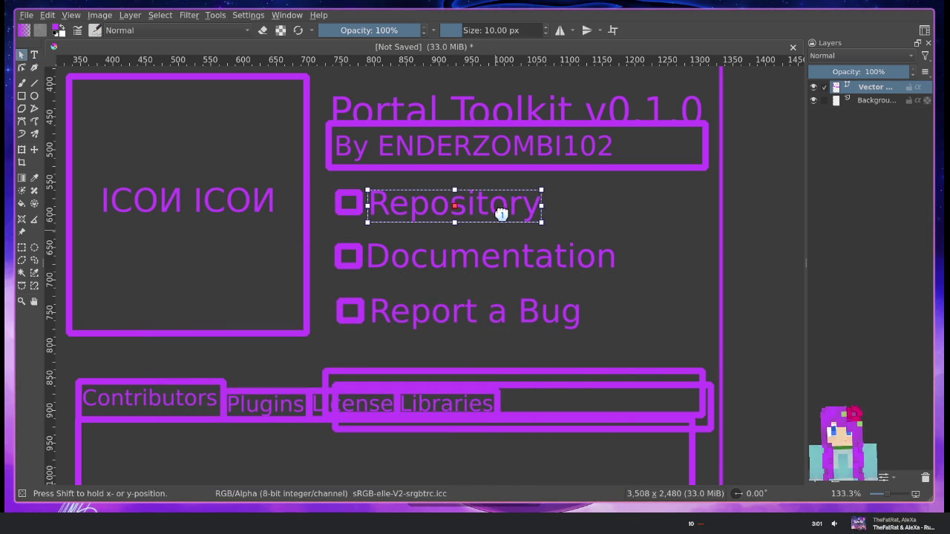
{"action": "left_click", "coordinate": [529, 176]}
{"action": "left_click_drag", "start_coordinate": [563, 175], "coordinate": [559, 231]}
Move the lower purple frames up to surround Documentation and Report a Bug
{"action": "left_click", "coordinate": [594, 374]}
{"action": "left_click", "coordinate": [601, 365]}
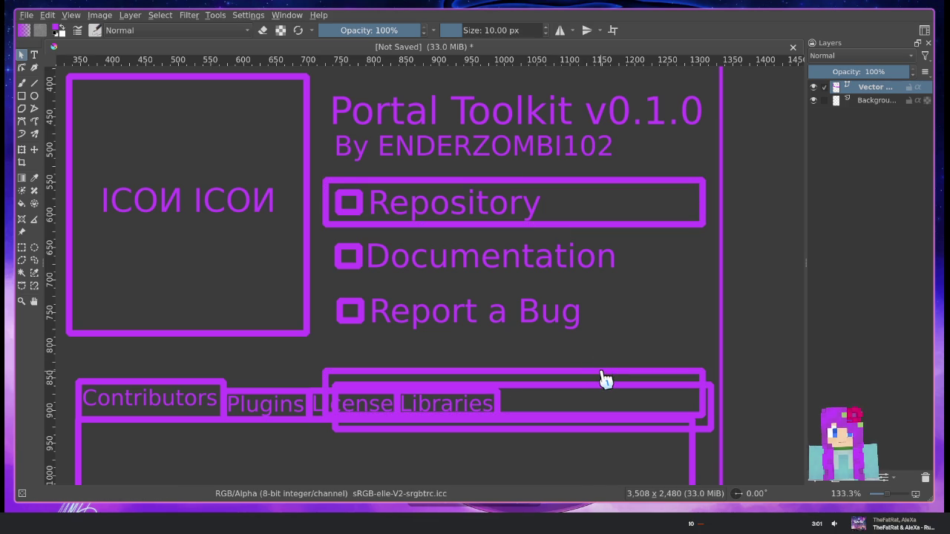
{"action": "left_click_drag", "start_coordinate": [603, 378], "coordinate": [603, 242]}
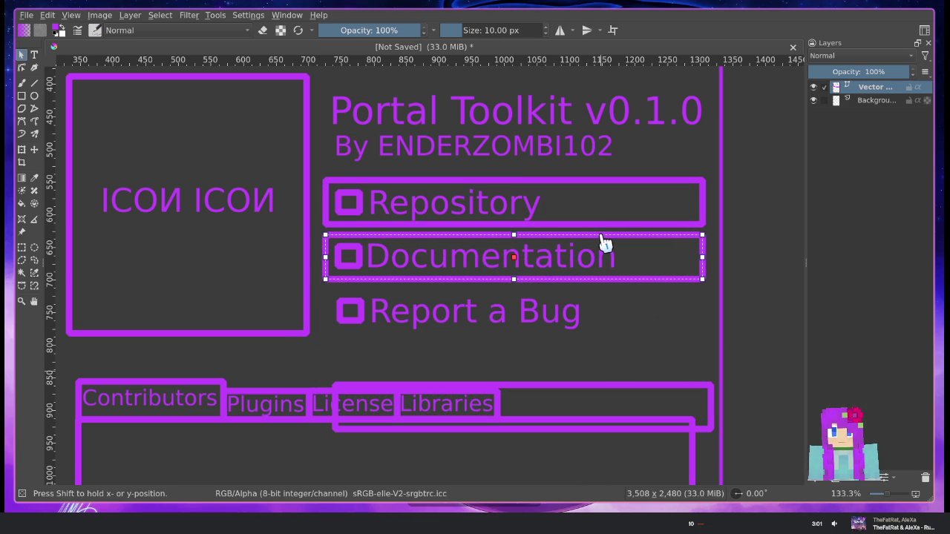
{"action": "left_click", "coordinate": [624, 365]}
{"action": "left_click", "coordinate": [609, 388]}
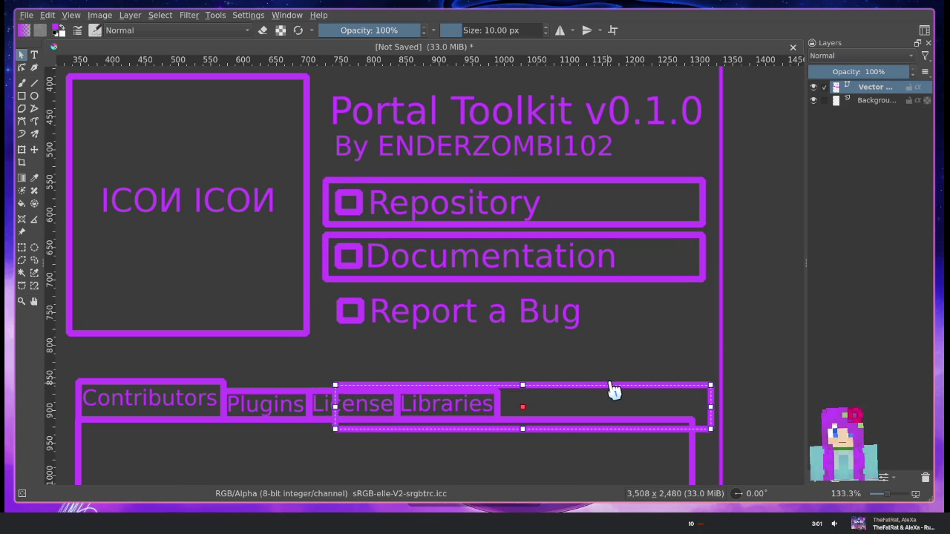
{"action": "left_click_drag", "start_coordinate": [614, 393], "coordinate": [608, 300]}
{"action": "scroll", "coordinate": [343, 263], "scroll_direction": "up", "scroll_amount": 2}
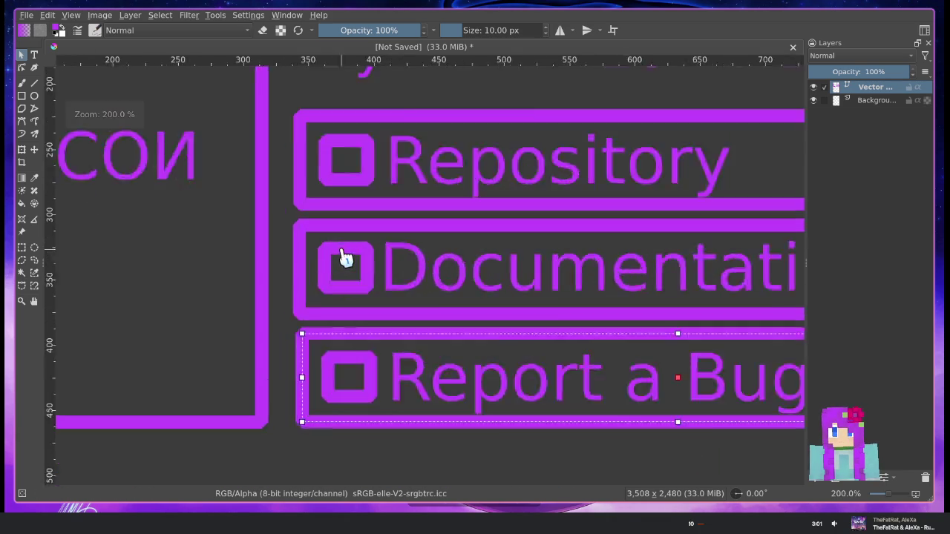
{"action": "scroll", "coordinate": [344, 263], "scroll_direction": "up", "scroll_amount": 2}
{"action": "scroll", "coordinate": [317, 261], "scroll_direction": "up", "scroll_amount": 2}
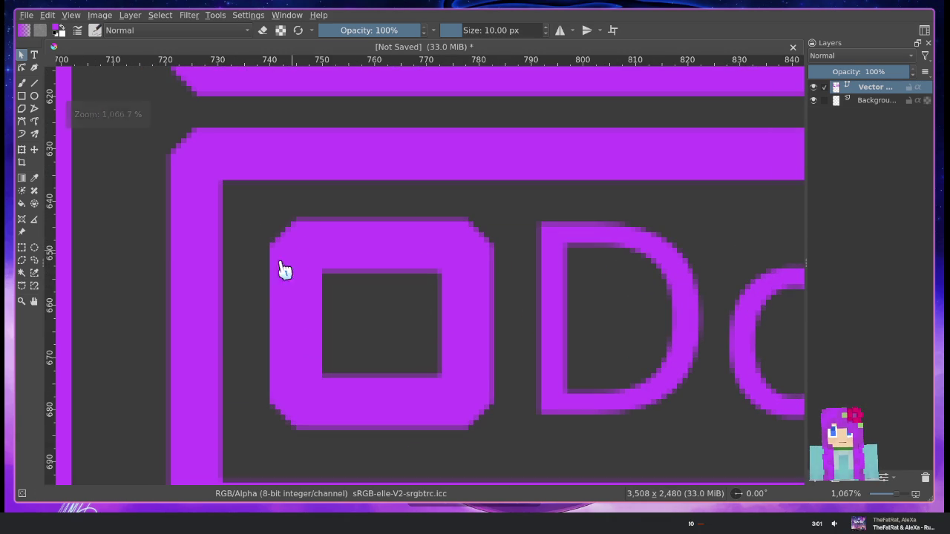
{"action": "scroll", "coordinate": [280, 268], "scroll_direction": "down", "scroll_amount": 3}
Zoom in and shift the lower frame strokes so their corners line up
{"action": "left_click", "coordinate": [279, 206]}
{"action": "left_click", "coordinate": [316, 375]}
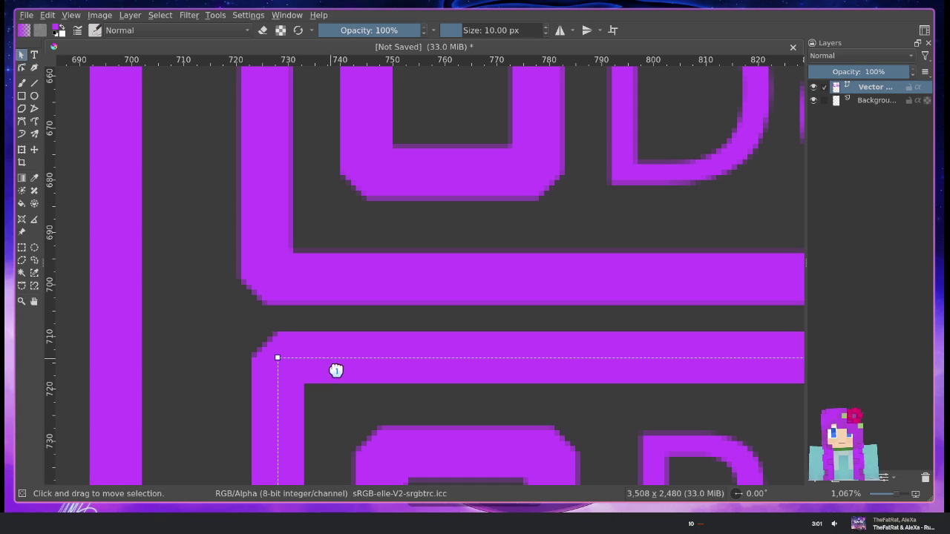
{"action": "left_click_drag", "start_coordinate": [332, 369], "coordinate": [320, 370]}
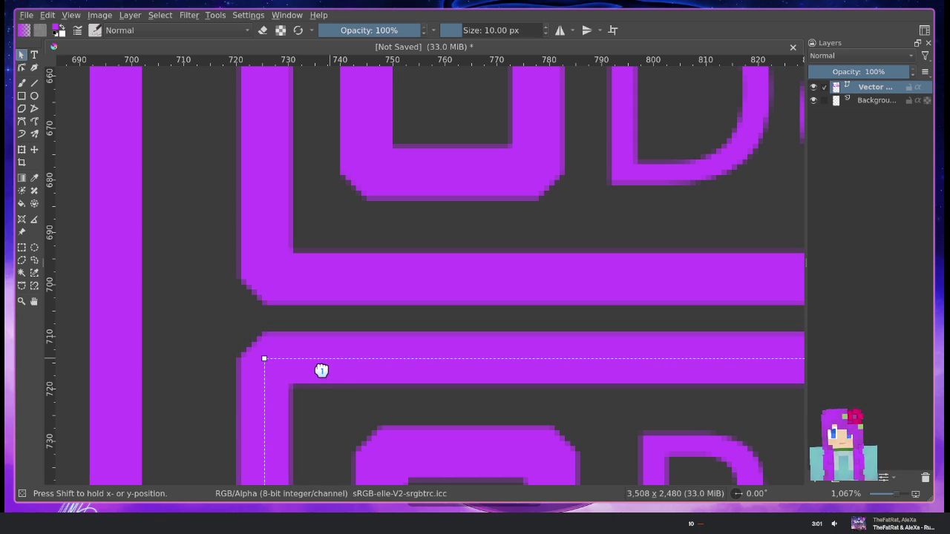
{"action": "scroll", "coordinate": [322, 369], "scroll_direction": "down", "scroll_amount": 5}
{"action": "scroll", "coordinate": [332, 262], "scroll_direction": "up", "scroll_amount": 5}
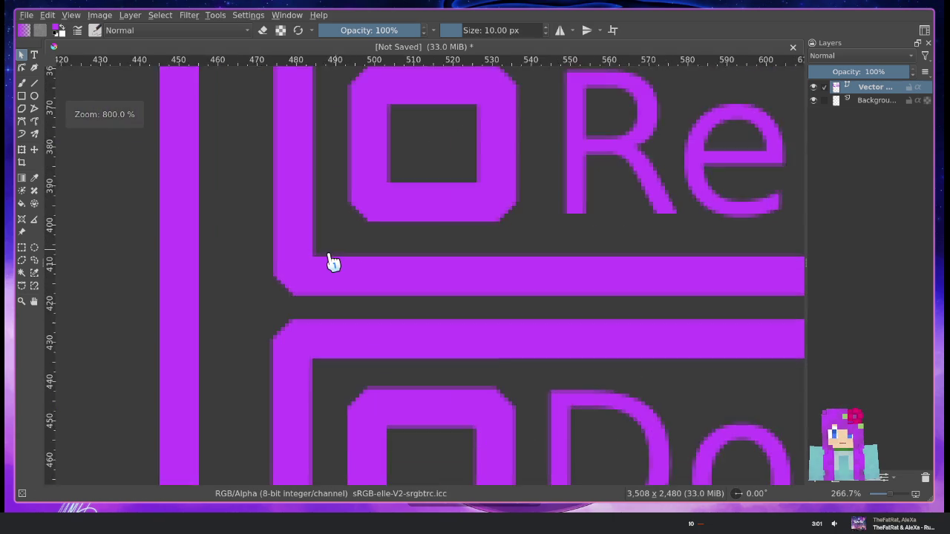
{"action": "scroll", "coordinate": [321, 277], "scroll_direction": "up", "scroll_amount": 1}
{"action": "scroll", "coordinate": [299, 301], "scroll_direction": "up", "scroll_amount": 1}
{"action": "scroll", "coordinate": [277, 310], "scroll_direction": "up", "scroll_amount": 1}
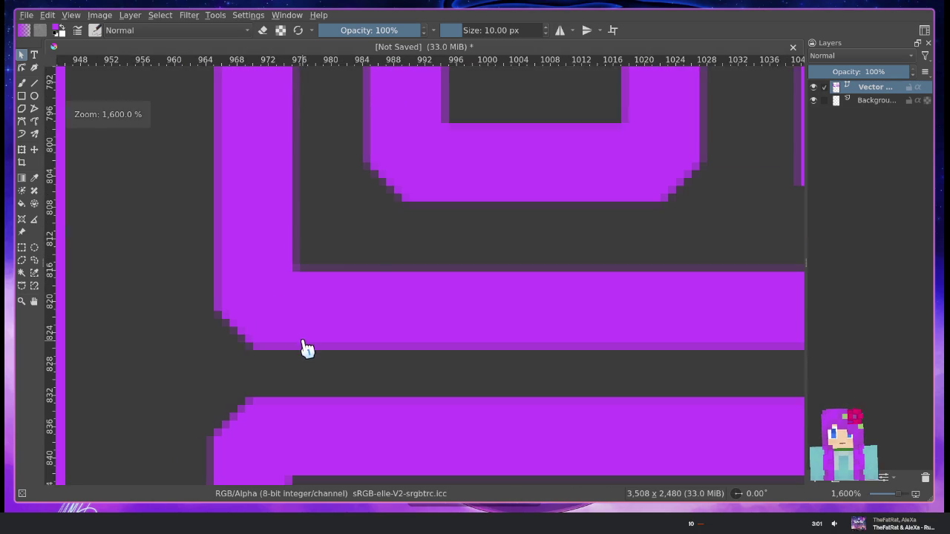
{"action": "left_click_drag", "start_coordinate": [285, 300], "coordinate": [293, 303]}
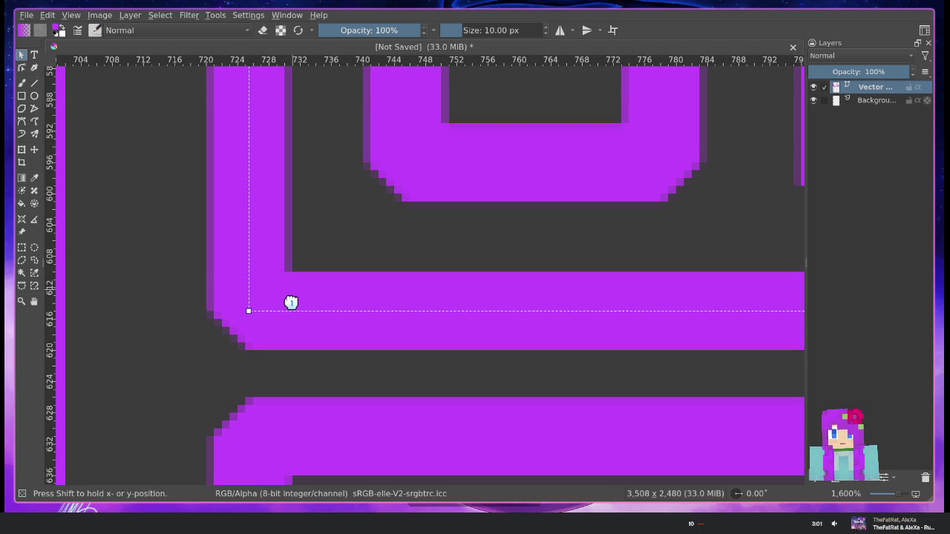
{"action": "scroll", "coordinate": [294, 303], "scroll_direction": "down", "scroll_amount": 4}
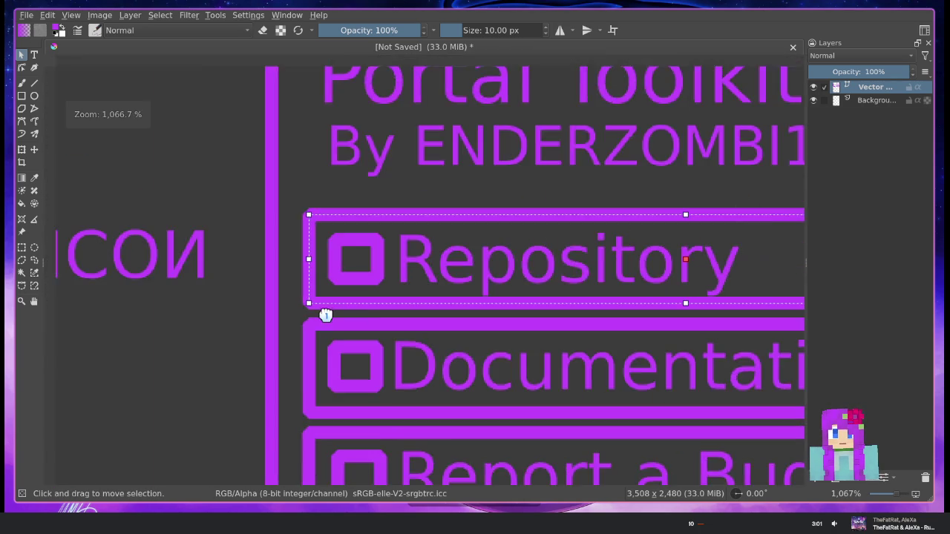
{"action": "scroll", "coordinate": [324, 312], "scroll_direction": "down", "scroll_amount": 3}
{"action": "scroll", "coordinate": [446, 349], "scroll_direction": "up", "scroll_amount": 1}
{"action": "scroll", "coordinate": [520, 371], "scroll_direction": "up", "scroll_amount": 2}
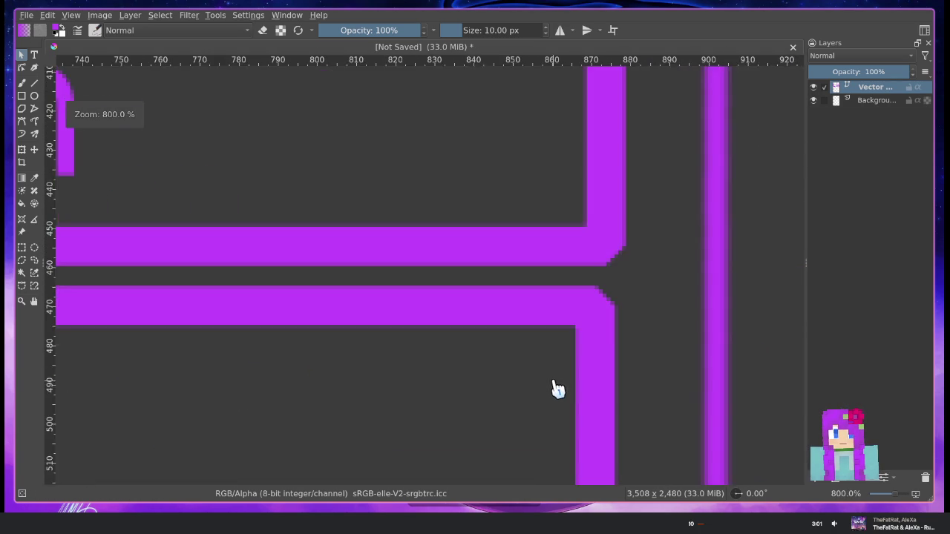
{"action": "scroll", "coordinate": [524, 349], "scroll_direction": "up", "scroll_amount": 1}
{"action": "scroll", "coordinate": [381, 259], "scroll_direction": "up", "scroll_amount": 1}
Widen the frame's right edge and stretch the L-shaped frame's vertical edge slightly right
{"action": "left_click", "coordinate": [405, 300]}
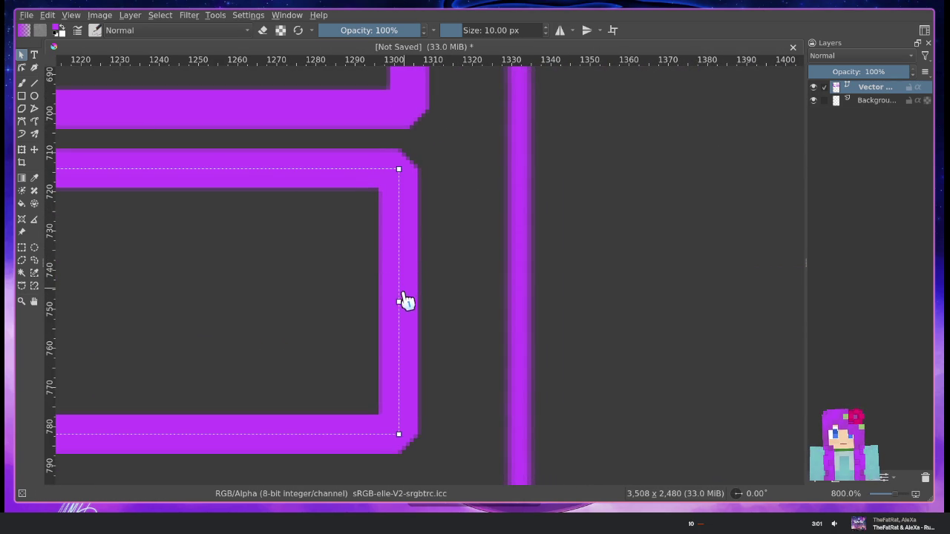
{"action": "left_click_drag", "start_coordinate": [398, 300], "coordinate": [405, 300]}
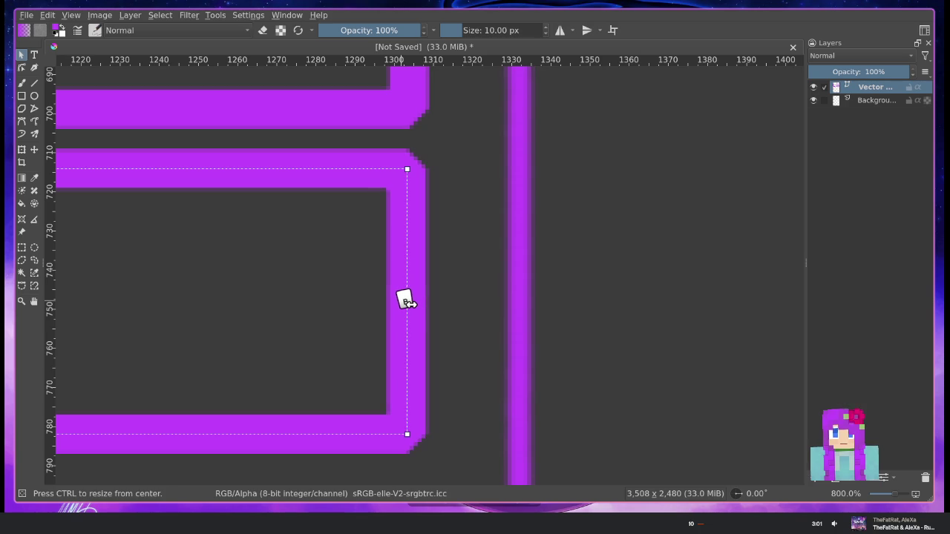
{"action": "scroll", "coordinate": [455, 245], "scroll_direction": "up", "scroll_amount": 1}
{"action": "scroll", "coordinate": [468, 221], "scroll_direction": "up", "scroll_amount": 3}
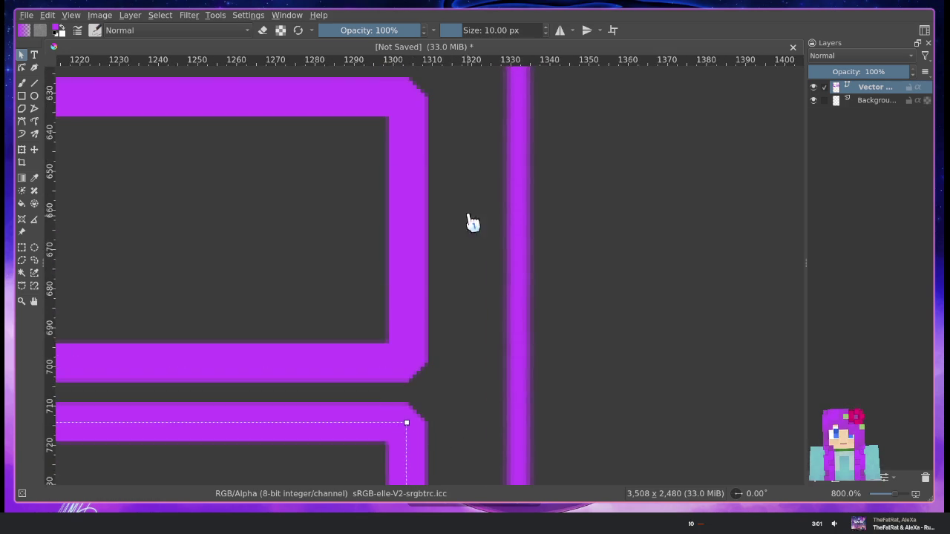
{"action": "scroll", "coordinate": [453, 399], "scroll_direction": "up", "scroll_amount": 3}
{"action": "left_click", "coordinate": [374, 144]}
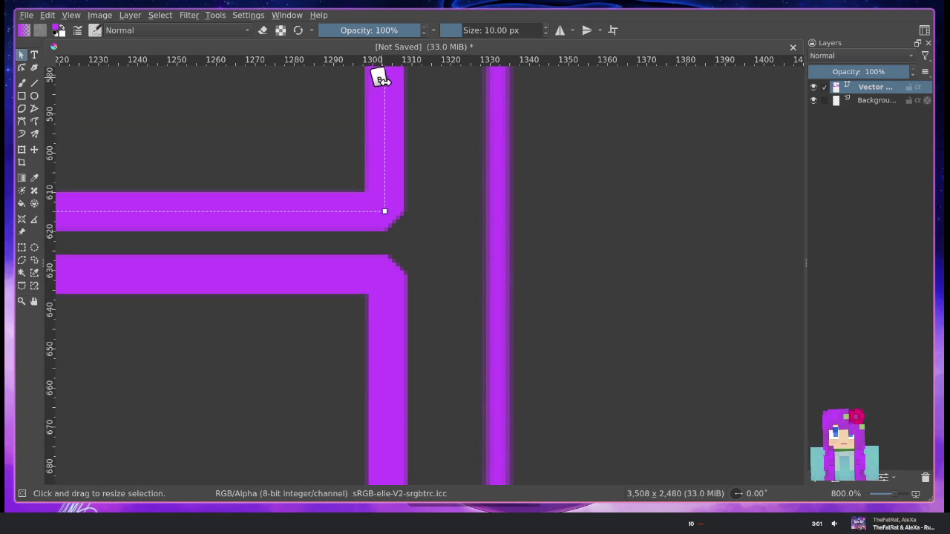
{"action": "left_click_drag", "start_coordinate": [380, 80], "coordinate": [388, 81]}
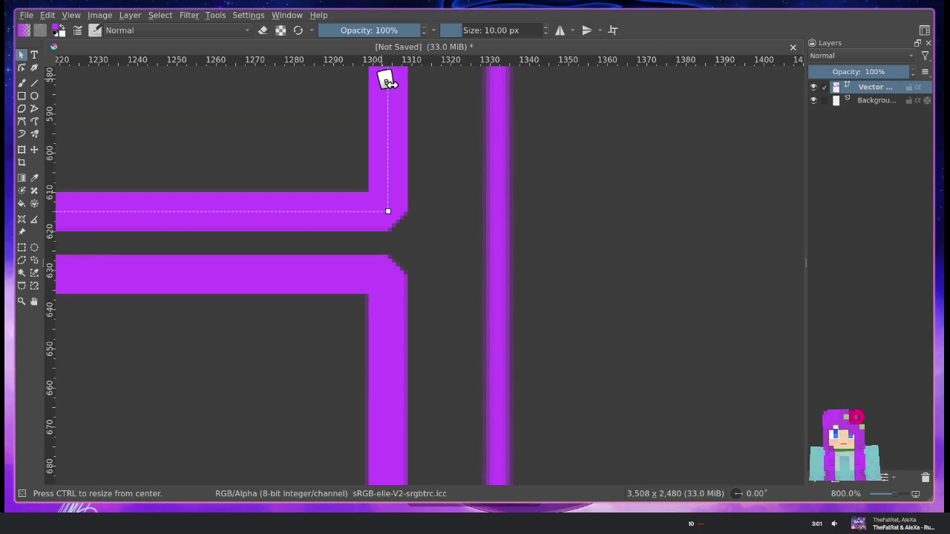
{"action": "scroll", "coordinate": [413, 237], "scroll_direction": "down", "scroll_amount": 3, "text": "ctrl"}
{"action": "scroll", "coordinate": [413, 245], "scroll_direction": "down", "scroll_amount": 3, "text": "ctrl"}
{"action": "mouse_move", "coordinate": [483, 246]}
{"action": "left_mouse_down"}
{"action": "mouse_move", "coordinate": [407, 335]}
{"action": "mouse_move", "coordinate": [487, 304]}
{"action": "mouse_move", "coordinate": [483, 314]}
{"action": "mouse_move", "coordinate": [520, 265]}
{"action": "mouse_move", "coordinate": [446, 265]}
{"action": "mouse_move", "coordinate": [466, 284]}
{"action": "left_mouse_up"}
{"action": "scroll", "coordinate": [498, 286], "scroll_direction": "down", "scroll_amount": 3}
{"action": "scroll", "coordinate": [498, 290], "scroll_direction": "up", "scroll_amount": 2}
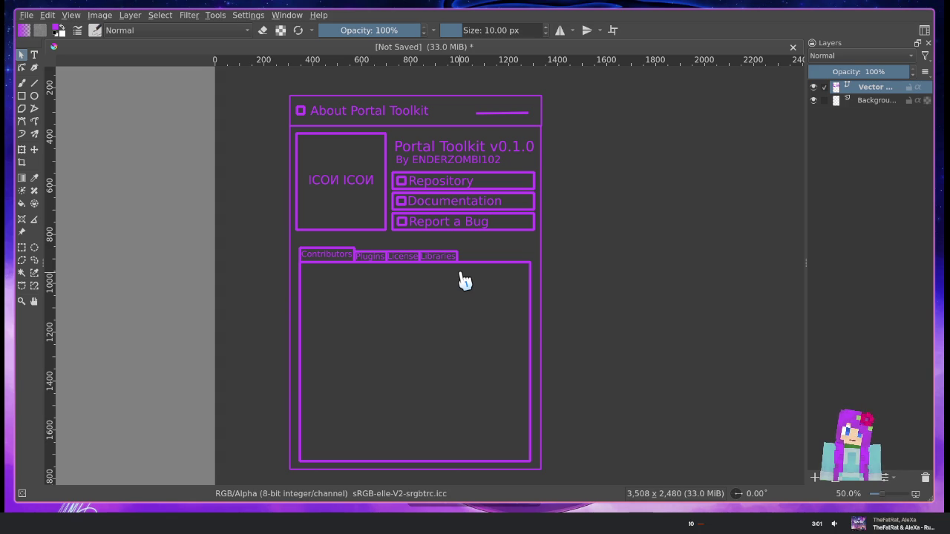
Make the Background layer active and bring the mockup back into view
{"action": "scroll", "coordinate": [416, 293], "scroll_direction": "up", "scroll_amount": 3}
{"action": "left_click_drag", "start_coordinate": [426, 351], "coordinate": [449, 85]}
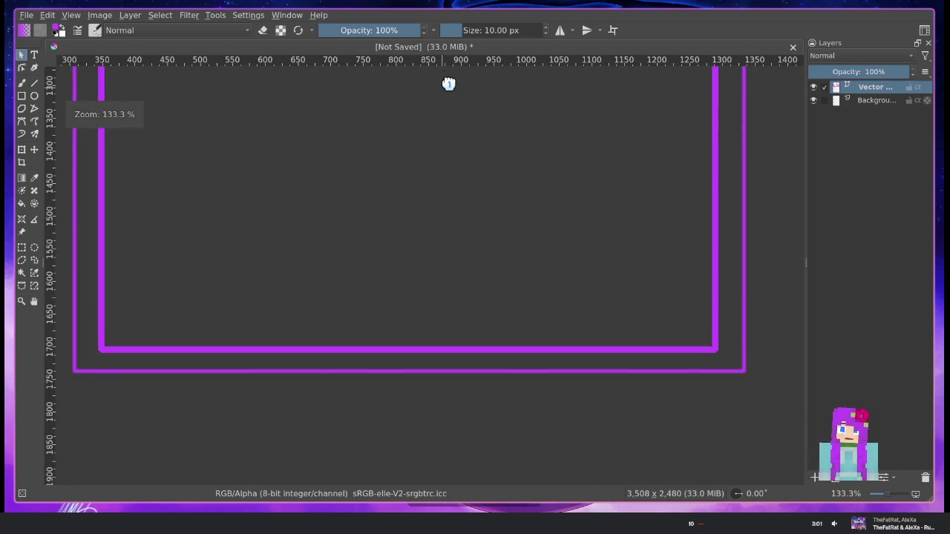
{"action": "scroll", "coordinate": [480, 197], "scroll_direction": "down", "scroll_amount": 2}
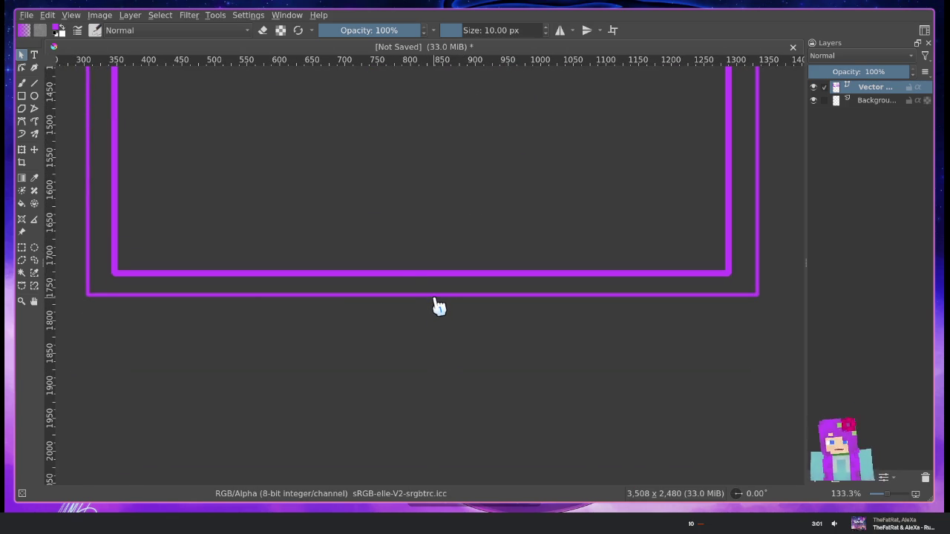
{"action": "left_click", "coordinate": [876, 101]}
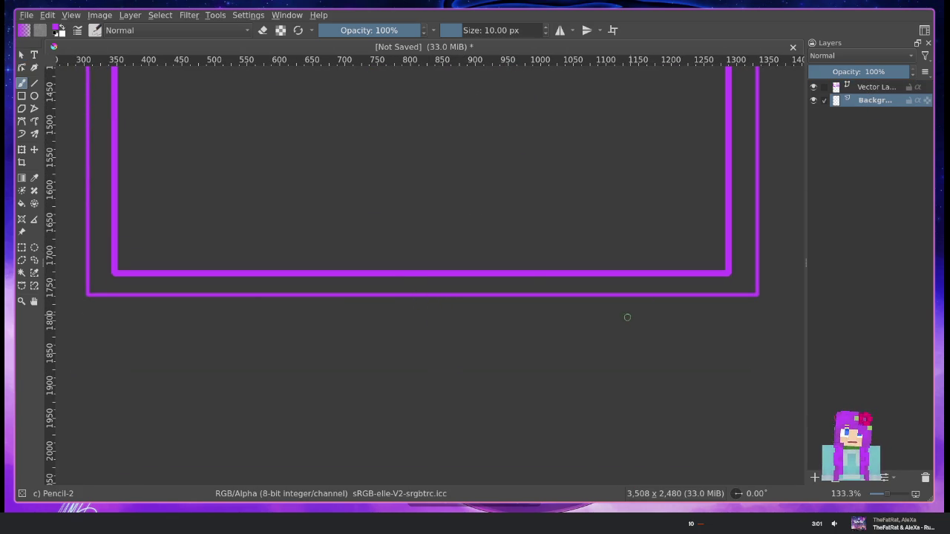
{"action": "right_click", "coordinate": [875, 102]}
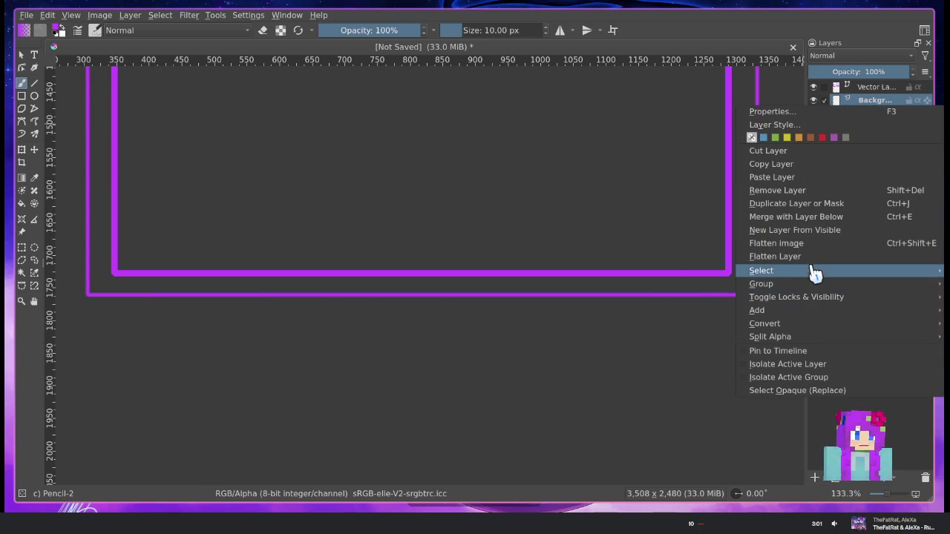
{"action": "left_click", "coordinate": [644, 152]}
{"action": "left_click_drag", "start_coordinate": [621, 147], "coordinate": [618, 454]}
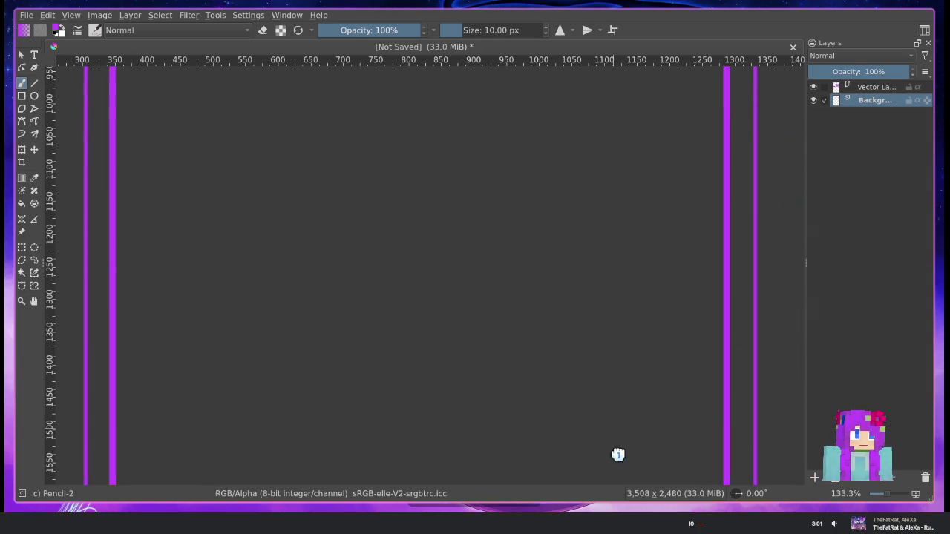
{"action": "scroll", "coordinate": [617, 454], "scroll_direction": "up", "scroll_amount": 5}
{"action": "scroll", "coordinate": [617, 454], "scroll_direction": "up", "scroll_amount": 3}
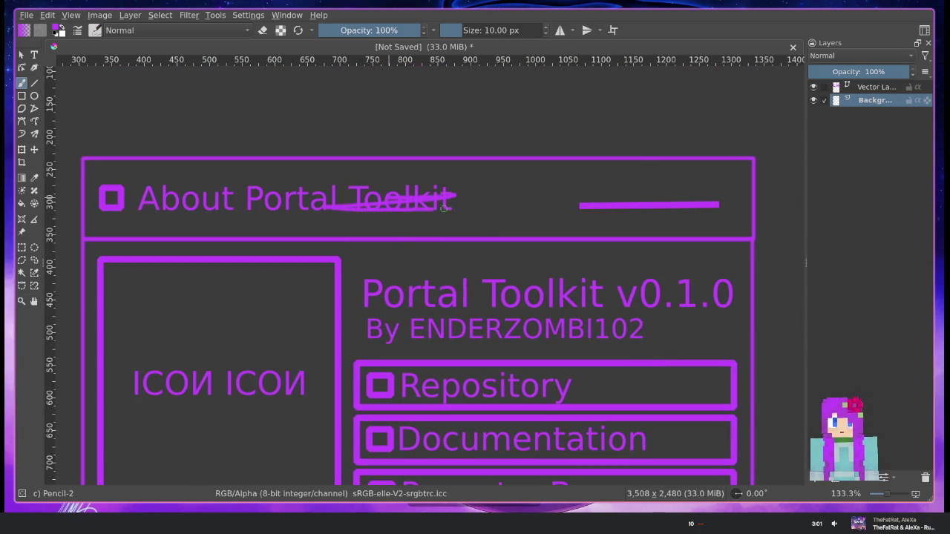
Undo the Toolkit scribble and stray square, then delete and restore the Background layer
{"action": "key", "text": "ctrl+z"}
{"action": "key", "text": "ctrl+z"}
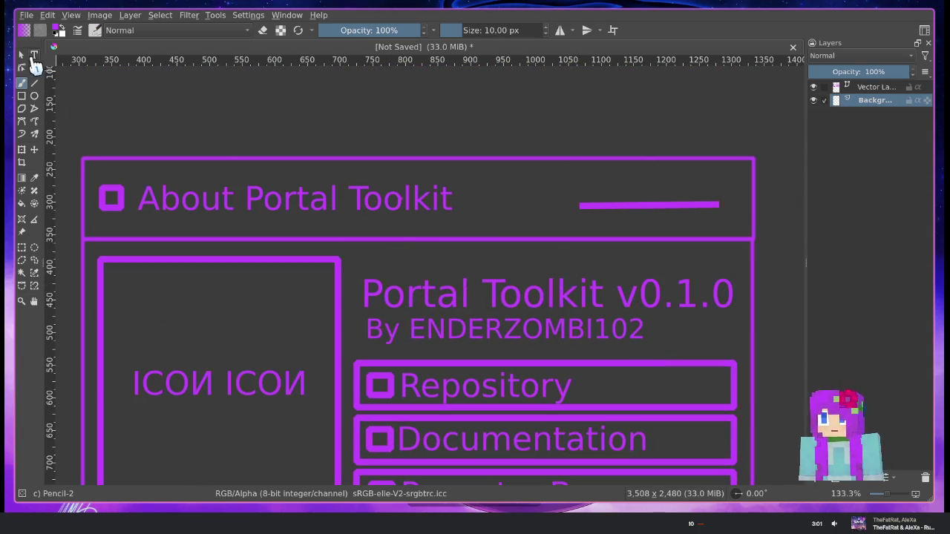
{"action": "left_click", "coordinate": [215, 163]}
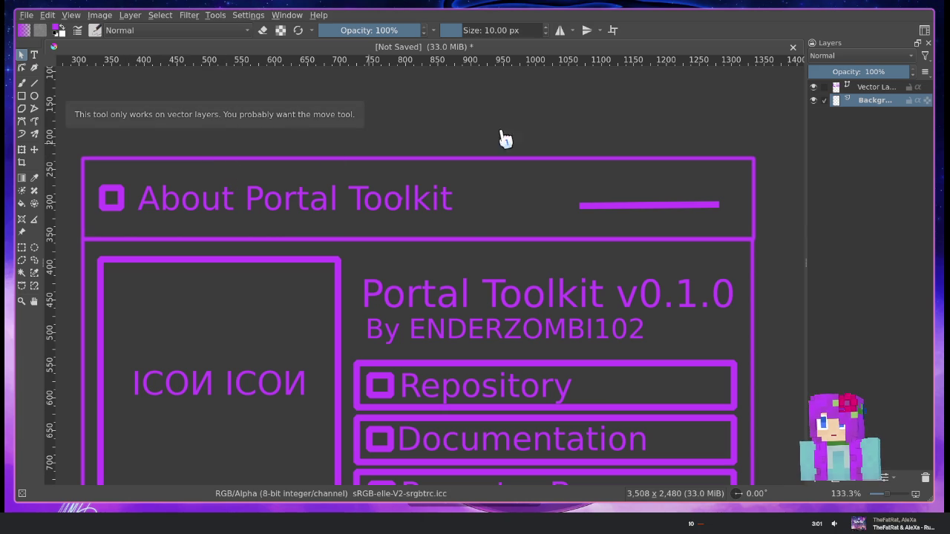
{"action": "right_click", "coordinate": [904, 108]}
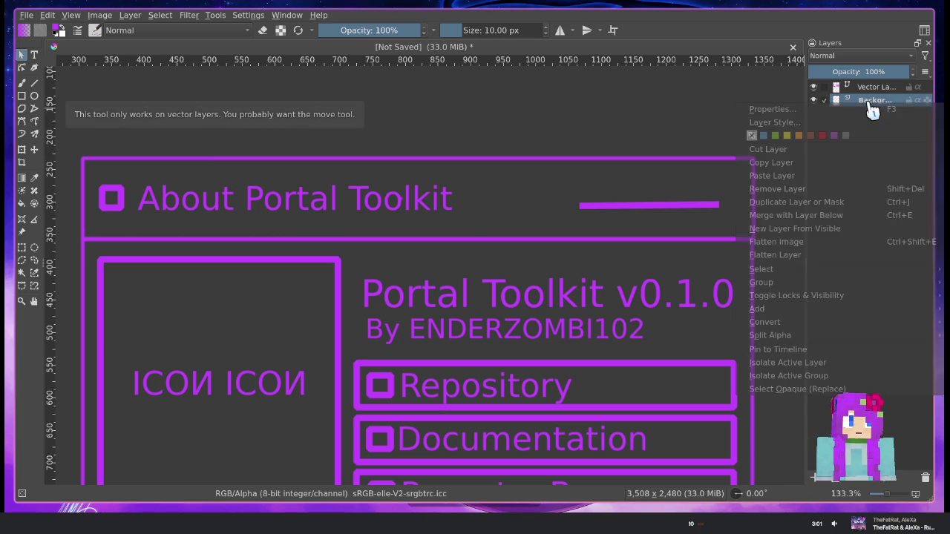
{"action": "left_click", "coordinate": [796, 192]}
{"action": "scroll", "coordinate": [486, 230], "scroll_direction": "down", "scroll_amount": 4}
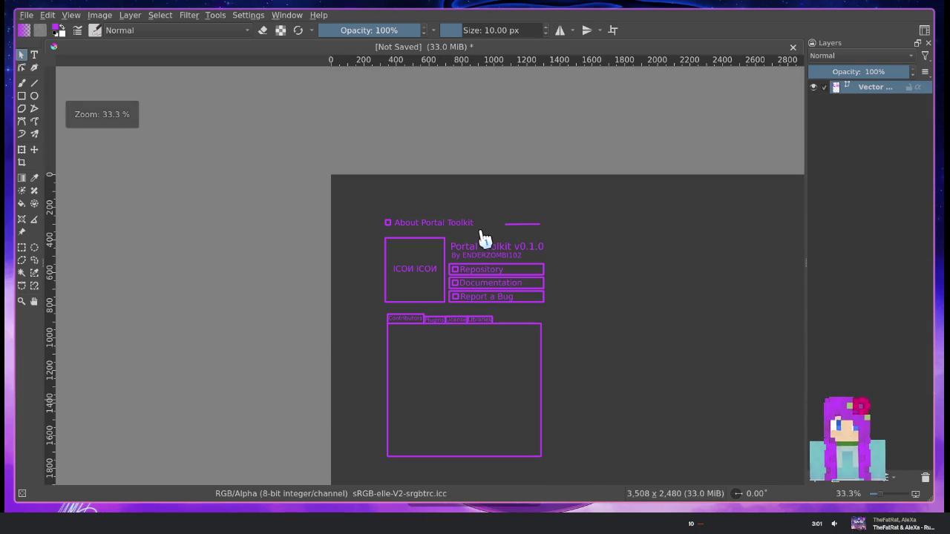
{"action": "key", "text": "ctrl+z"}
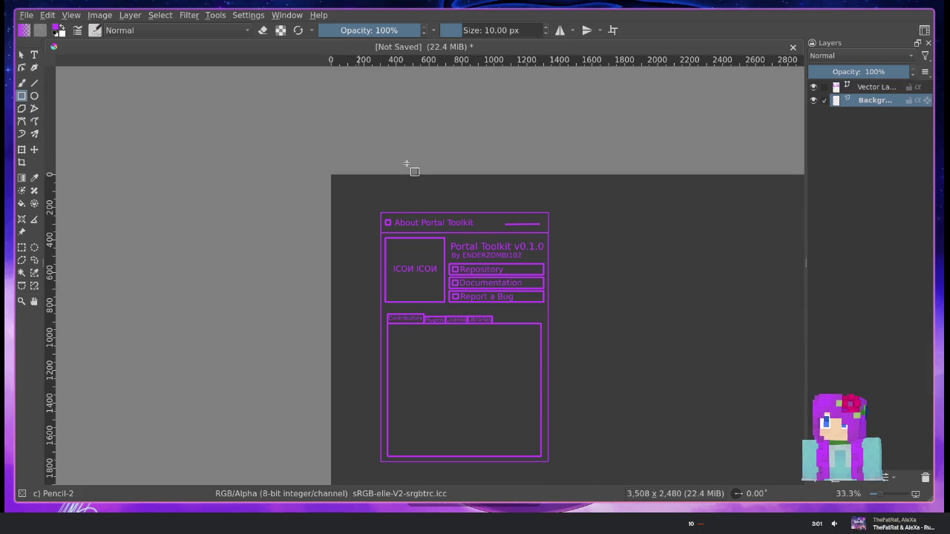
Enlarge the view and draw a rectangle over the mockup on the Background layer
{"action": "scroll", "coordinate": [416, 193], "scroll_direction": "up", "scroll_amount": 1}
{"action": "scroll", "coordinate": [409, 297], "scroll_direction": "up", "scroll_amount": 2}
{"action": "left_click_drag", "start_coordinate": [409, 297], "coordinate": [303, 94]}
{"action": "scroll", "coordinate": [313, 122], "scroll_direction": "down", "scroll_amount": 1}
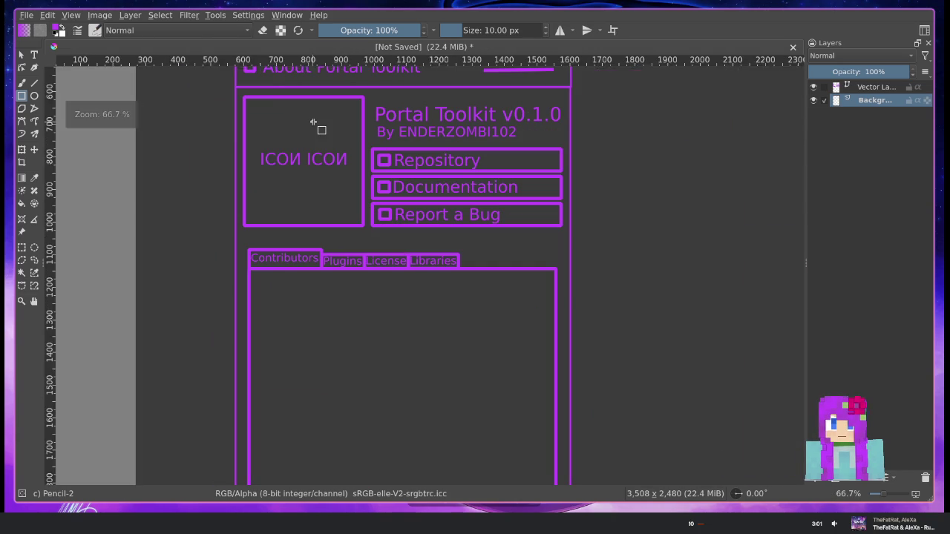
{"action": "mouse_move", "coordinate": [235, 86]}
{"action": "left_mouse_down"}
{"action": "mouse_move", "coordinate": [570, 451]}
{"action": "mouse_move", "coordinate": [573, 474]}
{"action": "left_mouse_up"}
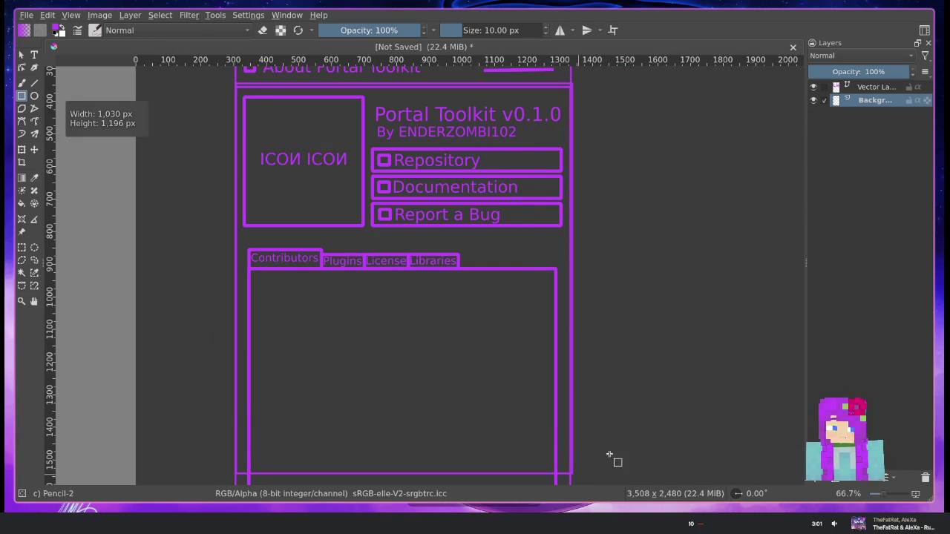
Reactivate the vector layer and draw a rectangle around the dialog body
{"action": "left_click", "coordinate": [873, 87]}
{"action": "key", "text": "ctrl+z"}
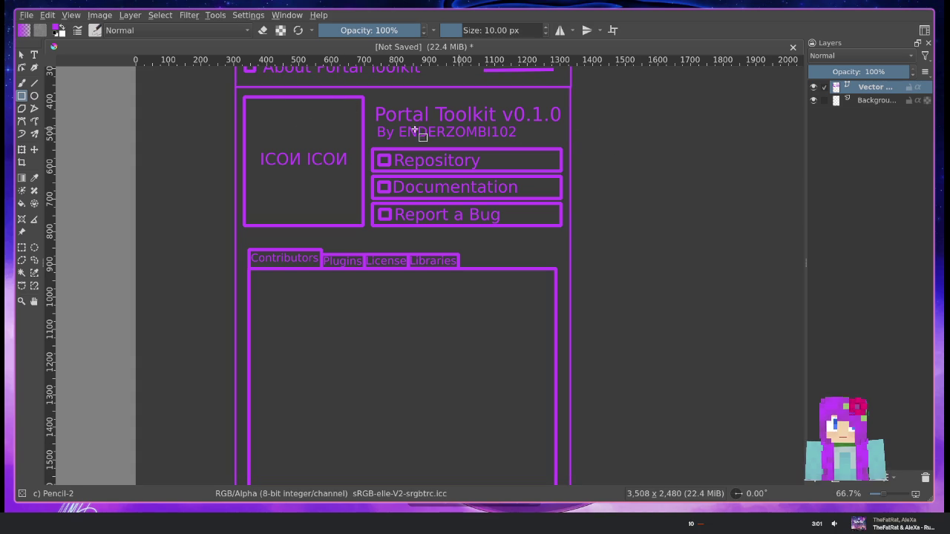
{"action": "scroll", "coordinate": [317, 156], "scroll_direction": "down", "scroll_amount": 1}
{"action": "scroll", "coordinate": [384, 176], "scroll_direction": "down", "scroll_amount": 1, "text": "ctrl"}
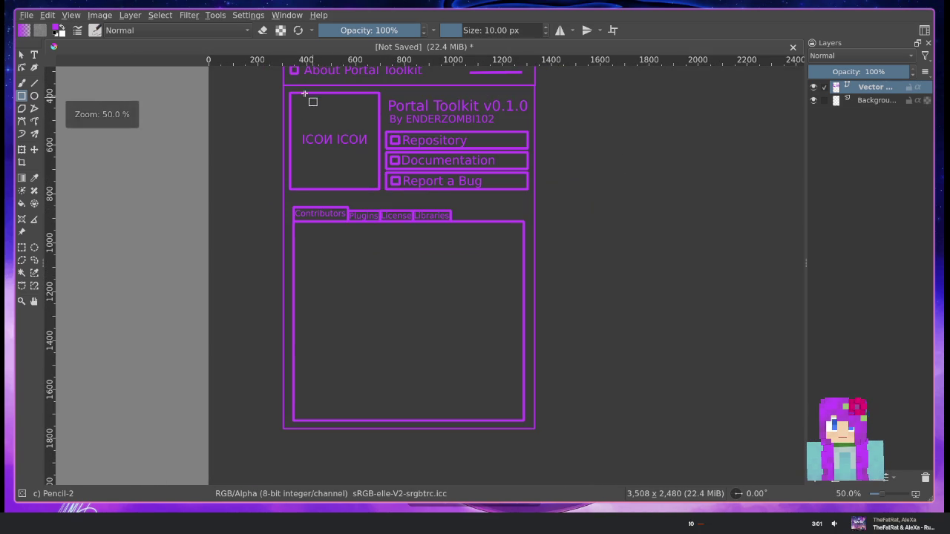
{"action": "left_click_drag", "start_coordinate": [283, 85], "coordinate": [534, 429]}
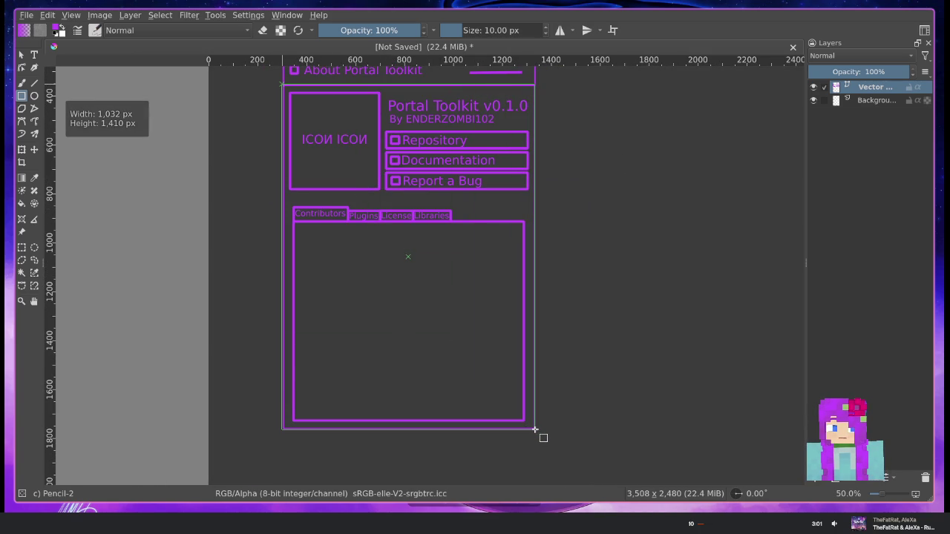
{"action": "left_click_drag", "start_coordinate": [534, 428], "coordinate": [534, 428]}
Select the new rectangle and align its bottom-left corner with the existing border
{"action": "scroll", "coordinate": [577, 451], "scroll_direction": "up", "scroll_amount": 2}
{"action": "scroll", "coordinate": [377, 371], "scroll_direction": "up", "scroll_amount": 4}
{"action": "left_click", "coordinate": [23, 55]}
{"action": "left_click", "coordinate": [249, 298]}
{"action": "left_click_drag", "start_coordinate": [250, 299], "coordinate": [813, 381]}
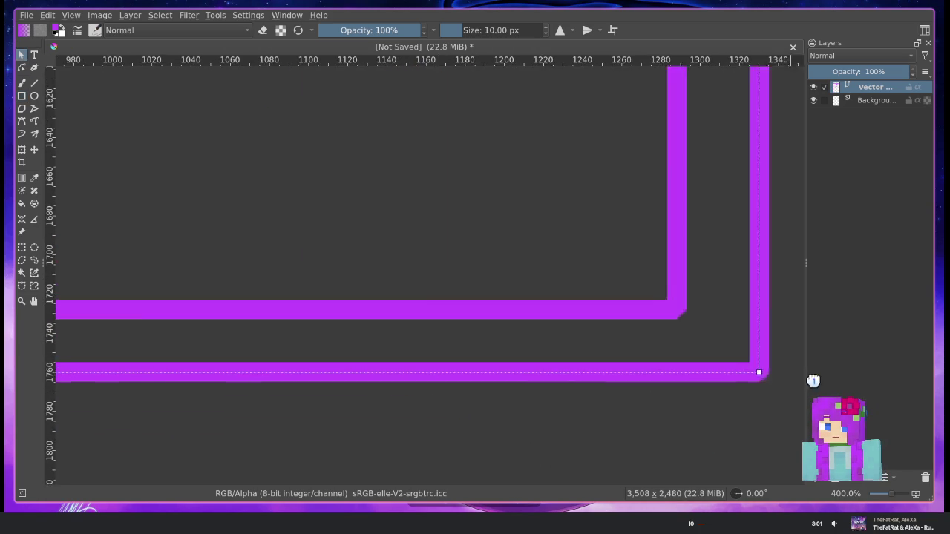
{"action": "scroll", "coordinate": [813, 381], "scroll_direction": "left", "scroll_amount": 5}
{"action": "scroll", "coordinate": [767, 382], "scroll_direction": "left", "scroll_amount": 5}
{"action": "scroll", "coordinate": [643, 414], "scroll_direction": "left", "scroll_amount": 5}
{"action": "scroll", "coordinate": [556, 441], "scroll_direction": "left", "scroll_amount": 5}
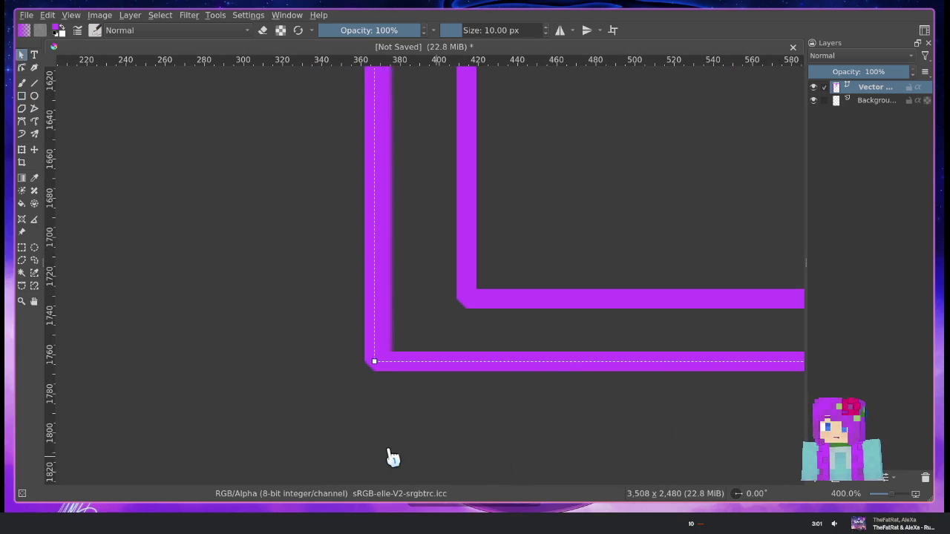
{"action": "left_click_drag", "start_coordinate": [370, 363], "coordinate": [379, 365]}
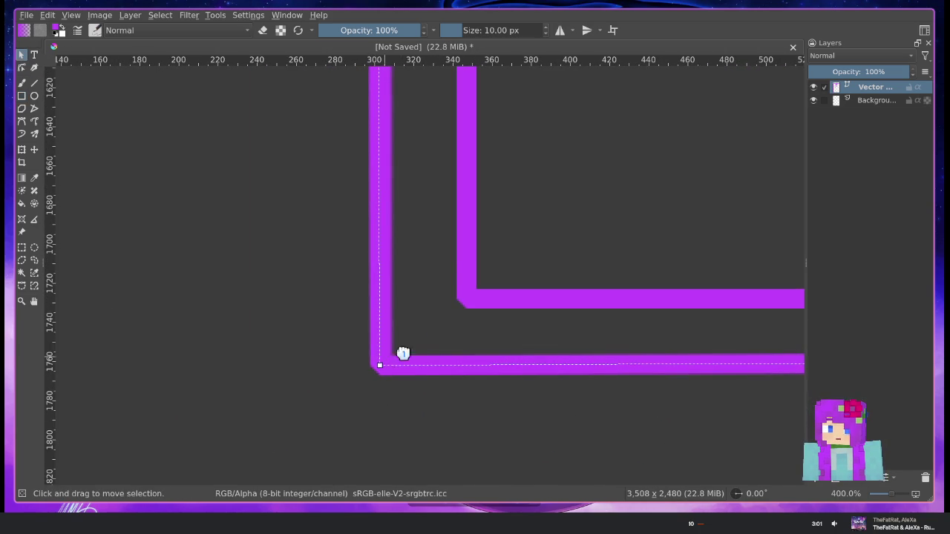
Drag the rectangle's top-left corner onto the existing border
{"action": "scroll", "coordinate": [430, 354], "scroll_direction": "up", "scroll_amount": 3}
{"action": "scroll", "coordinate": [456, 349], "scroll_direction": "down", "scroll_amount": 7, "text": "ctrl"}
{"action": "scroll", "coordinate": [482, 334], "scroll_direction": "down", "scroll_amount": 1, "text": "ctrl"}
{"action": "scroll", "coordinate": [503, 324], "scroll_direction": "up", "scroll_amount": 5}
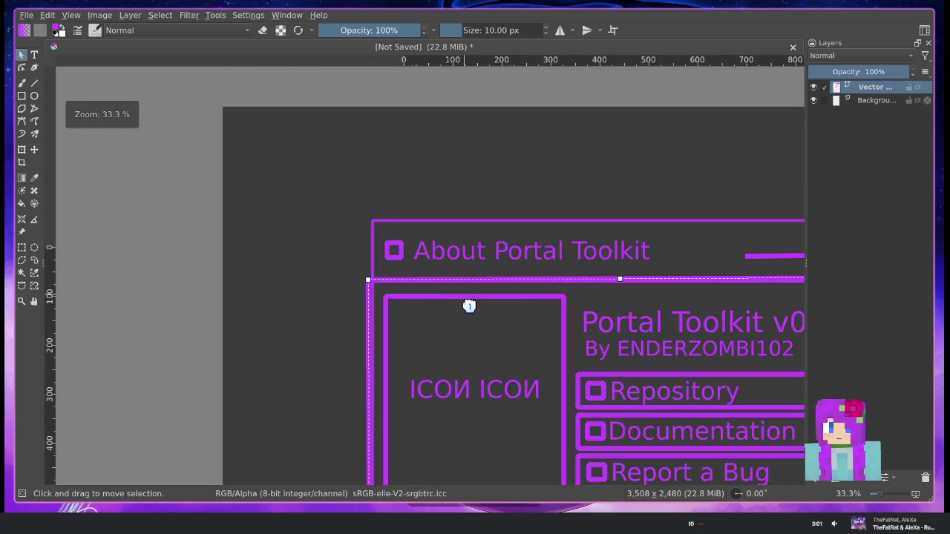
{"action": "scroll", "coordinate": [469, 305], "scroll_direction": "up", "scroll_amount": 3}
{"action": "scroll", "coordinate": [450, 313], "scroll_direction": "up", "scroll_amount": 1}
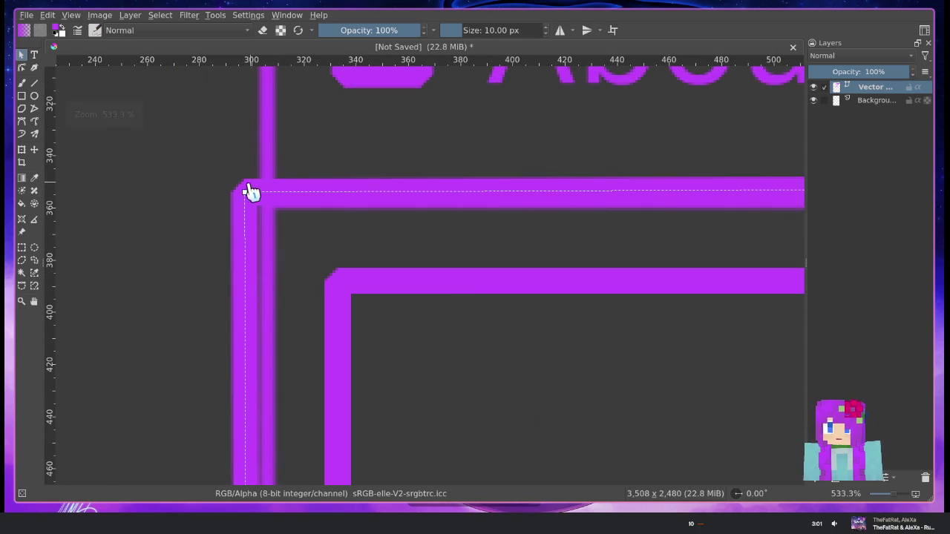
{"action": "left_click_drag", "start_coordinate": [244, 190], "coordinate": [265, 203]}
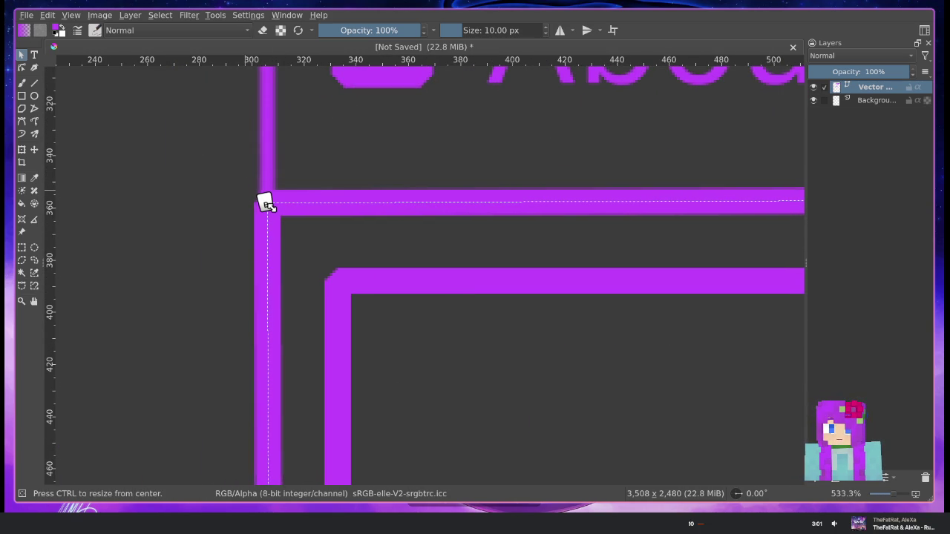
Drag the rectangle's top-right corner onto the existing border
{"action": "scroll", "coordinate": [265, 203], "scroll_direction": "down", "scroll_amount": 5}
{"action": "scroll", "coordinate": [413, 290], "scroll_direction": "right", "scroll_amount": 3}
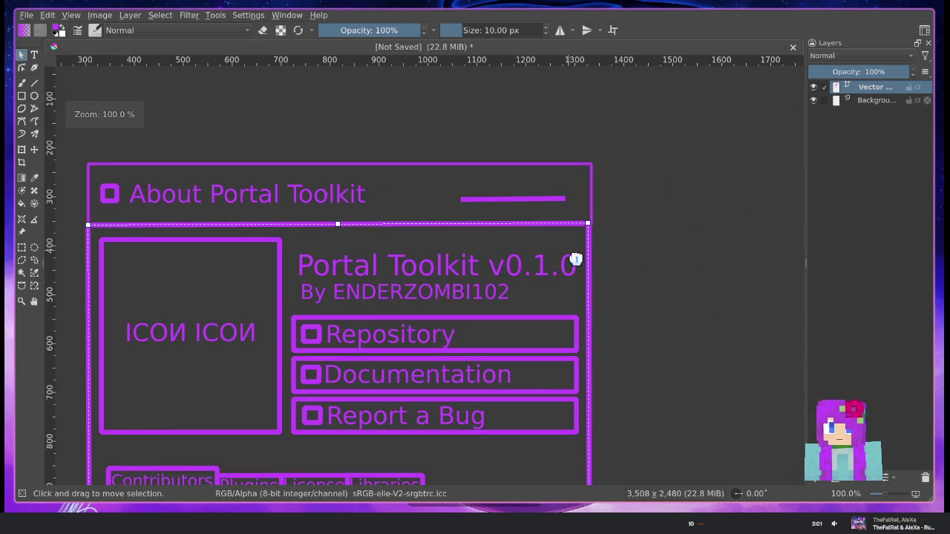
{"action": "scroll", "coordinate": [574, 257], "scroll_direction": "up", "scroll_amount": 4}
{"action": "scroll", "coordinate": [600, 237], "scroll_direction": "up", "scroll_amount": 2}
{"action": "left_click_drag", "start_coordinate": [559, 161], "coordinate": [582, 167]}
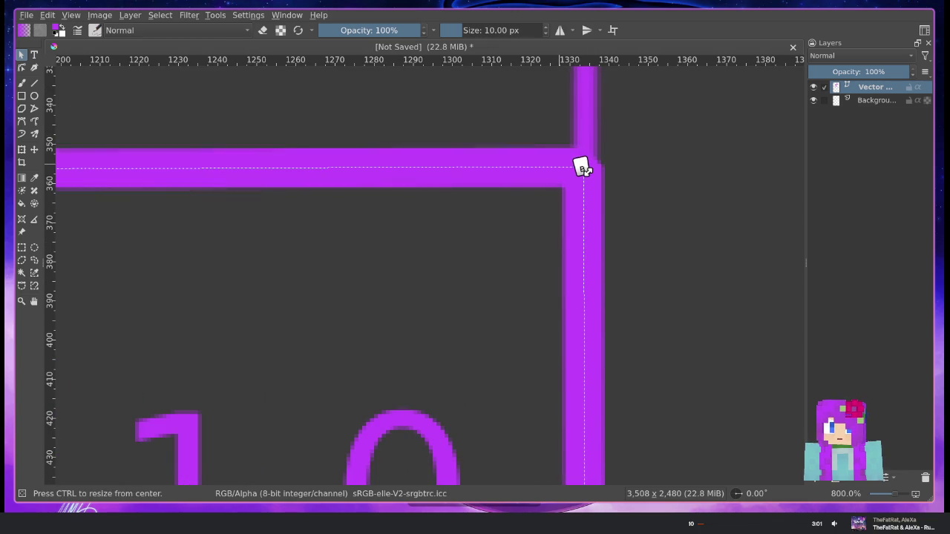
{"action": "scroll", "coordinate": [583, 169], "scroll_direction": "down", "scroll_amount": 4}
{"action": "scroll", "coordinate": [460, 259], "scroll_direction": "down", "scroll_amount": 2}
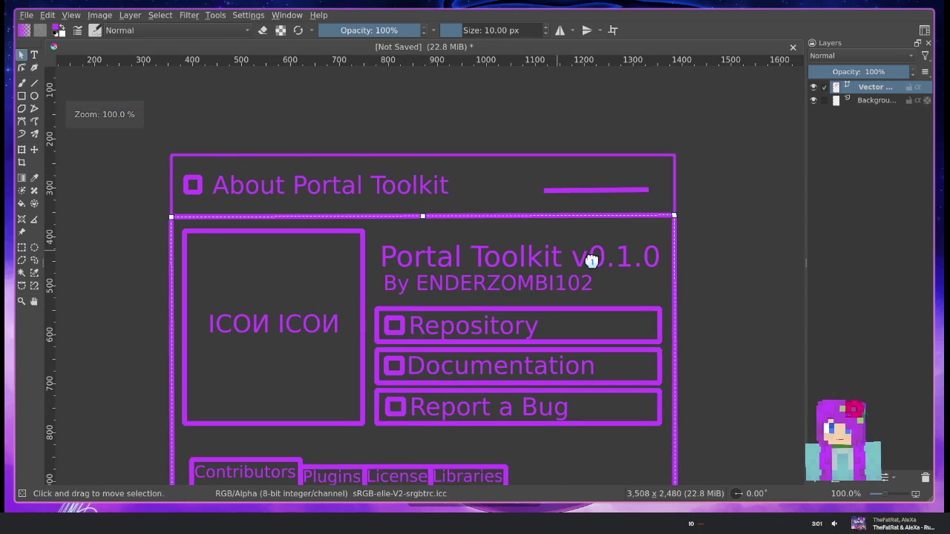
{"action": "left_click", "coordinate": [22, 95]}
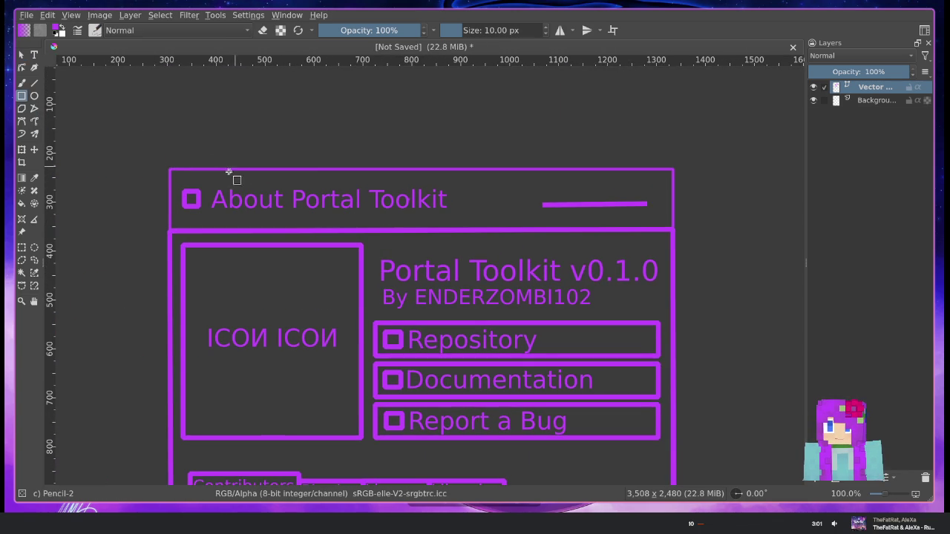
Draw a rectangle over the title bar and align its bottom edge with the border
{"action": "left_click_drag", "start_coordinate": [170, 169], "coordinate": [671, 227]}
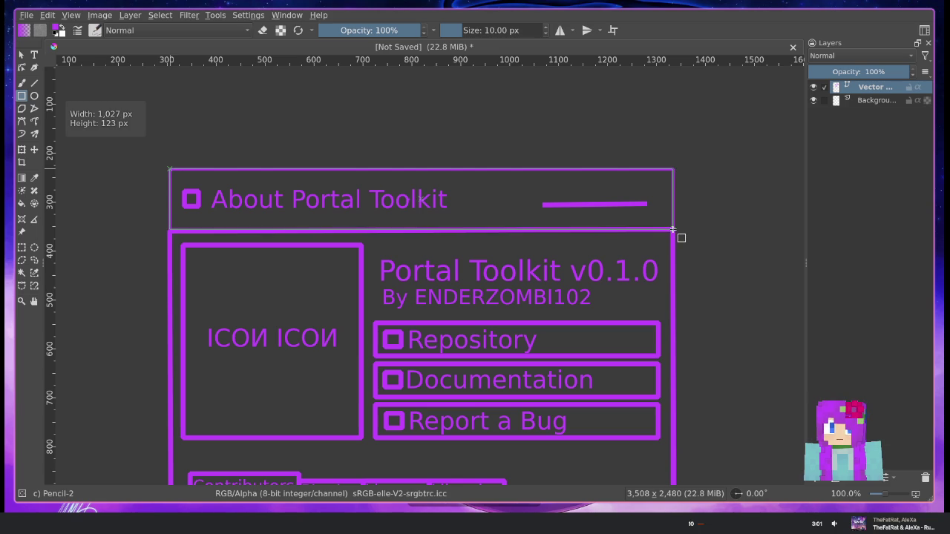
{"action": "scroll", "coordinate": [106, 214], "scroll_direction": "up", "scroll_amount": 3}
{"action": "scroll", "coordinate": [106, 213], "scroll_direction": "up", "scroll_amount": 4}
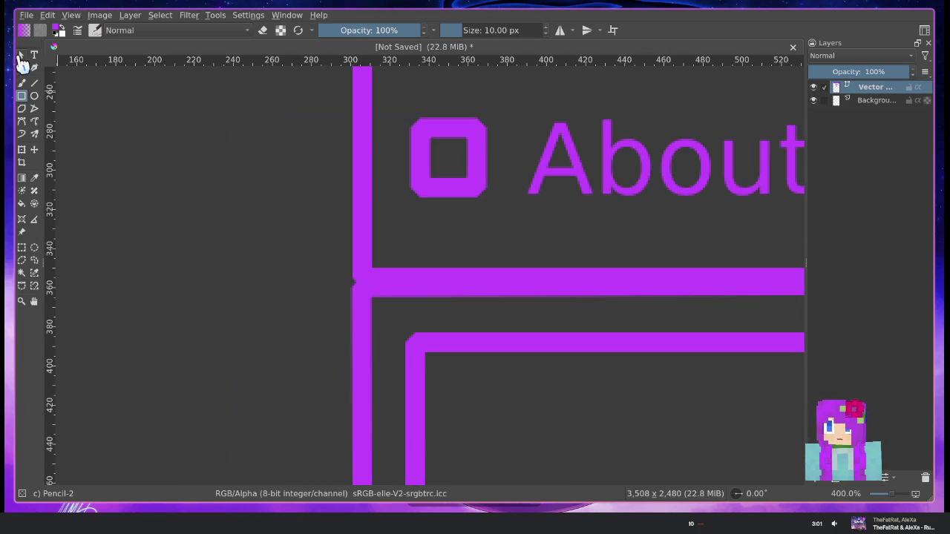
{"action": "left_click", "coordinate": [21, 57]}
{"action": "left_click", "coordinate": [370, 191]}
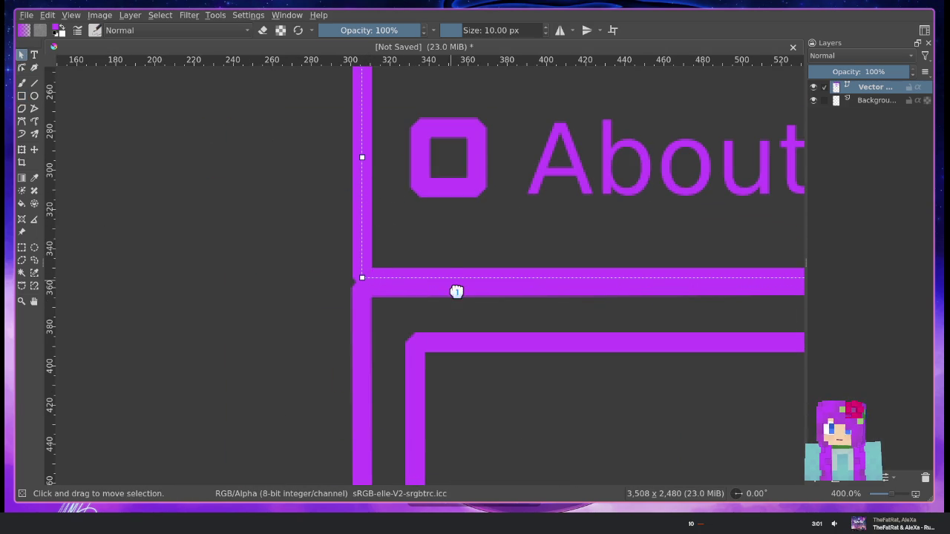
{"action": "left_click_drag", "start_coordinate": [712, 334], "coordinate": [503, 310]}
{"action": "left_click_drag", "start_coordinate": [144, 240], "coordinate": [145, 255]}
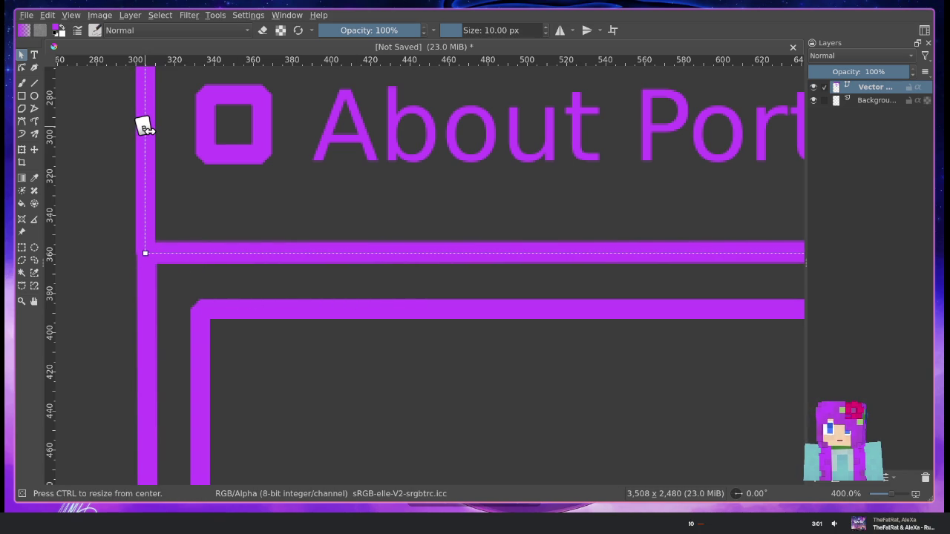
Align the title rectangle's left edge and extend its right edge to the dialog border
{"action": "left_click_drag", "start_coordinate": [145, 127], "coordinate": [144, 128]}
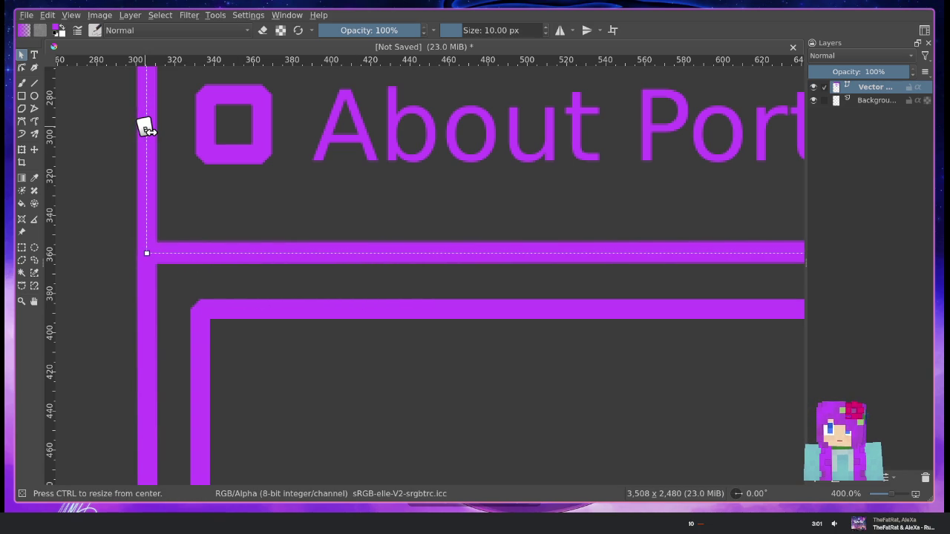
{"action": "scroll", "coordinate": [386, 200], "scroll_direction": "right", "scroll_amount": 2}
{"action": "scroll", "coordinate": [248, 222], "scroll_direction": "right", "scroll_amount": 10}
{"action": "scroll", "coordinate": [301, 247], "scroll_direction": "right", "scroll_amount": 5}
{"action": "scroll", "coordinate": [300, 247], "scroll_direction": "right", "scroll_amount": 10}
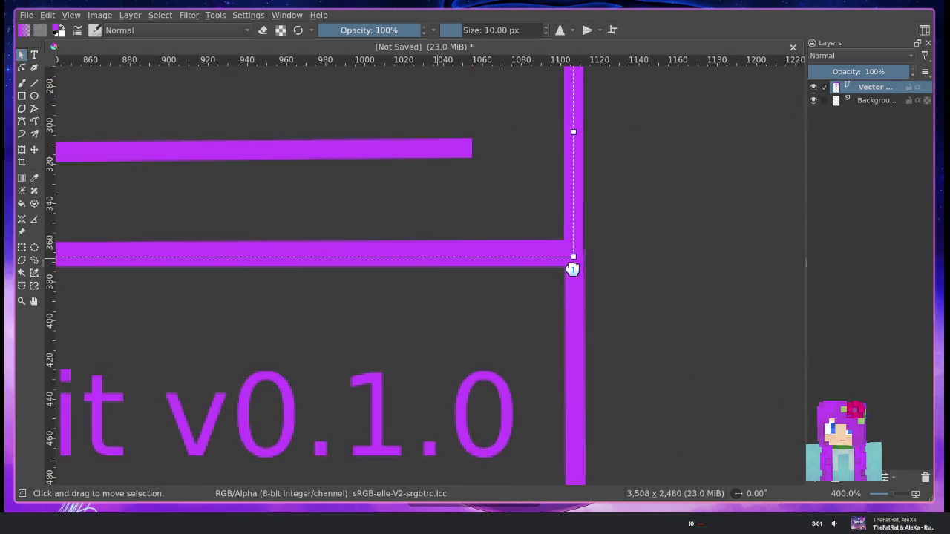
{"action": "scroll", "coordinate": [572, 268], "scroll_direction": "right", "scroll_amount": 1}
{"action": "left_click_drag", "start_coordinate": [474, 161], "coordinate": [594, 469]}
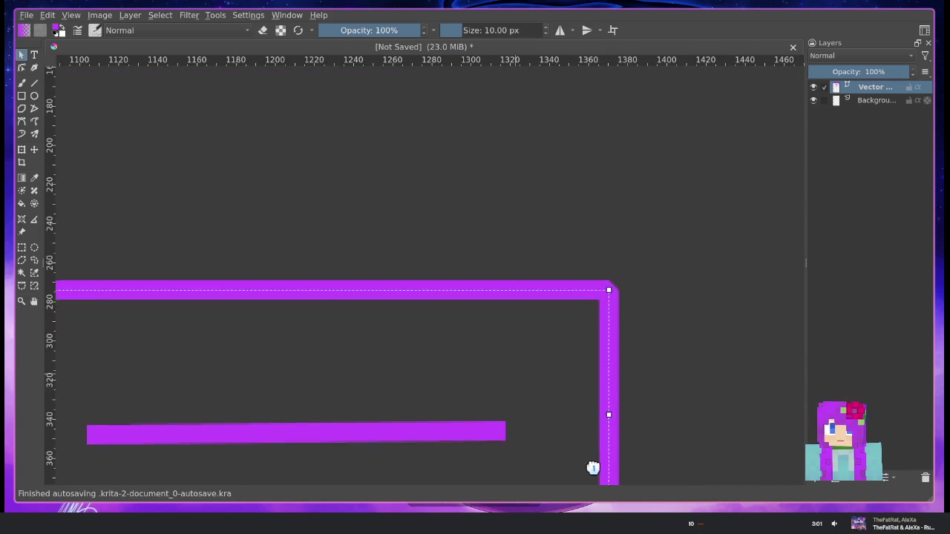
{"action": "left_click_drag", "start_coordinate": [383, 357], "coordinate": [623, 363]}
{"action": "scroll", "coordinate": [658, 364], "scroll_direction": "left", "scroll_amount": 5}
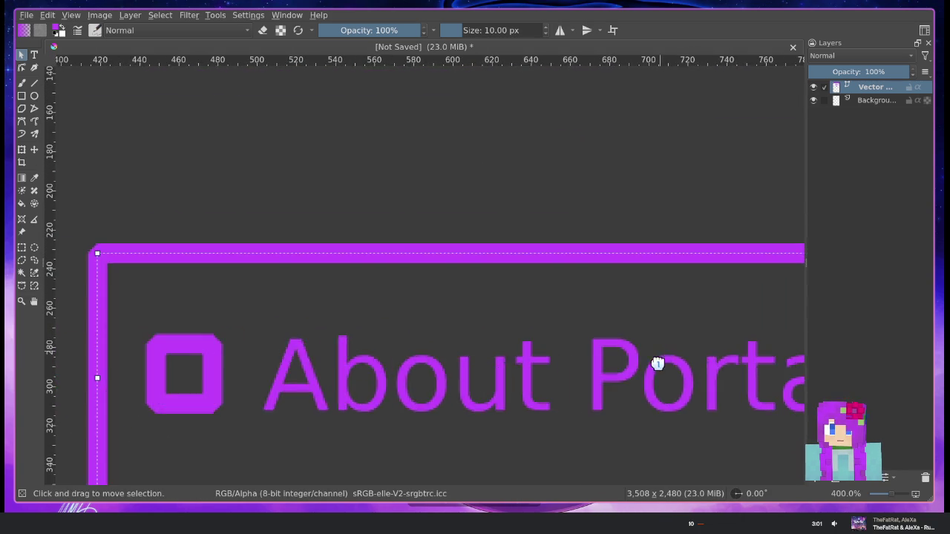
{"action": "scroll", "coordinate": [568, 364], "scroll_direction": "down", "scroll_amount": 2, "text": "ctrl"}
{"action": "scroll", "coordinate": [381, 292], "scroll_direction": "down", "scroll_amount": 1, "text": "ctrl"}
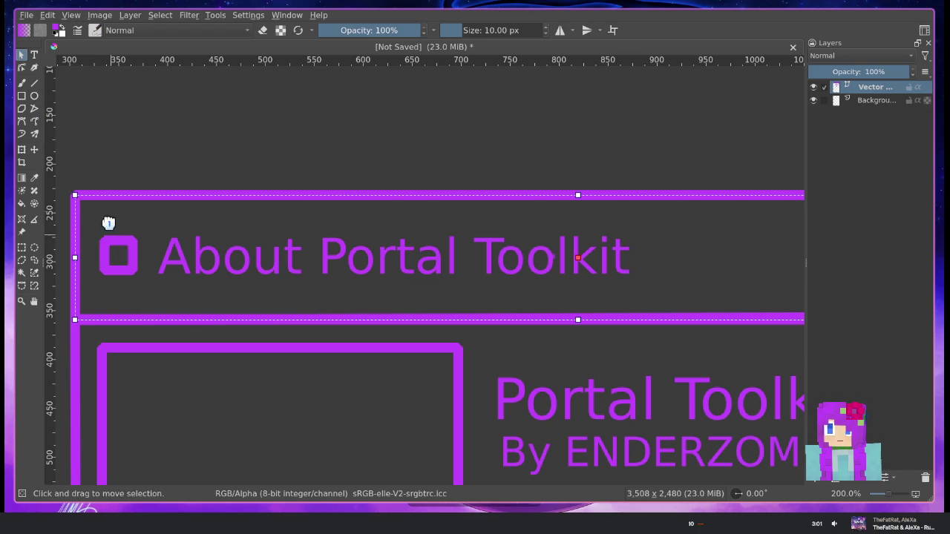
{"action": "left_click", "coordinate": [21, 96]}
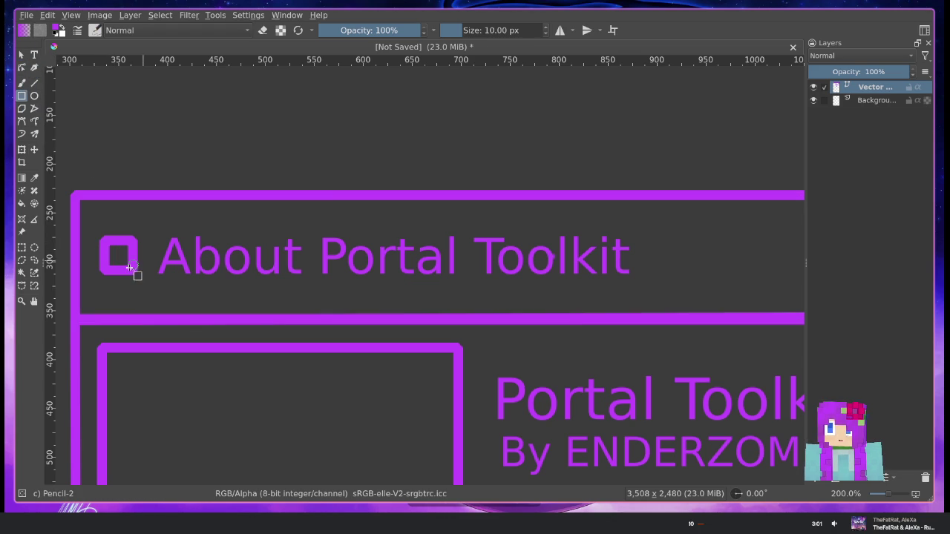
Add an 'About Portal Toolkit' text label and move it onto the title bar heading
{"action": "mouse_move", "coordinate": [123, 254]}
{"action": "left_mouse_down"}
{"action": "mouse_move", "coordinate": [133, 269]}
{"action": "mouse_move", "coordinate": [630, 279]}
{"action": "left_mouse_up"}
{"action": "left_click", "coordinate": [34, 55]}
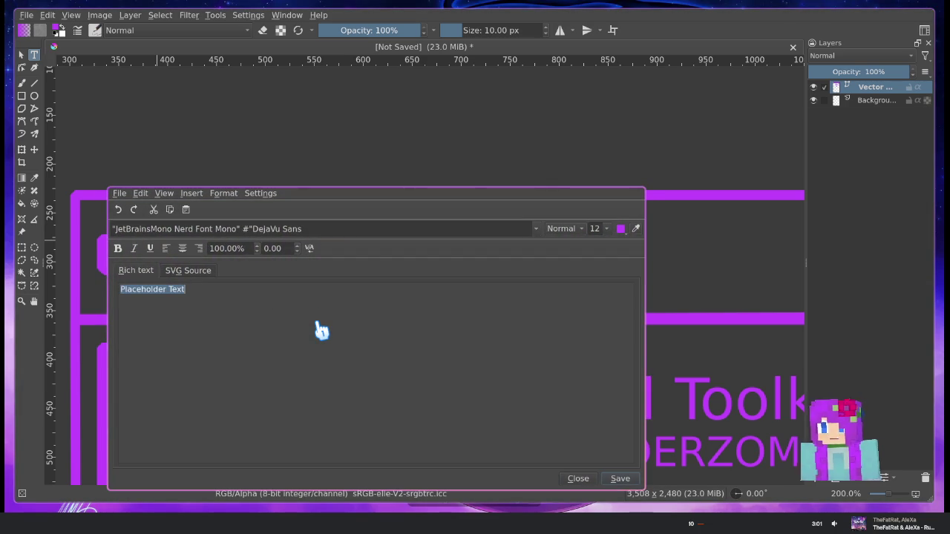
{"action": "type", "text": "About Portal Toolkit"}
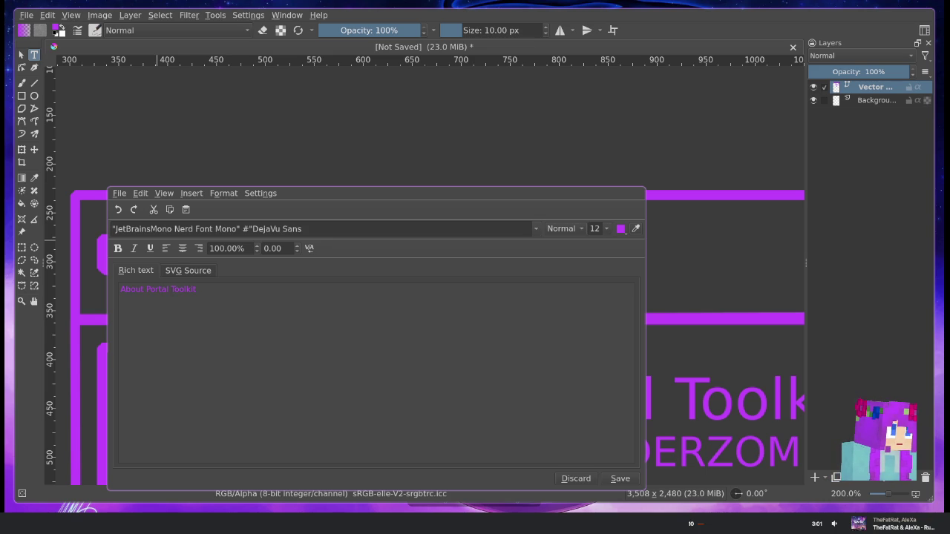
{"action": "left_click", "coordinate": [591, 338]}
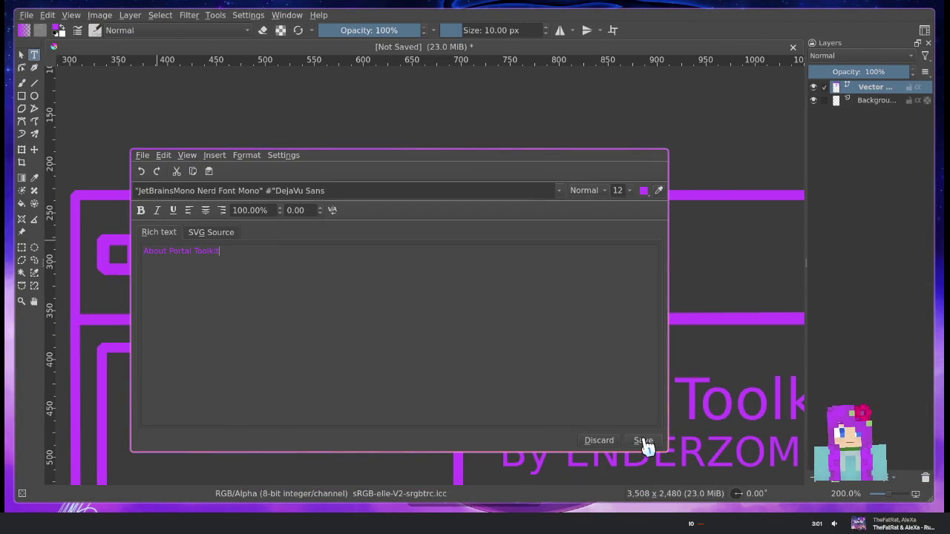
{"action": "left_click", "coordinate": [598, 440]}
{"action": "left_click_drag", "start_coordinate": [414, 299], "coordinate": [428, 256]}
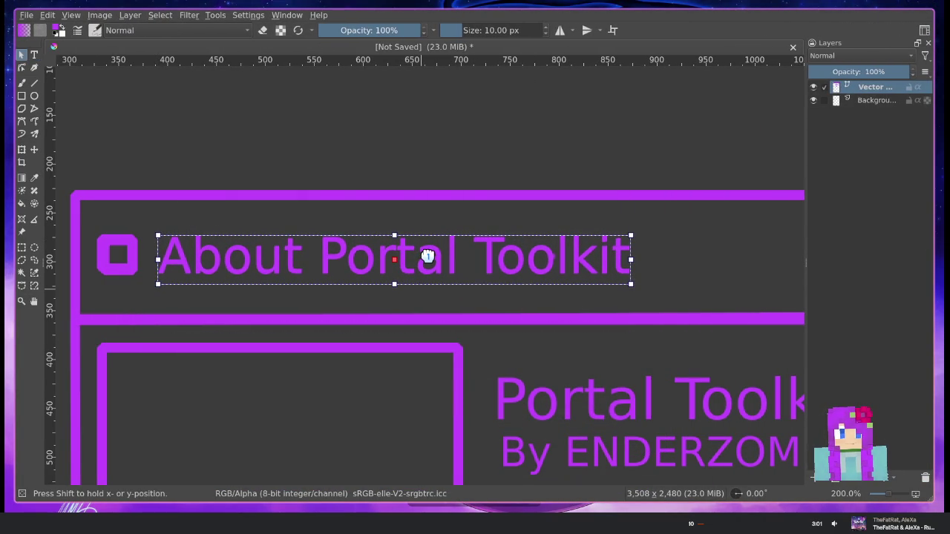
{"action": "key", "text": "minus"}
{"action": "key", "text": "minus"}
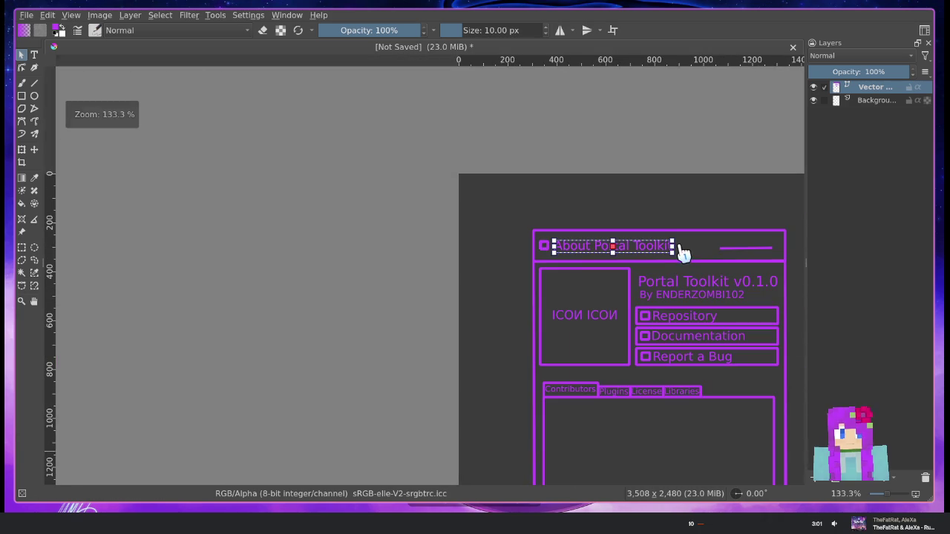
Redraw the short line across the title bar
{"action": "scroll", "coordinate": [589, 259], "scroll_direction": "up", "scroll_amount": 5}
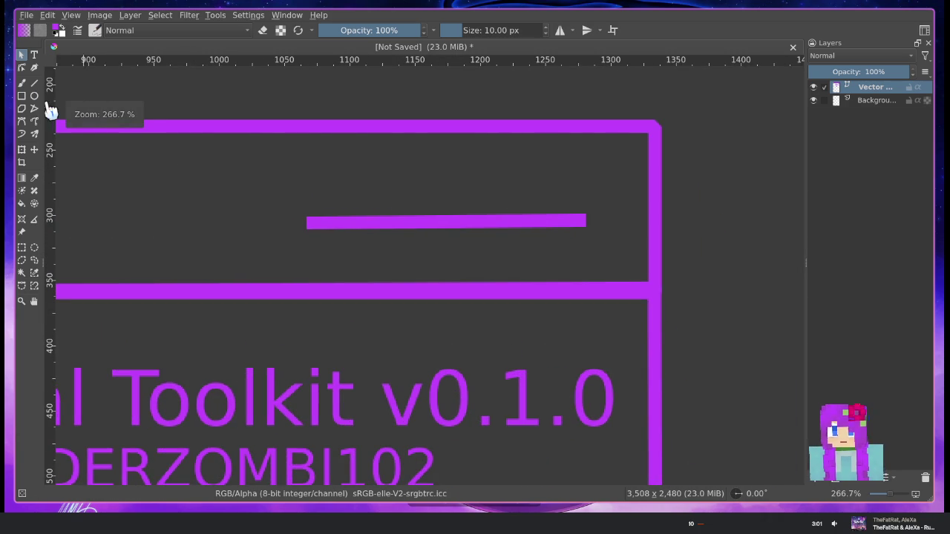
{"action": "left_click", "coordinate": [34, 84]}
{"action": "left_click_drag", "start_coordinate": [312, 221], "coordinate": [584, 219]}
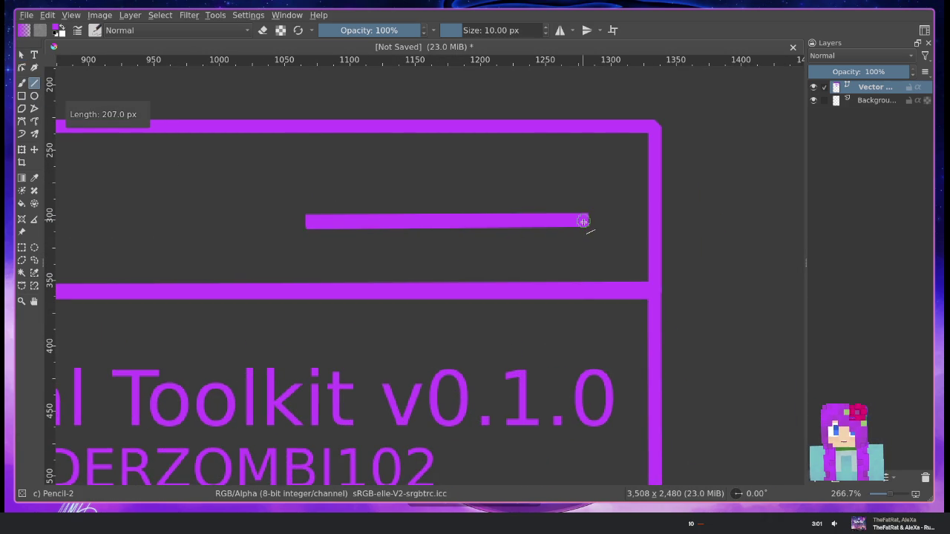
{"action": "scroll", "coordinate": [415, 256], "scroll_direction": "down", "scroll_amount": 5}
Remove the Background layer and select the outer mockup rectangle
{"action": "left_click", "coordinate": [875, 102]}
{"action": "right_click", "coordinate": [876, 110]}
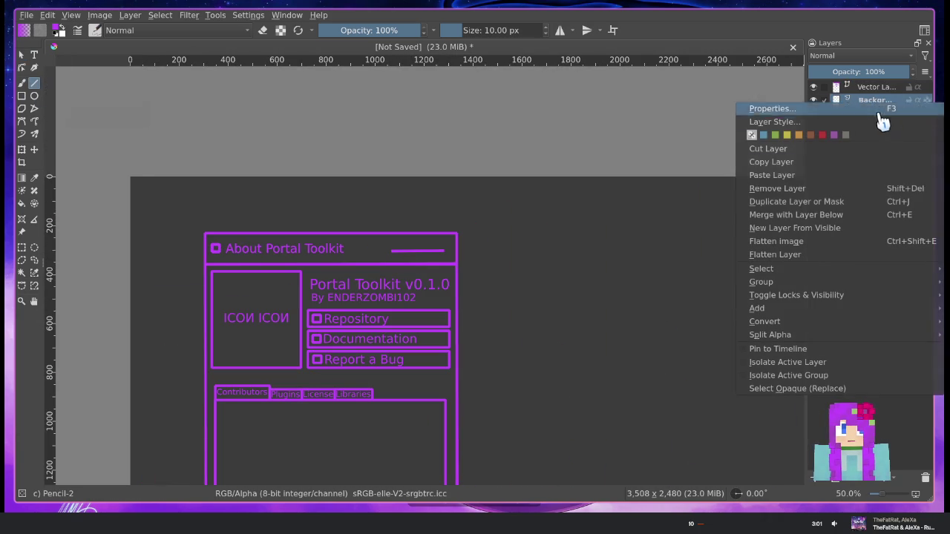
{"action": "left_click", "coordinate": [785, 189]}
{"action": "mouse_move", "coordinate": [569, 316]}
{"action": "left_mouse_down"}
{"action": "mouse_move", "coordinate": [611, 101]}
{"action": "mouse_move", "coordinate": [607, 201]}
{"action": "left_mouse_up"}
{"action": "left_click", "coordinate": [22, 54]}
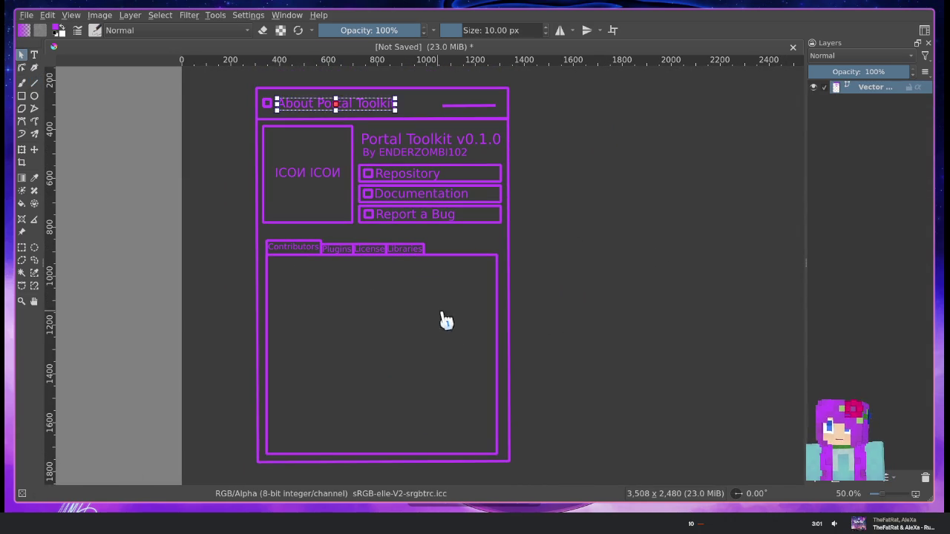
{"action": "scroll", "coordinate": [441, 318], "scroll_direction": "down", "scroll_amount": 5}
{"action": "left_click", "coordinate": [413, 201]}
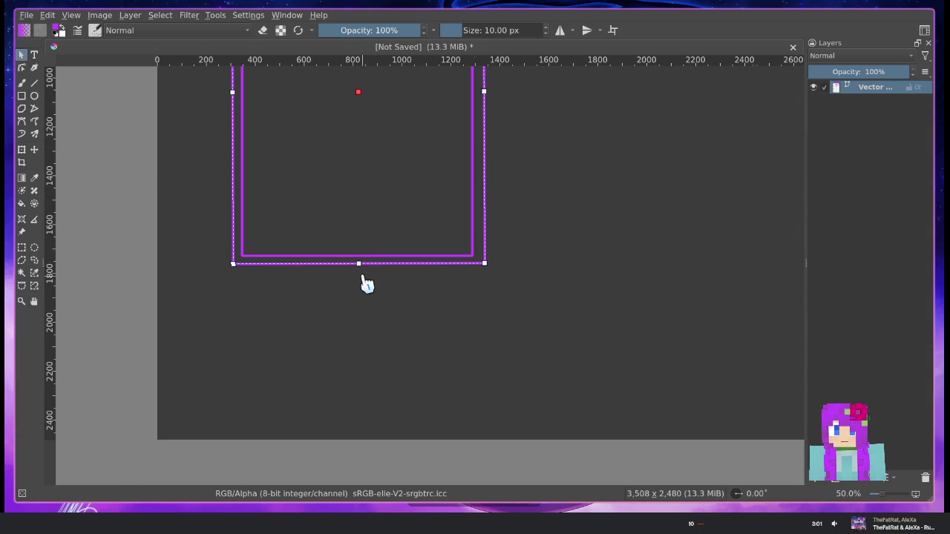
Select the large outer mockup rectangle and drag its bottom edge downward
{"action": "scroll", "coordinate": [365, 282], "scroll_direction": "up", "scroll_amount": 3}
{"action": "scroll", "coordinate": [373, 233], "scroll_direction": "down", "scroll_amount": 3}
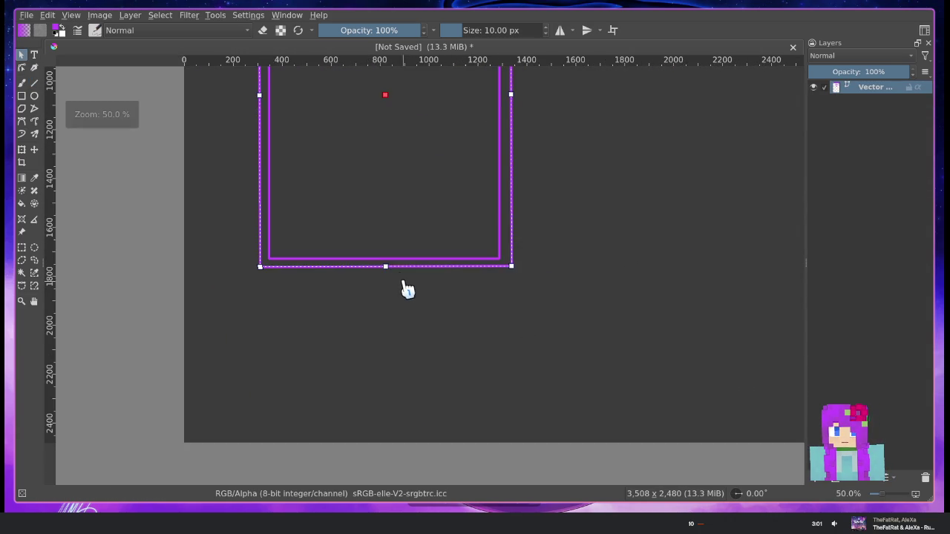
{"action": "left_click", "coordinate": [646, 255]}
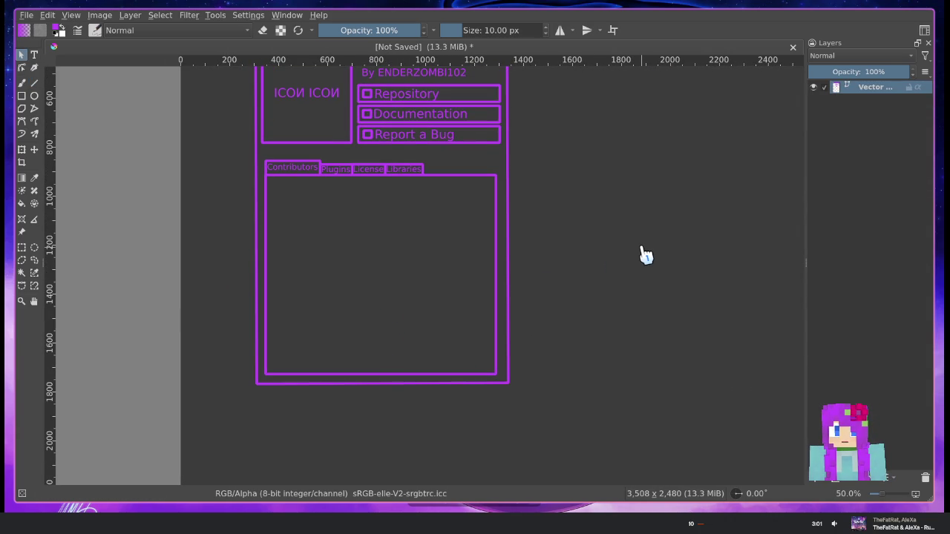
{"action": "left_click", "coordinate": [377, 382]}
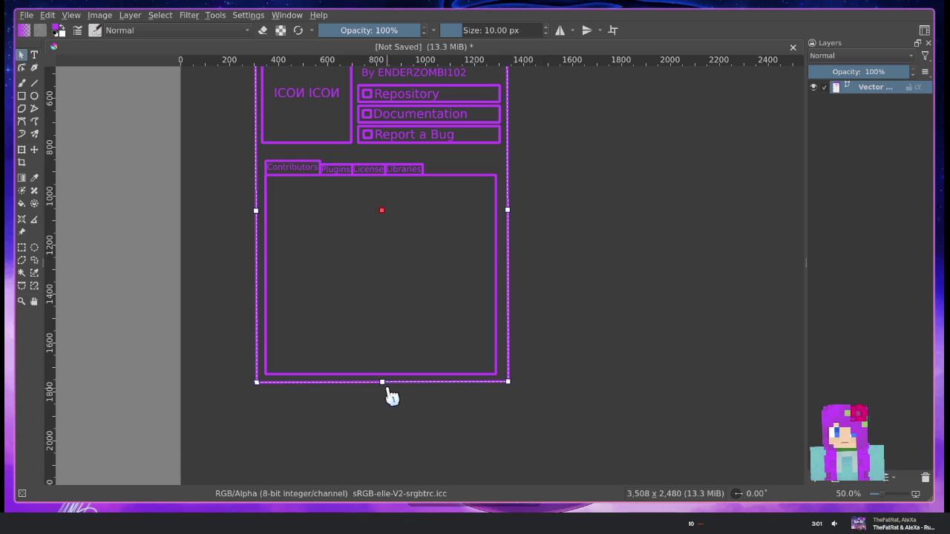
{"action": "left_click_drag", "start_coordinate": [381, 384], "coordinate": [378, 401]}
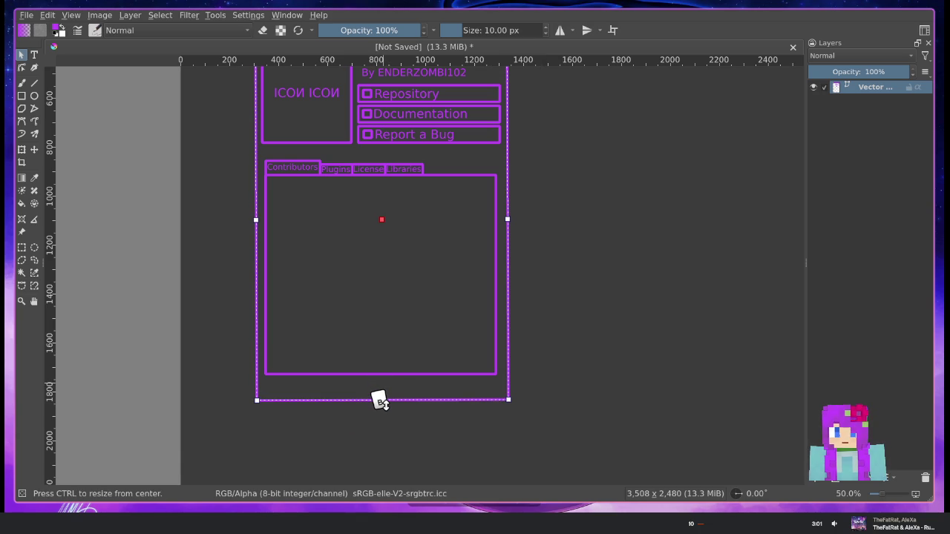
Inspect the mockup's bottom edges and nudge the outer frame slightly left and up
{"action": "mouse_move", "coordinate": [593, 331]}
{"action": "left_mouse_down"}
{"action": "mouse_move", "coordinate": [662, 383]}
{"action": "mouse_move", "coordinate": [652, 373]}
{"action": "left_mouse_up"}
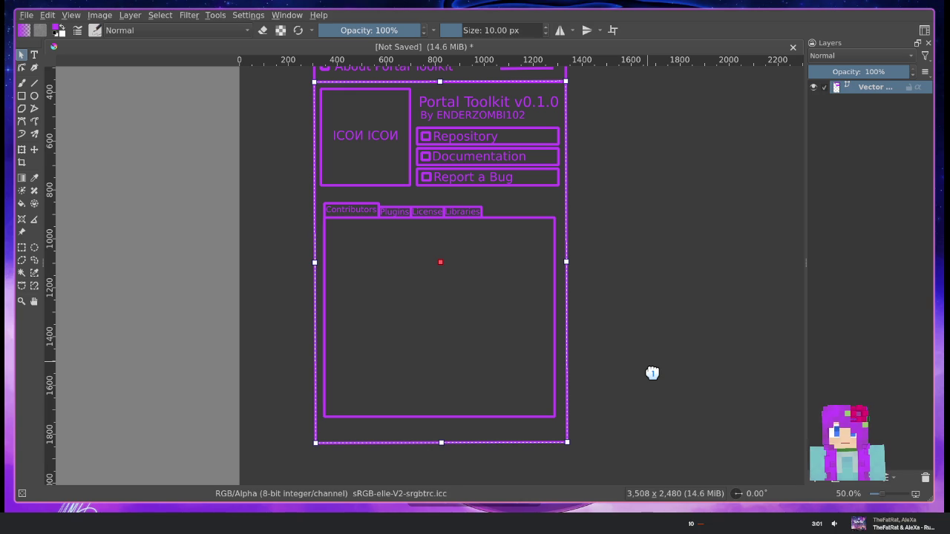
{"action": "mouse_move", "coordinate": [653, 373]}
{"action": "left_mouse_down"}
{"action": "mouse_move", "coordinate": [594, 297]}
{"action": "mouse_move", "coordinate": [604, 319]}
{"action": "left_mouse_up"}
{"action": "scroll", "coordinate": [382, 403], "scroll_direction": "up", "scroll_amount": 5}
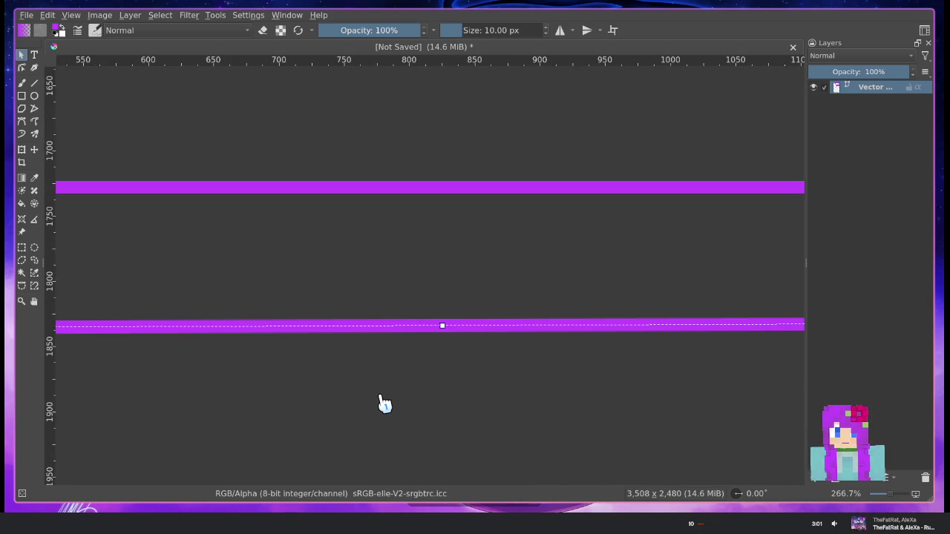
{"action": "scroll", "coordinate": [381, 403], "scroll_direction": "down", "scroll_amount": 5}
{"action": "mouse_move", "coordinate": [441, 221]}
{"action": "left_mouse_down"}
{"action": "mouse_move", "coordinate": [428, 433]}
{"action": "mouse_move", "coordinate": [486, 226]}
{"action": "mouse_move", "coordinate": [337, 267]}
{"action": "mouse_move", "coordinate": [256, 254]}
{"action": "mouse_move", "coordinate": [234, 263]}
{"action": "mouse_move", "coordinate": [235, 282]}
{"action": "mouse_move", "coordinate": [524, 280]}
{"action": "mouse_move", "coordinate": [475, 252]}
{"action": "left_mouse_up"}
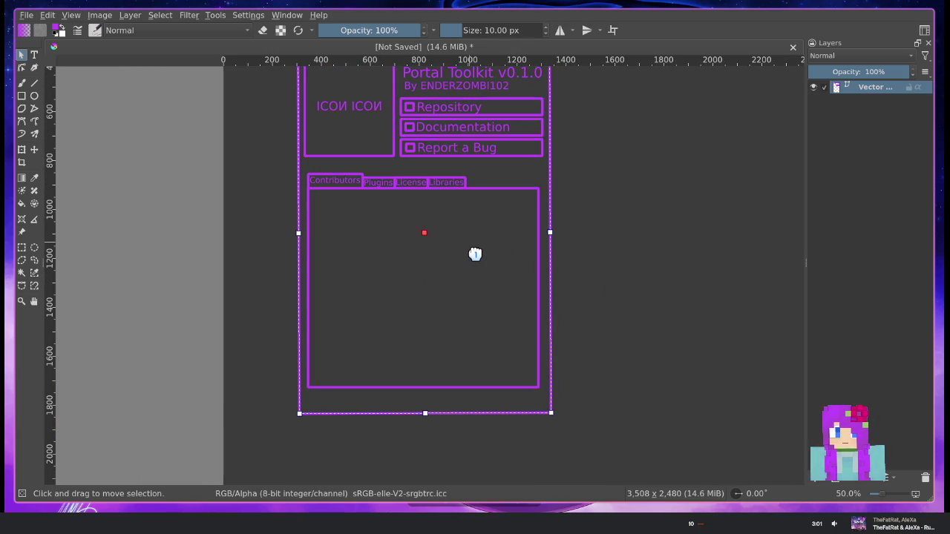
{"action": "scroll", "coordinate": [478, 356], "scroll_direction": "up", "scroll_amount": 2}
{"action": "scroll", "coordinate": [483, 347], "scroll_direction": "up", "scroll_amount": 1}
{"action": "mouse_move", "coordinate": [485, 341]}
{"action": "left_mouse_down"}
{"action": "mouse_move", "coordinate": [621, 201]}
{"action": "mouse_move", "coordinate": [575, 198]}
{"action": "left_mouse_up"}
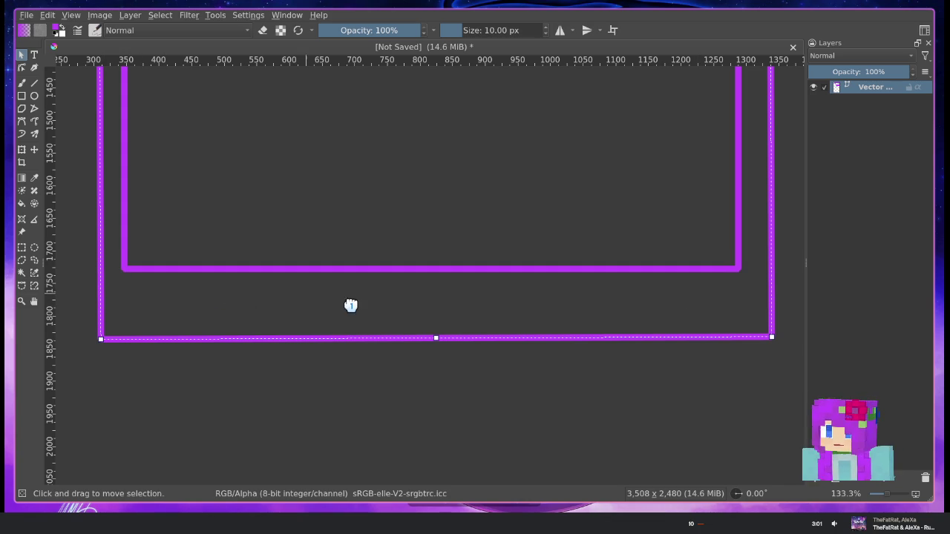
{"action": "left_click_drag", "start_coordinate": [350, 303], "coordinate": [338, 297]}
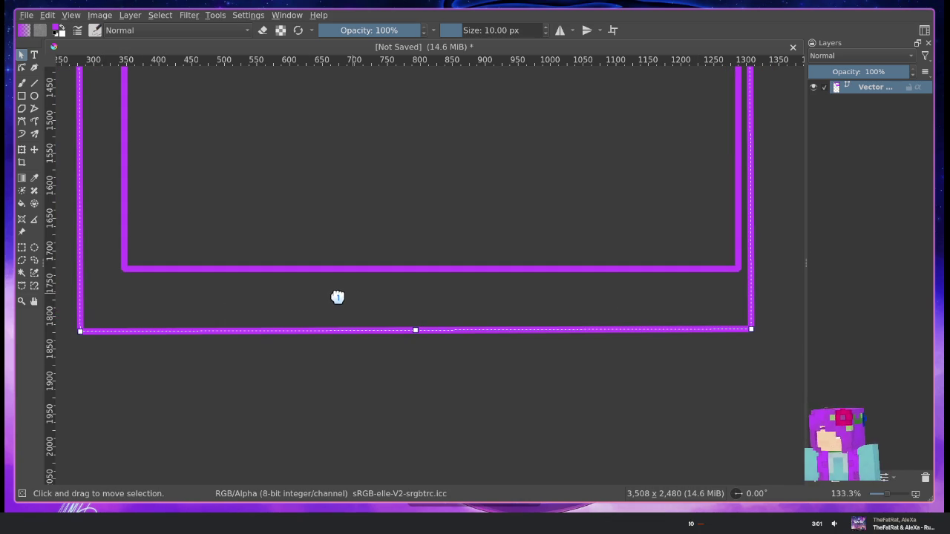
Pan the canvas to bring the frame's whole bottom edge back into view
{"action": "scroll", "coordinate": [339, 321], "scroll_direction": "down", "scroll_amount": 2}
{"action": "scroll", "coordinate": [319, 327], "scroll_direction": "right", "scroll_amount": 1}
{"action": "left_click_drag", "start_coordinate": [308, 325], "coordinate": [309, 328]}
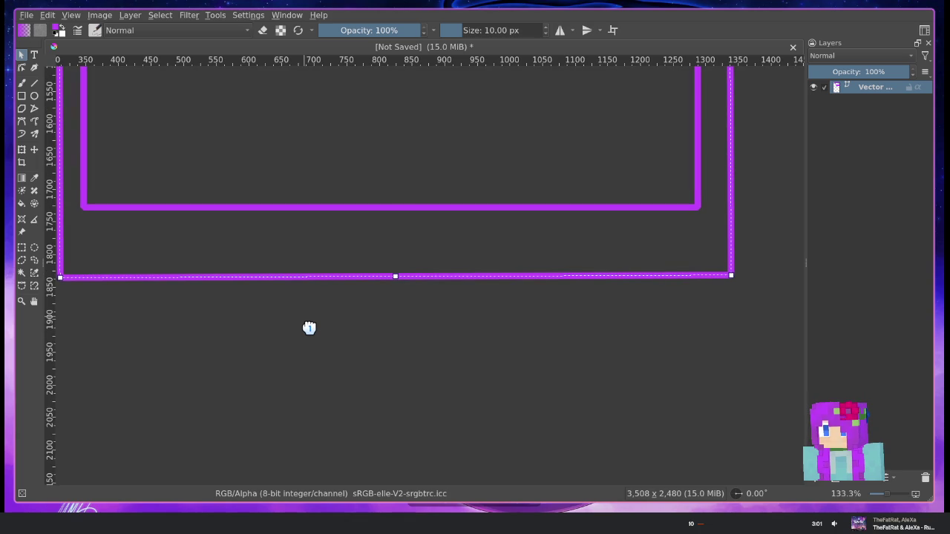
{"action": "left_click_drag", "start_coordinate": [309, 327], "coordinate": [10, 322]}
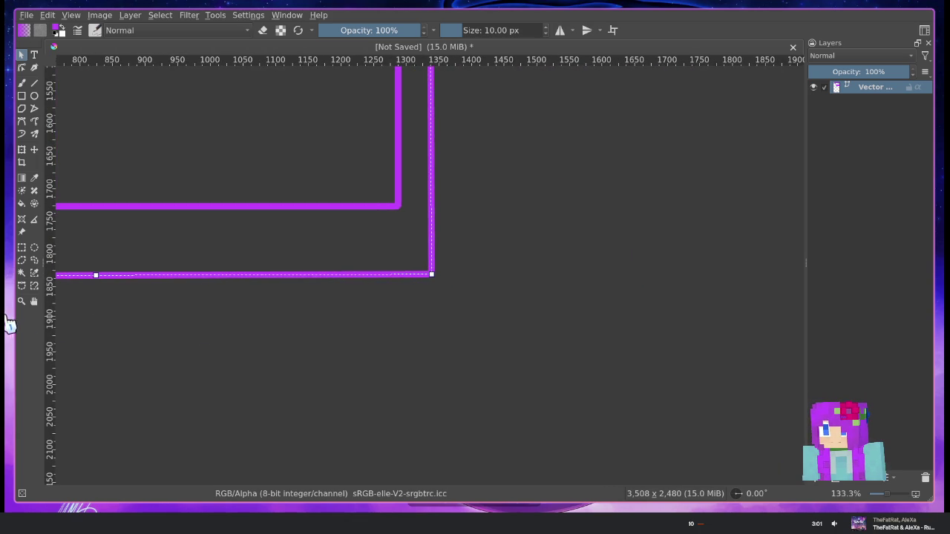
{"action": "mouse_move", "coordinate": [494, 328]}
{"action": "left_mouse_down"}
{"action": "mouse_move", "coordinate": [213, 339]}
{"action": "mouse_move", "coordinate": [165, 344]}
{"action": "mouse_move", "coordinate": [161, 354]}
{"action": "mouse_move", "coordinate": [603, 377]}
{"action": "mouse_move", "coordinate": [838, 378]}
{"action": "mouse_move", "coordinate": [809, 378]}
{"action": "left_mouse_up"}
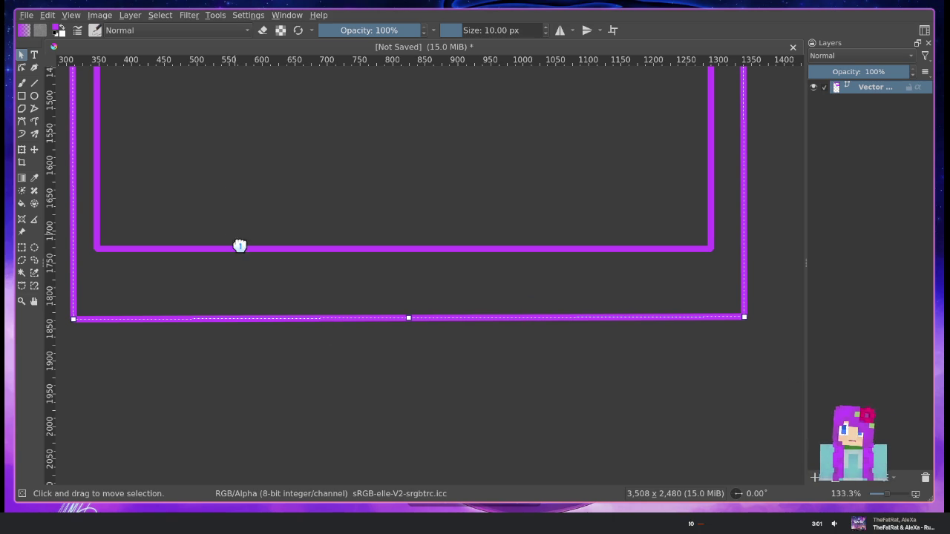
{"action": "left_click", "coordinate": [21, 96]}
Draw a small button box near the bottom right and add a 'Close' text label
{"action": "mouse_move", "coordinate": [555, 271]}
{"action": "left_mouse_down"}
{"action": "mouse_move", "coordinate": [729, 301]}
{"action": "mouse_move", "coordinate": [710, 299]}
{"action": "left_mouse_up"}
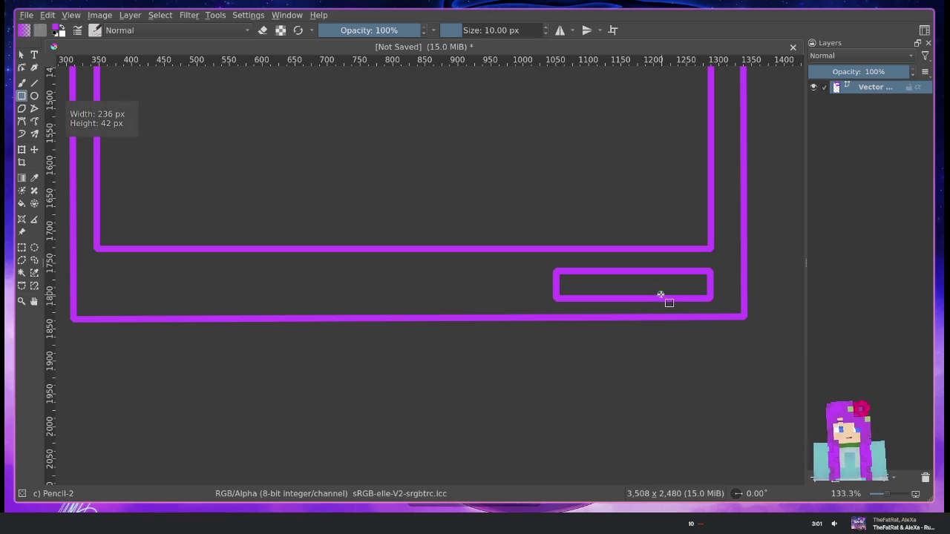
{"action": "left_click", "coordinate": [34, 54]}
{"action": "left_click_drag", "start_coordinate": [566, 284], "coordinate": [706, 299]}
{"action": "key", "text": "ctrl+a"}
{"action": "type", "text": "Clo"}
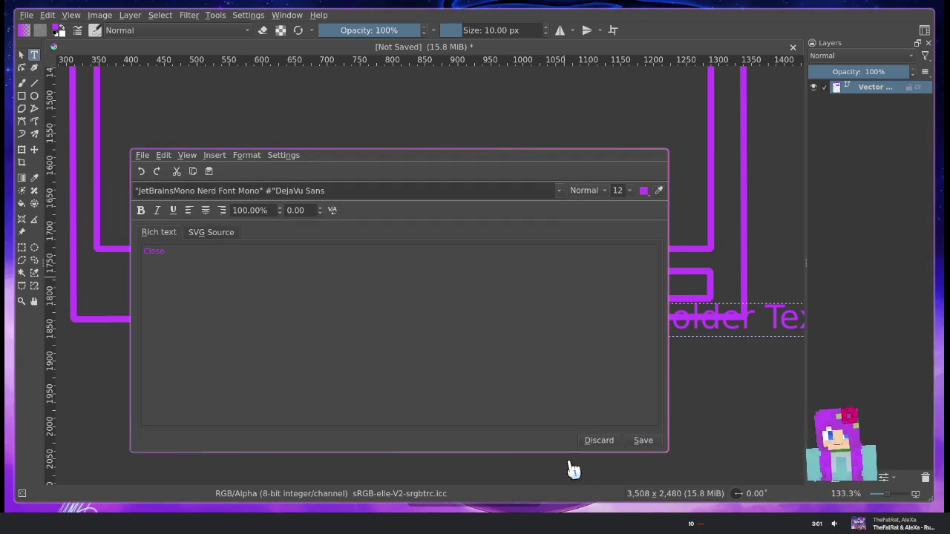
{"action": "left_click", "coordinate": [640, 441]}
{"action": "left_click", "coordinate": [602, 441]}
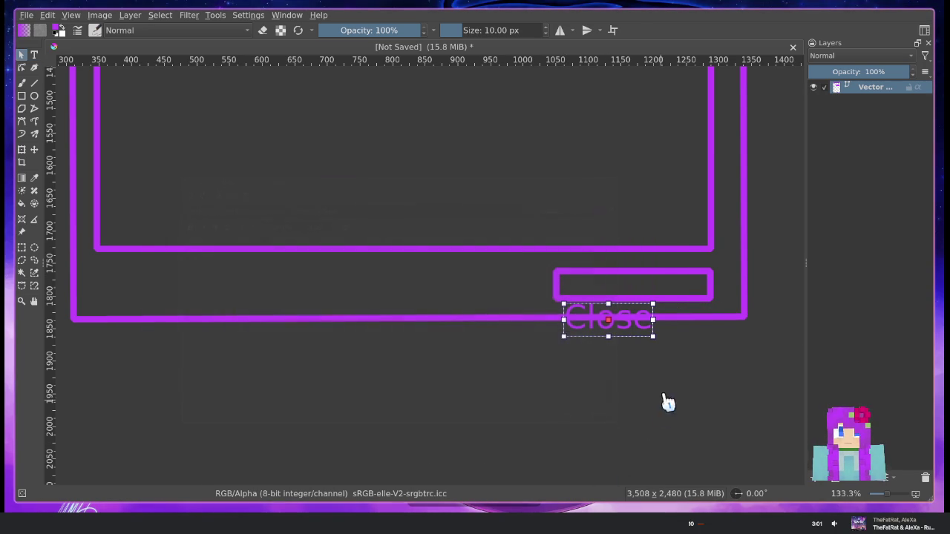
Move the Close label into the box, then make the box taller and shift it left around the label
{"action": "left_click_drag", "start_coordinate": [597, 320], "coordinate": [596, 287]}
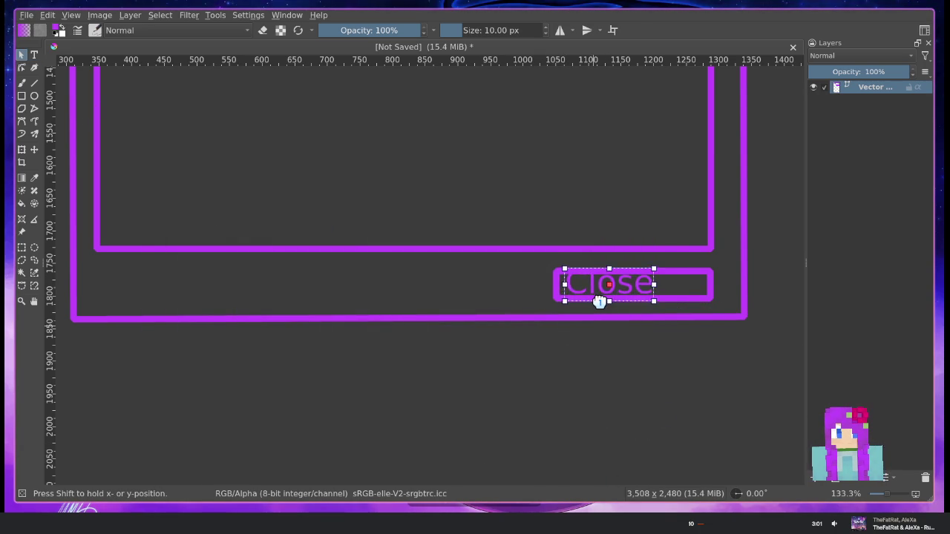
{"action": "left_click", "coordinate": [668, 298]}
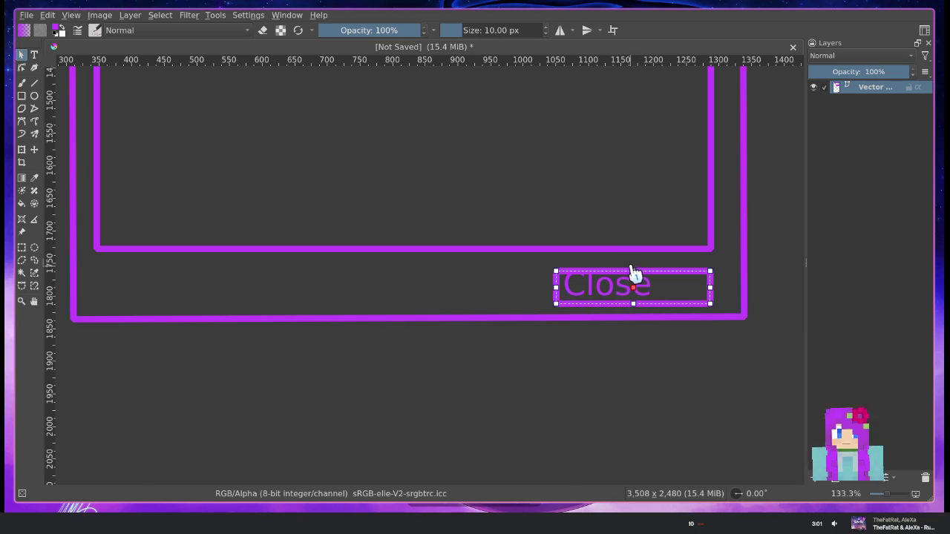
{"action": "left_click_drag", "start_coordinate": [632, 270], "coordinate": [630, 260]}
{"action": "mouse_move", "coordinate": [708, 277]}
{"action": "left_mouse_down"}
{"action": "mouse_move", "coordinate": [674, 291]}
{"action": "mouse_move", "coordinate": [683, 290]}
{"action": "left_mouse_up"}
Select the button box and label together and move them right toward the frame edge
{"action": "left_click", "coordinate": [586, 284]}
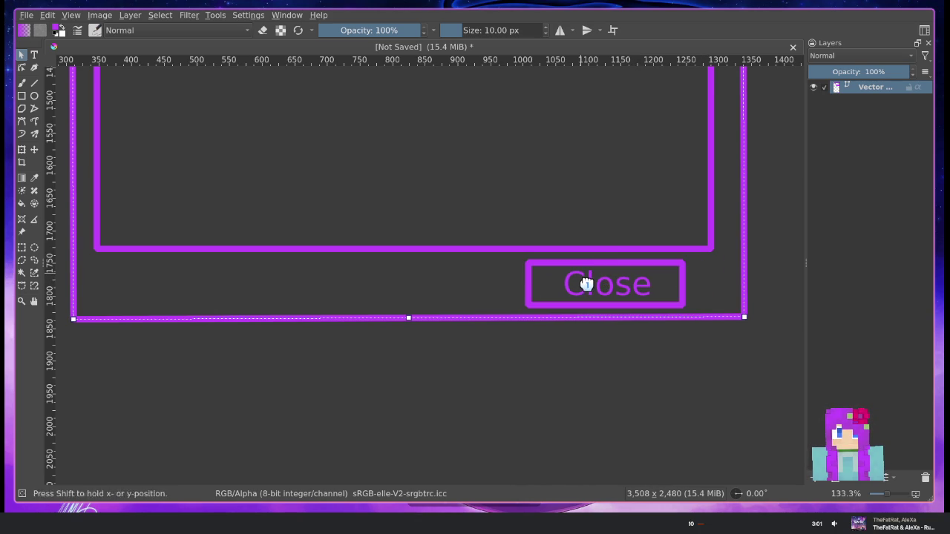
{"action": "left_click_drag", "start_coordinate": [505, 346], "coordinate": [698, 263]}
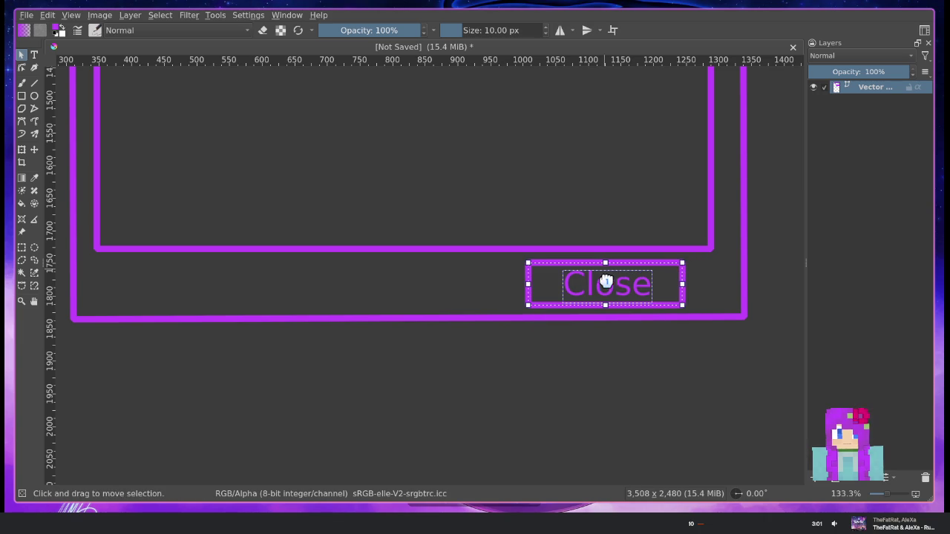
{"action": "left_click_drag", "start_coordinate": [595, 277], "coordinate": [627, 277]}
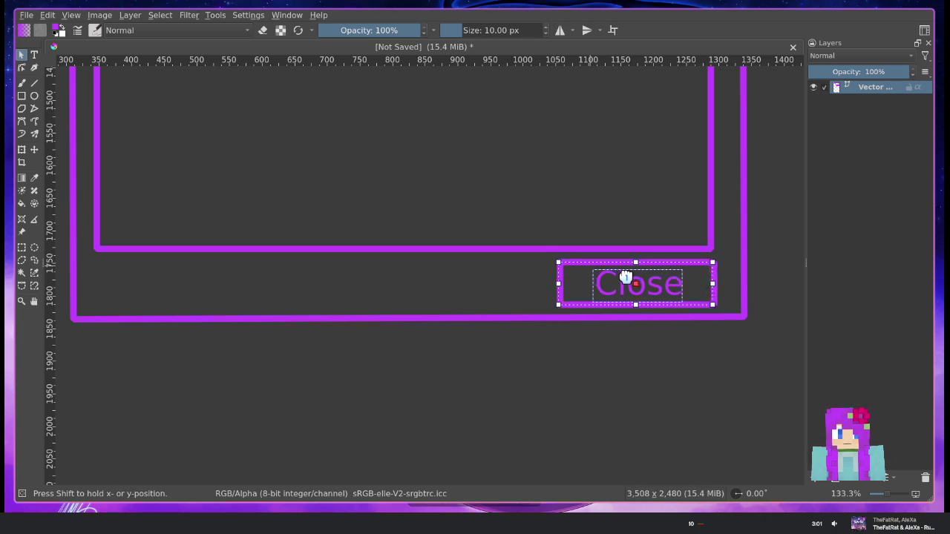
{"action": "left_click", "coordinate": [661, 384]}
{"action": "scroll", "coordinate": [517, 308], "scroll_direction": "down", "scroll_amount": 3, "text": "ctrl"}
{"action": "scroll", "coordinate": [518, 308], "scroll_direction": "down", "scroll_amount": 2, "text": "ctrl"}
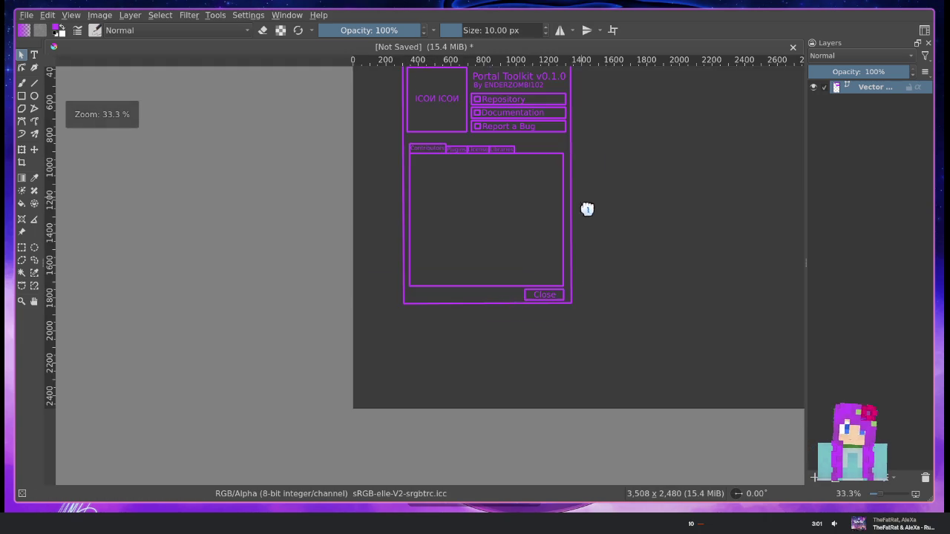
Recentre the mockup and drag the Krita window down into a smaller floating window
{"action": "scroll", "coordinate": [511, 297], "scroll_direction": "up", "scroll_amount": 2, "text": "ctrl"}
{"action": "left_click_drag", "start_coordinate": [549, 328], "coordinate": [558, 325]}
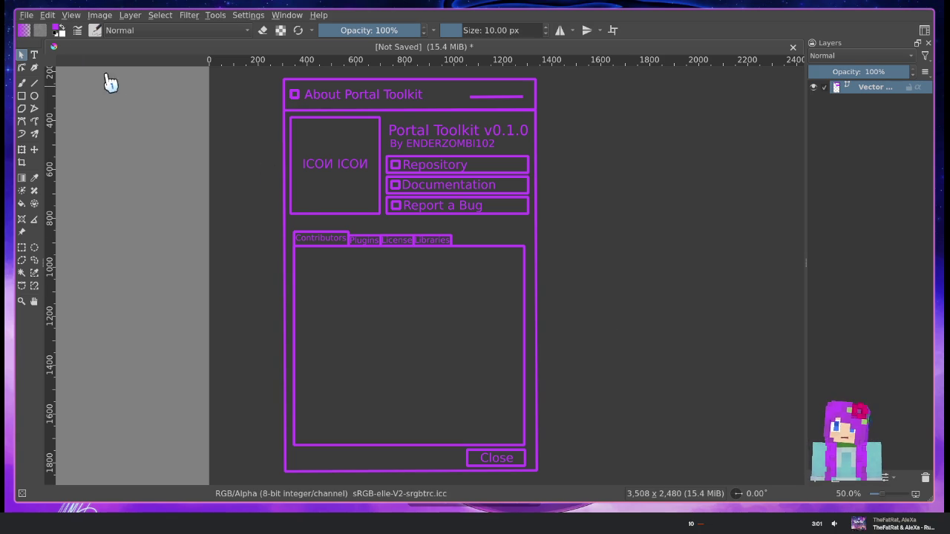
{"action": "left_click", "coordinate": [27, 15]}
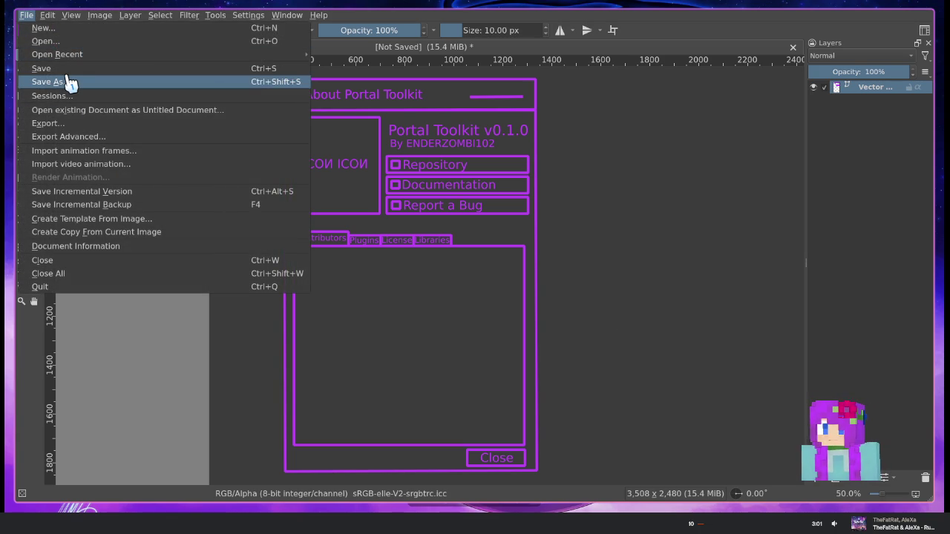
{"action": "left_click", "coordinate": [639, 209]}
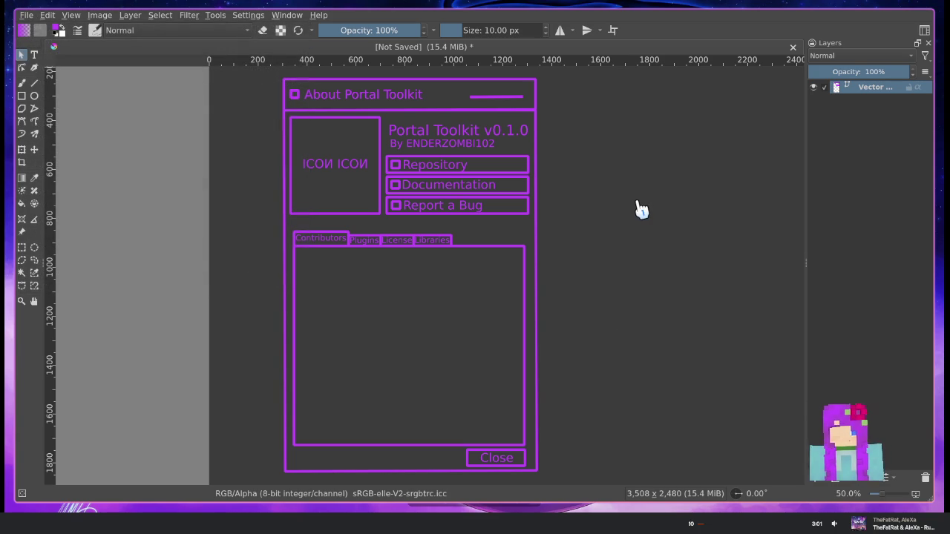
{"action": "left_click_drag", "start_coordinate": [640, 209], "coordinate": [802, 224]}
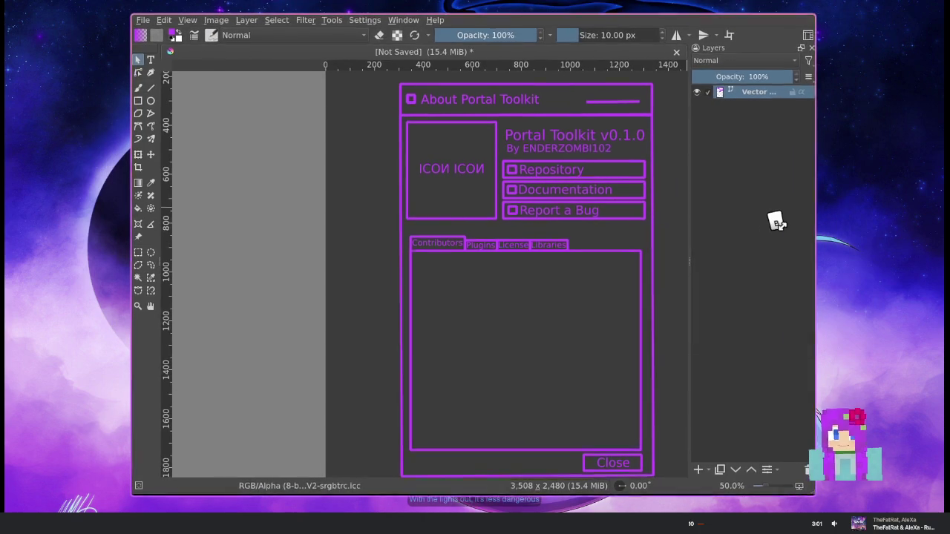
Narrow the Krita window, fit the whole dialog mockup in view, then bring up PyCharm's about.py
{"action": "left_click_drag", "start_coordinate": [297, 199], "coordinate": [429, 215]}
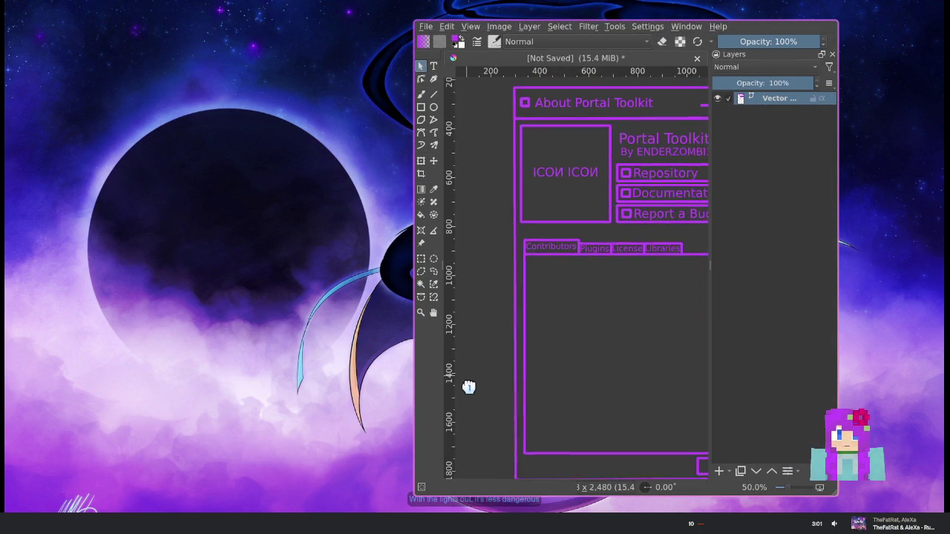
{"action": "scroll", "coordinate": [504, 416], "scroll_direction": "right", "scroll_amount": 5}
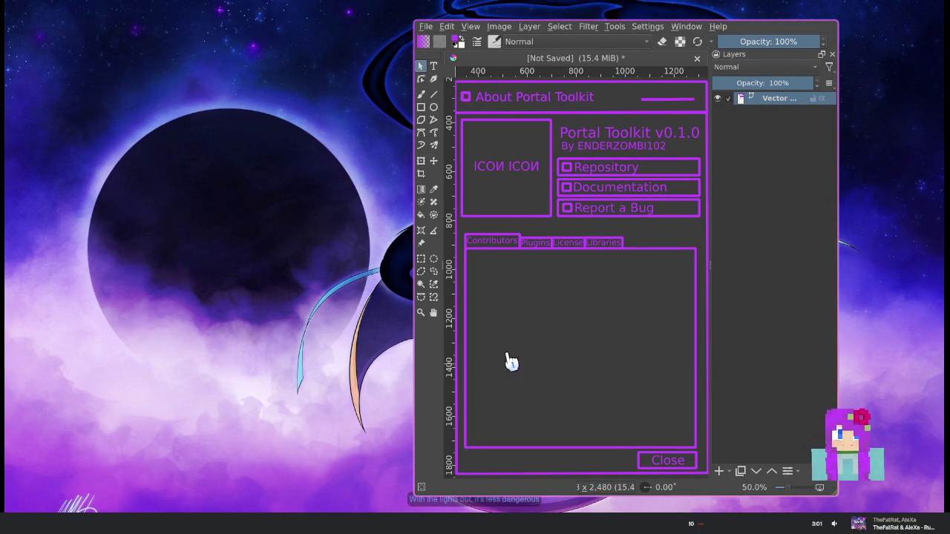
{"action": "scroll", "coordinate": [592, 338], "scroll_direction": "down", "scroll_amount": 1}
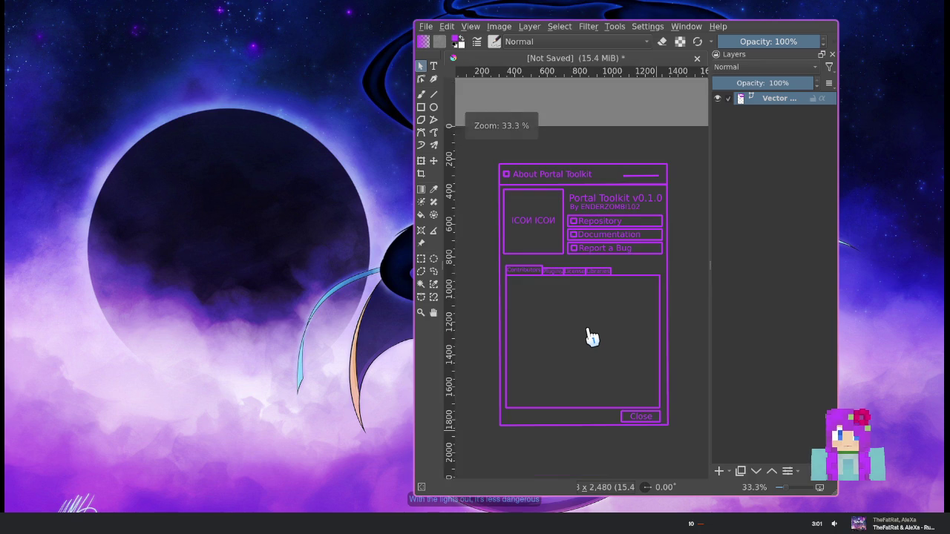
{"action": "scroll", "coordinate": [591, 338], "scroll_direction": "up", "scroll_amount": 1}
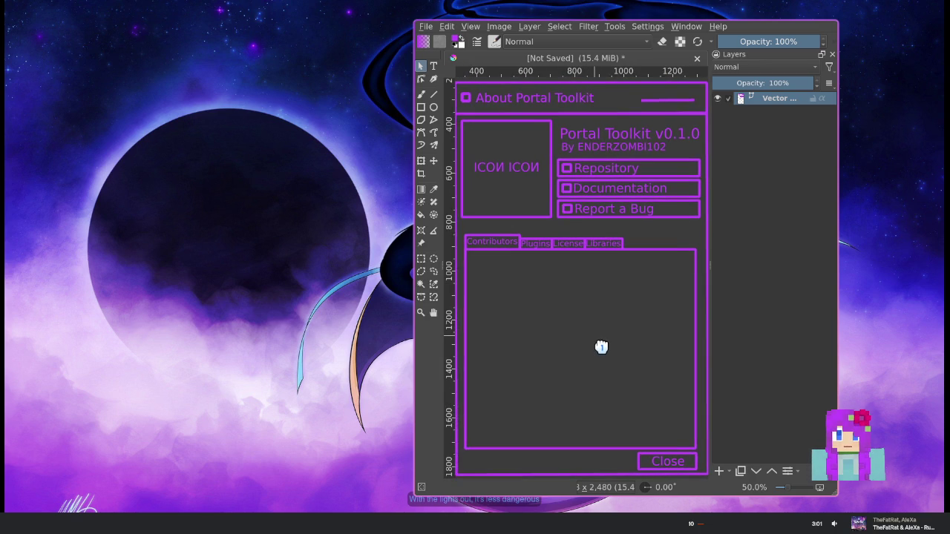
{"action": "left_click_drag", "start_coordinate": [597, 348], "coordinate": [600, 346]}
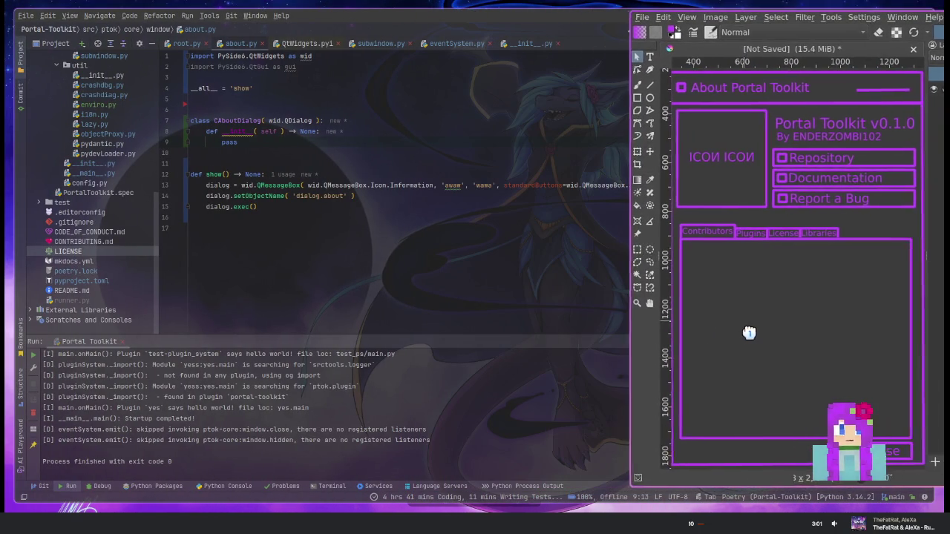
{"action": "key", "text": "alt+Tab"}
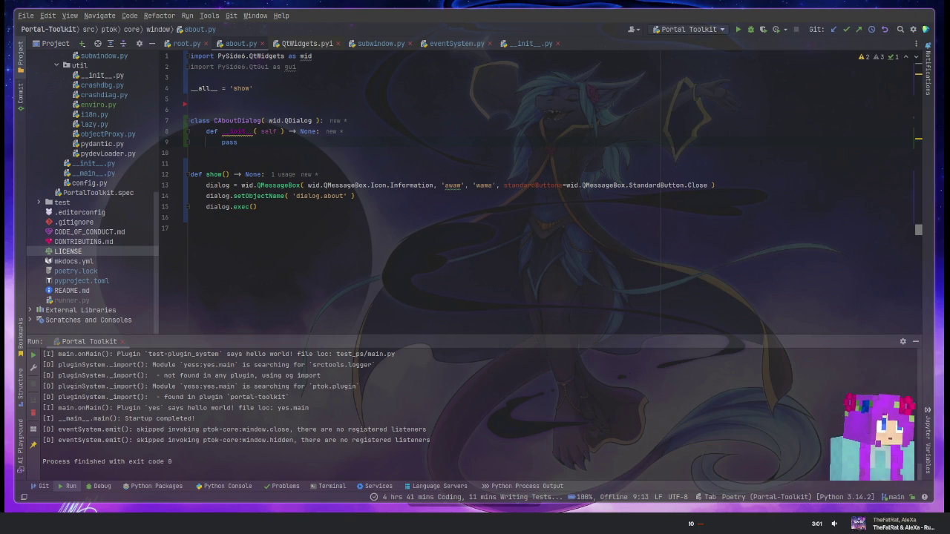
Move the Krita mockup window down to uncover more of the about.py code
{"action": "key", "text": "alt+Tab"}
{"action": "left_click_drag", "start_coordinate": [576, 290], "coordinate": [608, 500]}
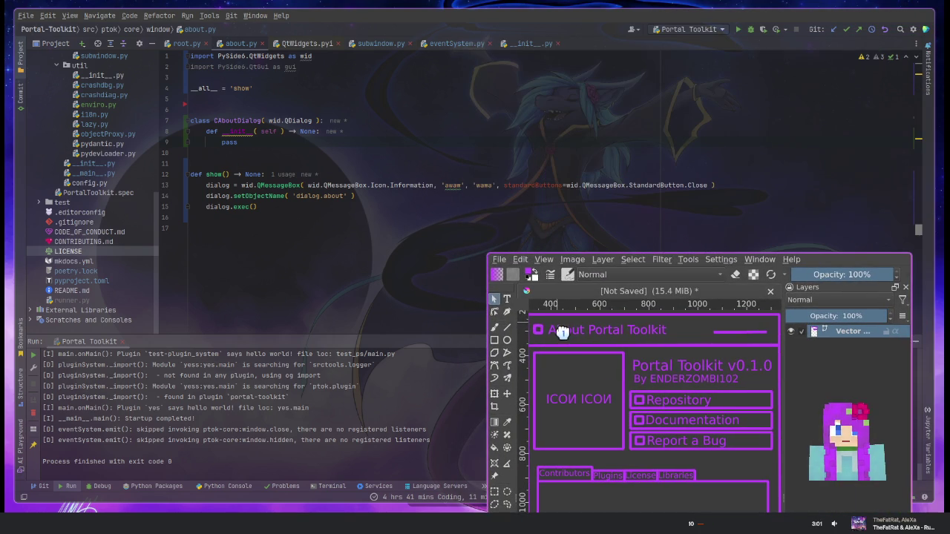
{"action": "right_click", "coordinate": [224, 136]}
{"action": "left_click", "coordinate": [251, 138]}
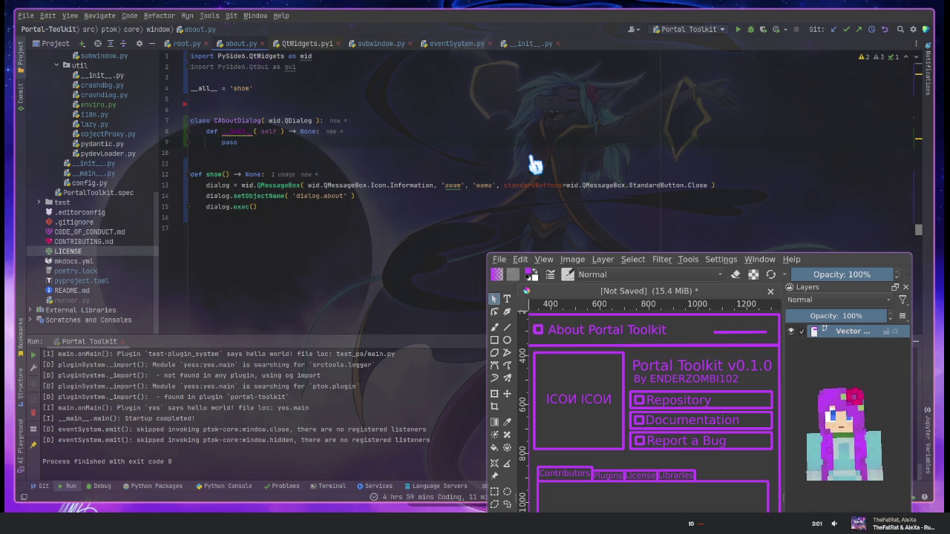
Replace pass in CAboutDialog's __init__ with a super().__init__() call
{"action": "key", "text": "Up"}
{"action": "key", "text": "Up"}
{"action": "key", "text": "Up"}
{"action": "key", "text": "Down"}
{"action": "key", "text": "Down"}
{"action": "key", "text": "End"}
{"action": "key", "text": "ctrl+Left"}
{"action": "key", "text": "alt+Return"}
{"action": "key", "text": "Return"}
{"action": "key", "text": "ctrl+Right"}
{"action": "key", "text": "ctrl+Right"}
{"action": "key", "text": "ctrl+Right"}
{"action": "key", "text": "Delete"}
{"action": "key", "text": "Delete"}
{"action": "key", "text": "Delete"}
{"action": "key", "text": "Down"}
{"action": "key", "text": "Down"}
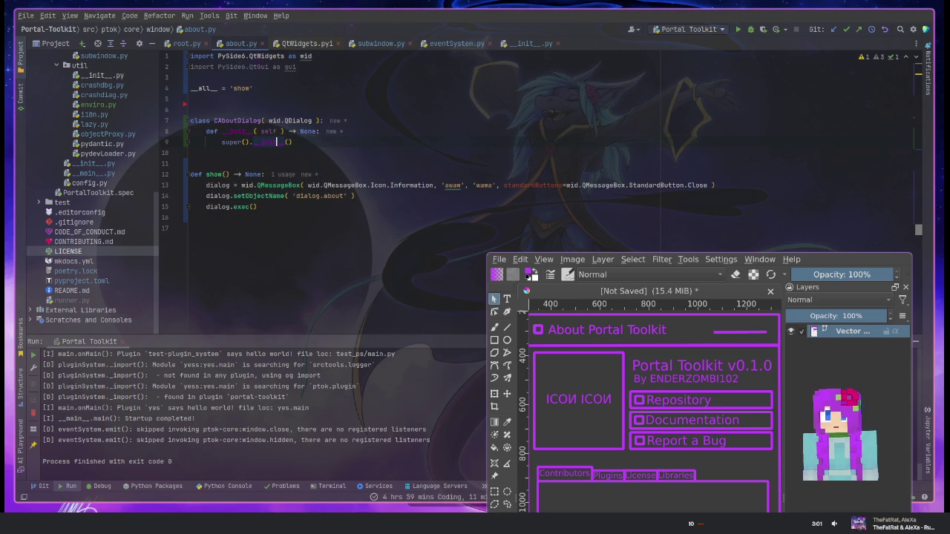
{"action": "key", "text": "ctrl+q"}
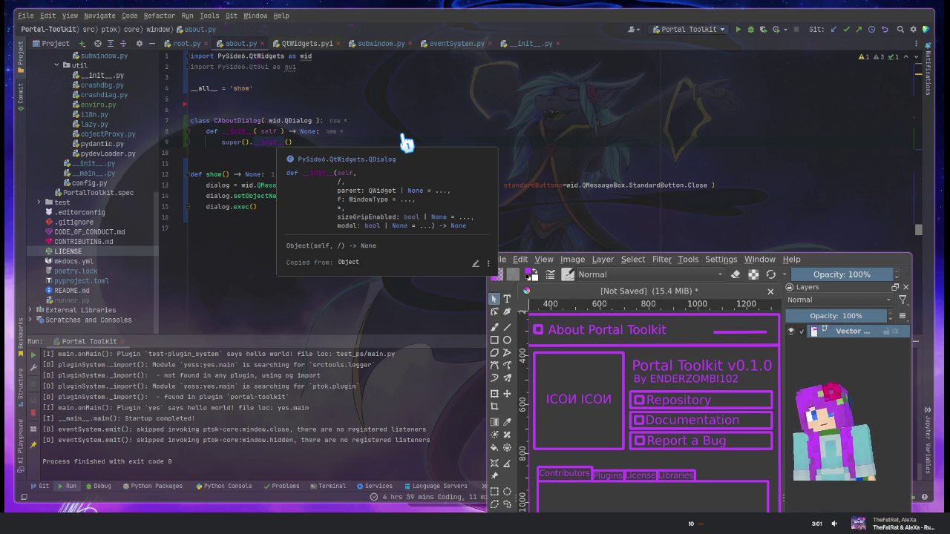
{"action": "key", "text": "Left"}
{"action": "type", "text": "mod"}
{"action": "key", "text": "BackSpace"}
{"action": "key", "text": "BackSpace"}
{"action": "key", "text": "BackSpace"}
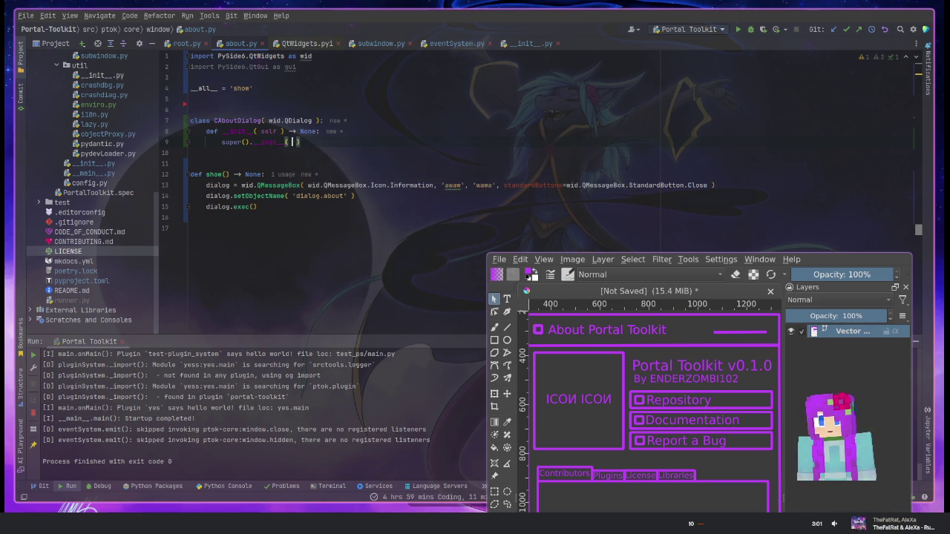
In show(), replace the QMessageBox construction with a plain CAboutDialog()
{"action": "key", "text": "Down"}
{"action": "key", "text": "Down"}
{"action": "key", "text": "Down"}
{"action": "key", "text": "Down"}
{"action": "key", "text": "Down"}
{"action": "key", "text": "Up"}
{"action": "key", "text": "ctrl+Left"}
{"action": "key", "text": "ctrl+Delete"}
{"action": "type", "text": "CA"}
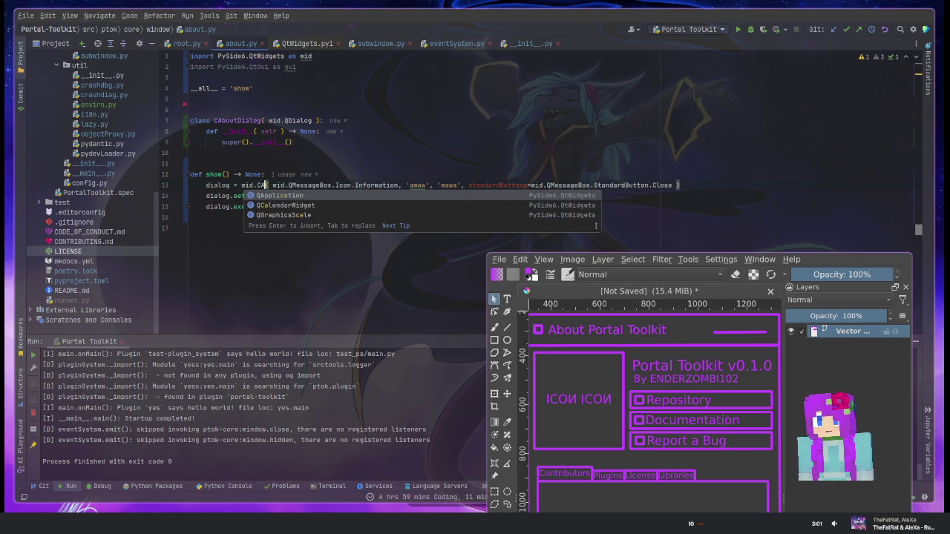
{"action": "key", "text": "Down"}
{"action": "key", "text": "BackSpace"}
{"action": "key", "text": "BackSpace"}
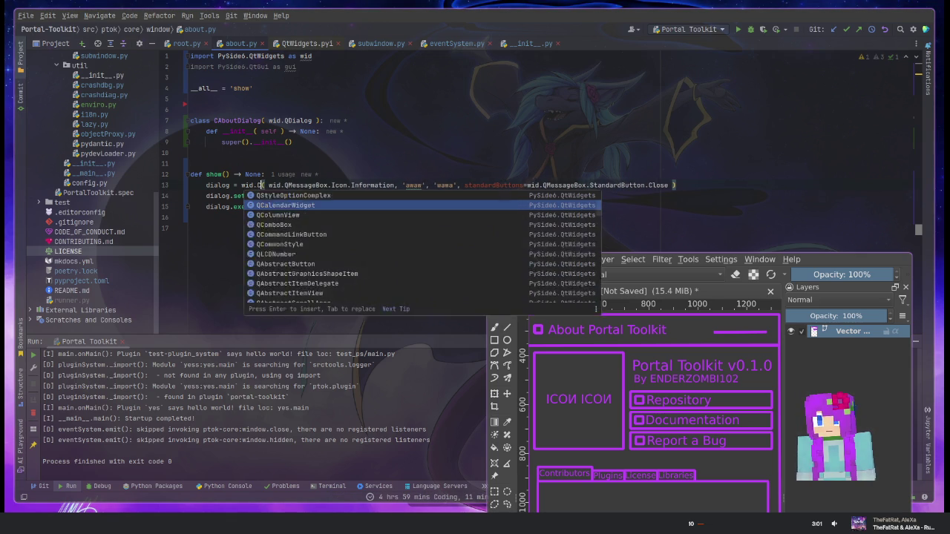
{"action": "key", "text": "BackSpace"}
{"action": "key", "text": "BackSpace"}
{"action": "key", "text": "BackSpace"}
{"action": "type", "text": "CA"}
{"action": "key", "text": "Return"}
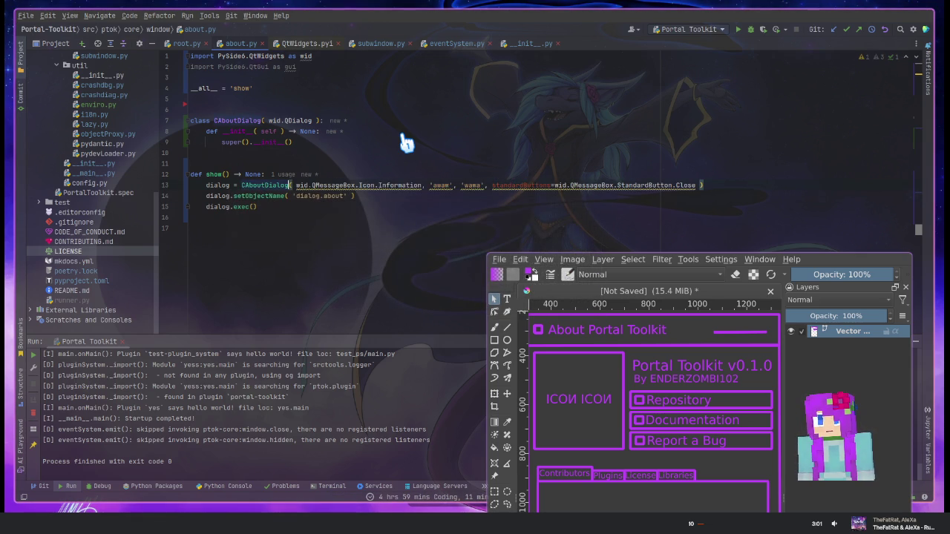
{"action": "key", "text": "Escape"}
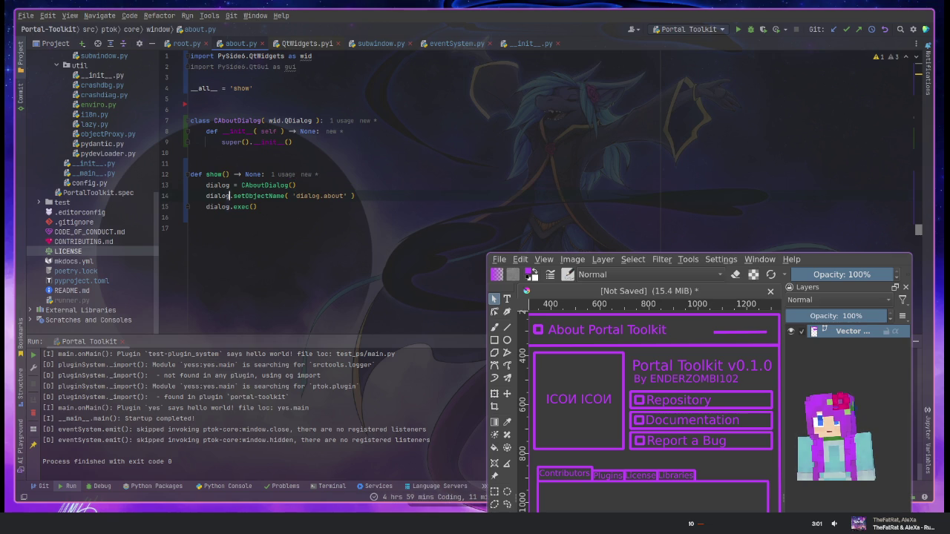
{"action": "left_click", "coordinate": [252, 206]}
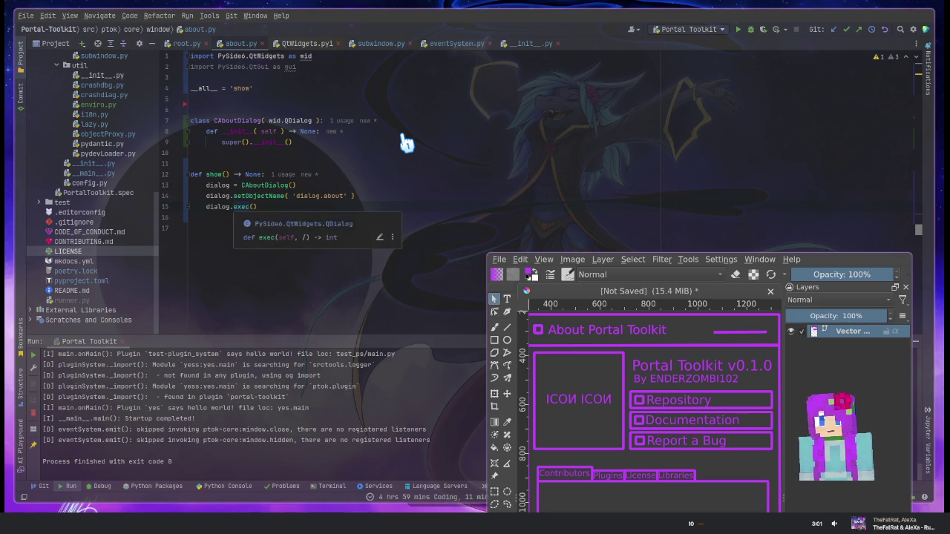
{"action": "key", "text": "Up"}
{"action": "key", "text": "Up"}
{"action": "key", "text": "Up"}
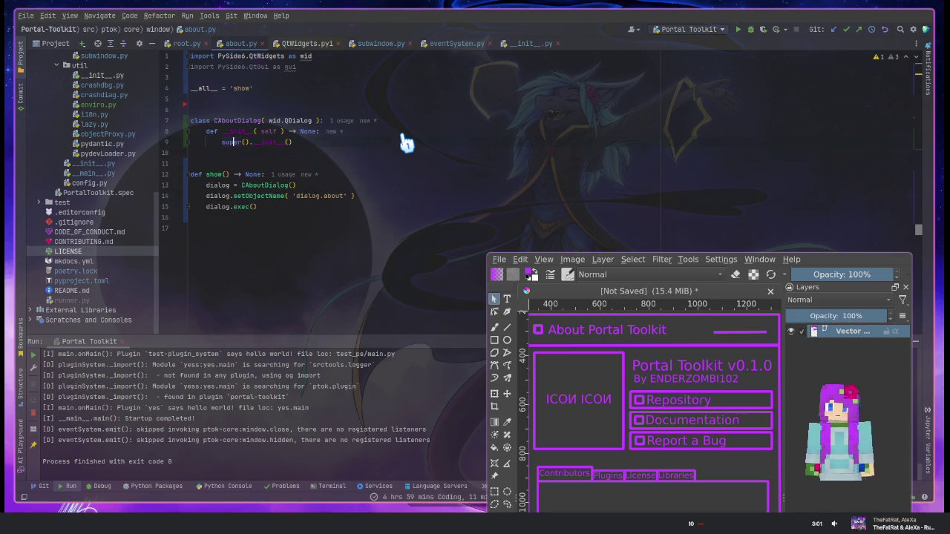
Add a new line after super().__init__() and tile the Krita window on the right half
{"action": "key", "text": "Up"}
{"action": "key", "text": "Up"}
{"action": "key", "text": "Up"}
{"action": "key", "text": "End"}
{"action": "key", "text": "Return"}
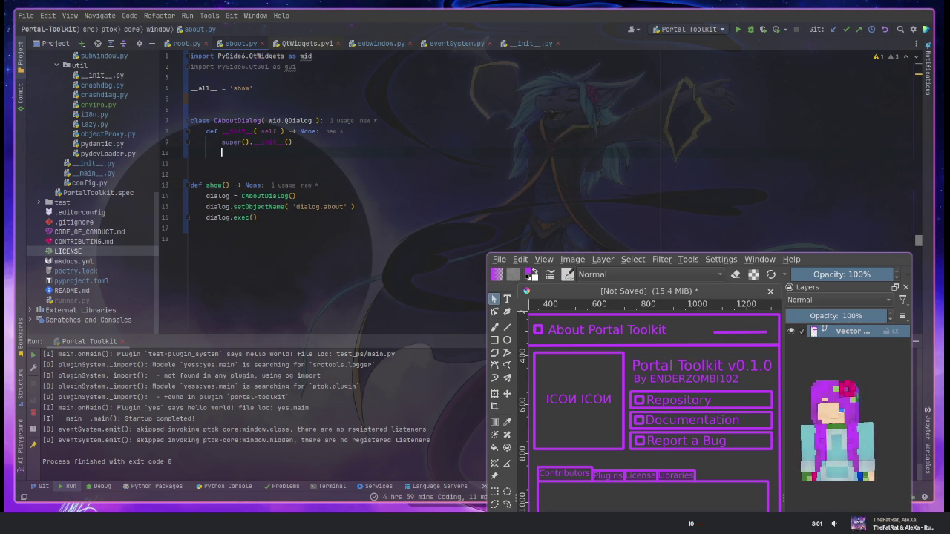
{"action": "key", "text": "super+Right"}
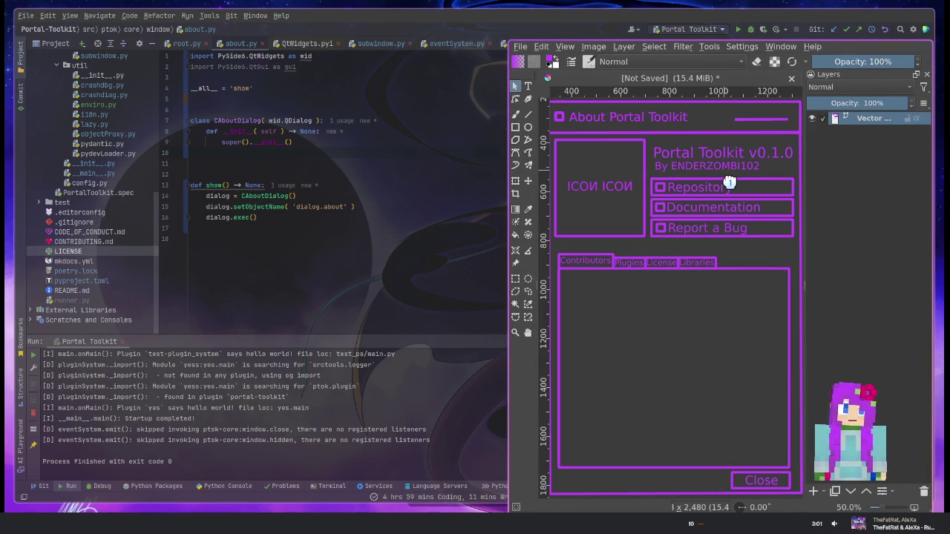
Set the dialog's window title to 'About Portal Toolkit' in the constructor
{"action": "left_click", "coordinate": [310, 143]}
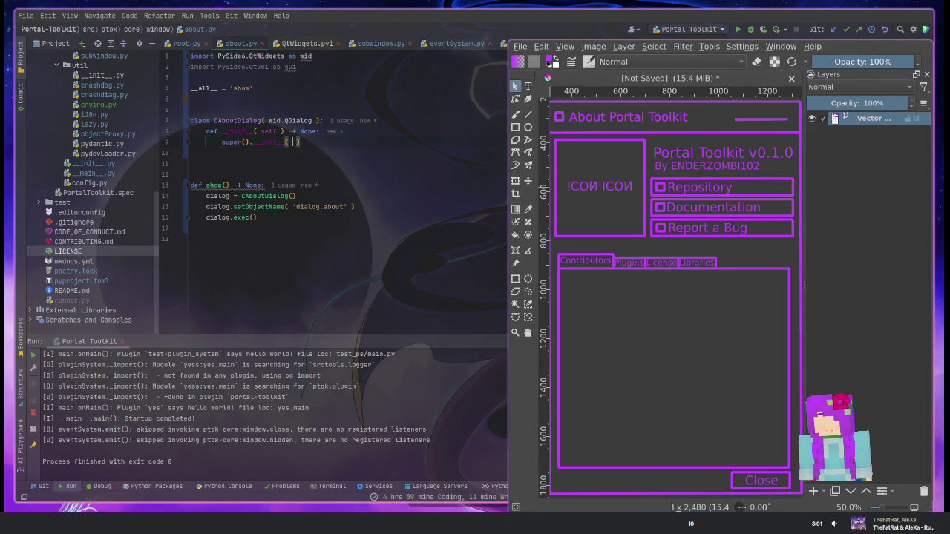
{"action": "type", "text": "title"}
{"action": "key", "text": "Return"}
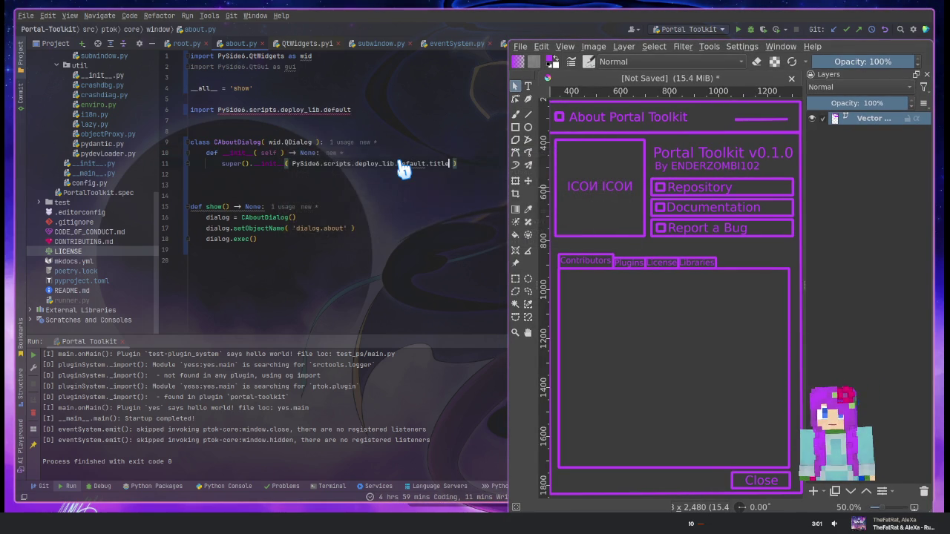
{"action": "key", "text": "ctrl+z"}
{"action": "key", "text": "ctrl+z"}
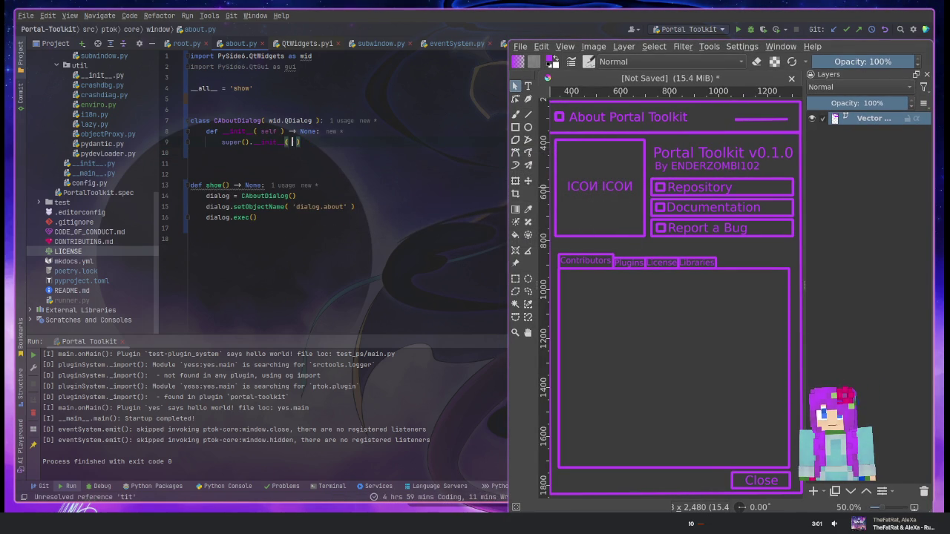
{"action": "key", "text": "ctrl+q"}
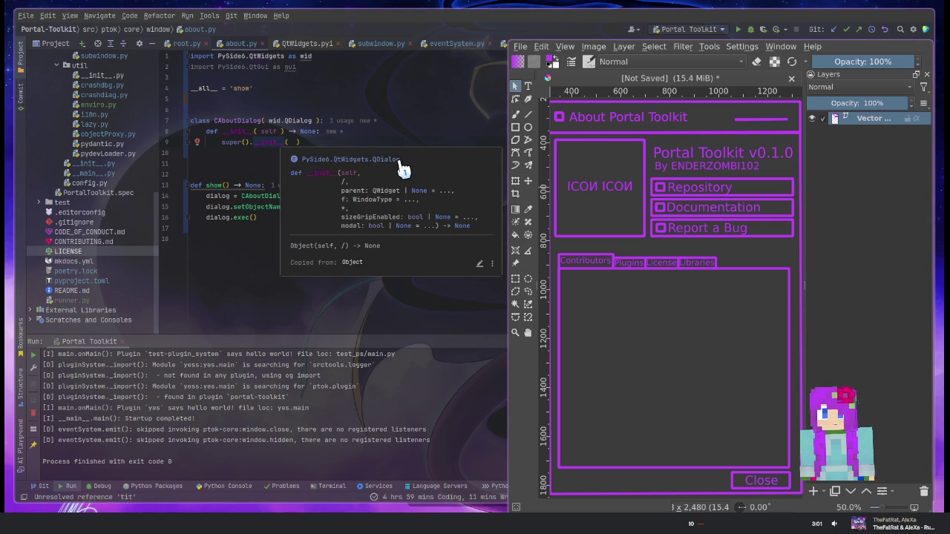
{"action": "key", "text": "Escape"}
{"action": "key", "text": "End"}
{"action": "key", "text": "Return"}
{"action": "type", "text": "self"}
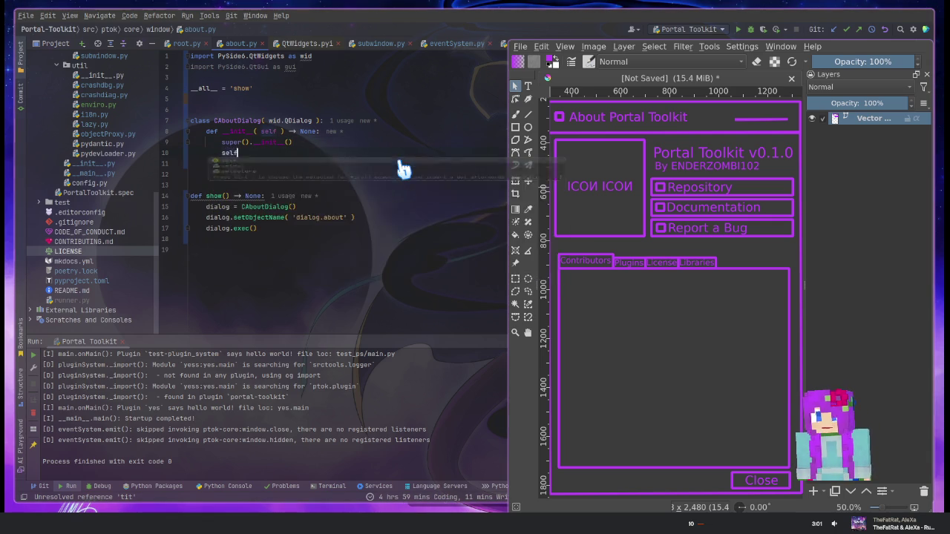
{"action": "type", "text": ".title"}
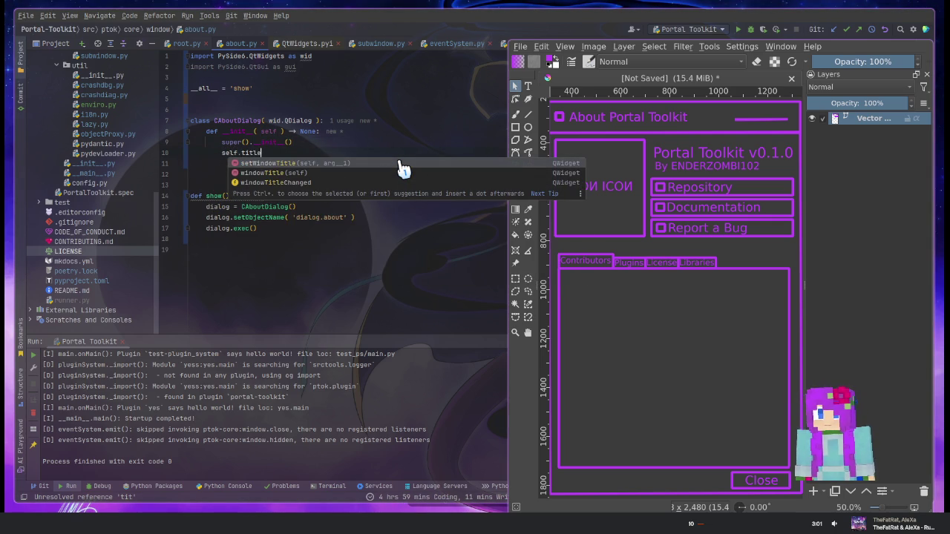
{"action": "left_click", "coordinate": [400, 162]}
{"action": "type", "text": "'"}
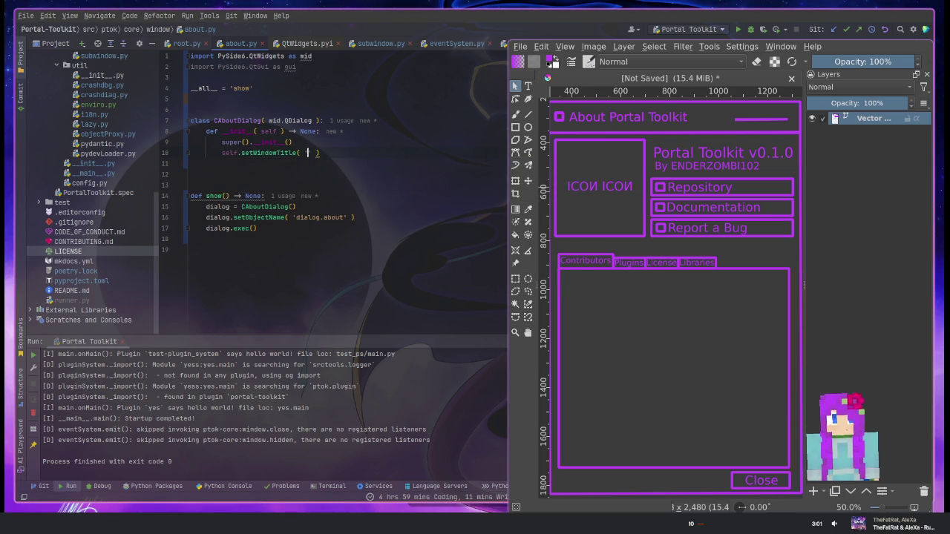
{"action": "type", "text": "Ab"}
{"action": "type", "text": "out Portal T"}
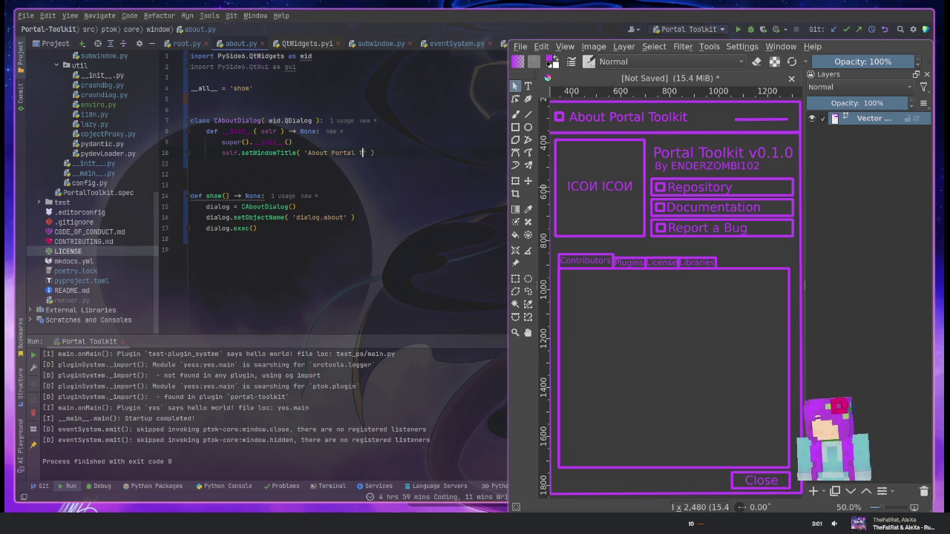
{"action": "type", "text": "kit"}
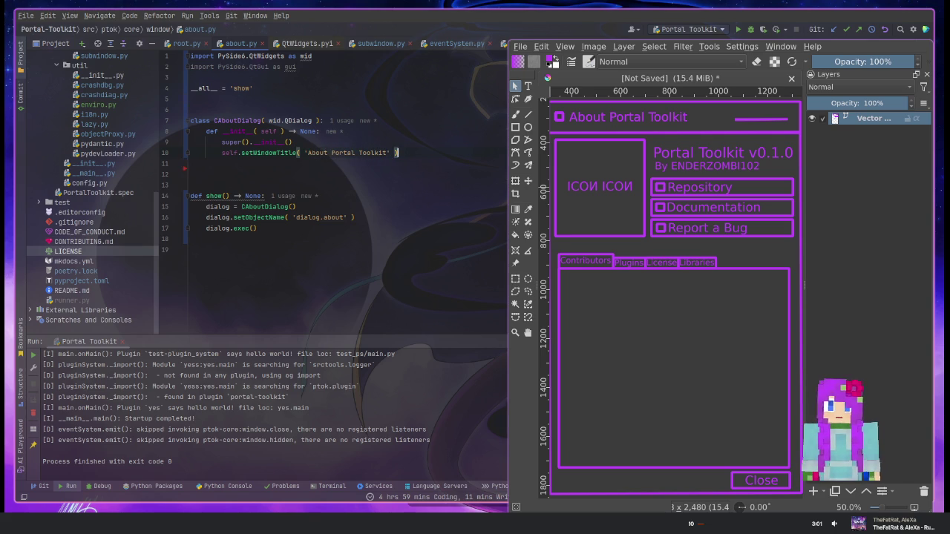
{"action": "key", "text": "Return"}
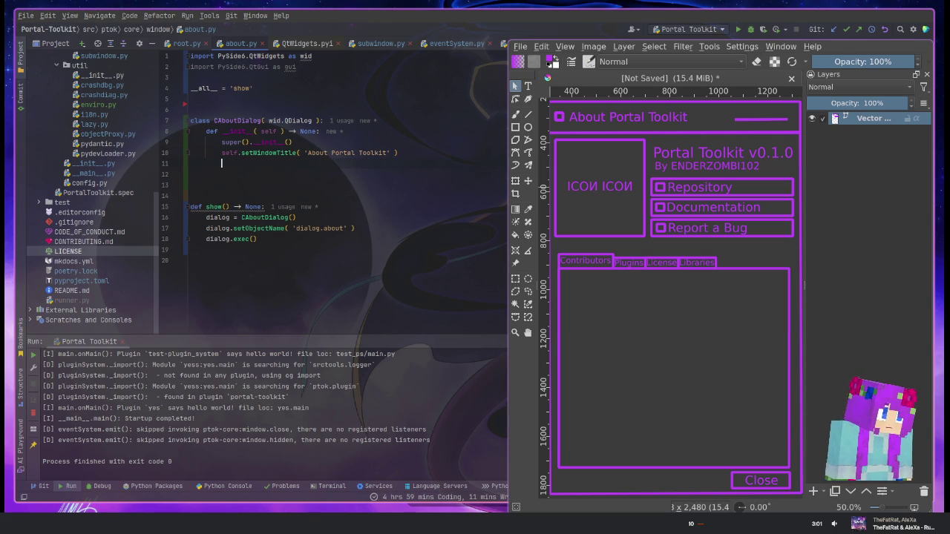
{"action": "key", "text": "Down"}
{"action": "key", "text": "Down"}
{"action": "key", "text": "Down"}
{"action": "key", "text": "BackSpace"}
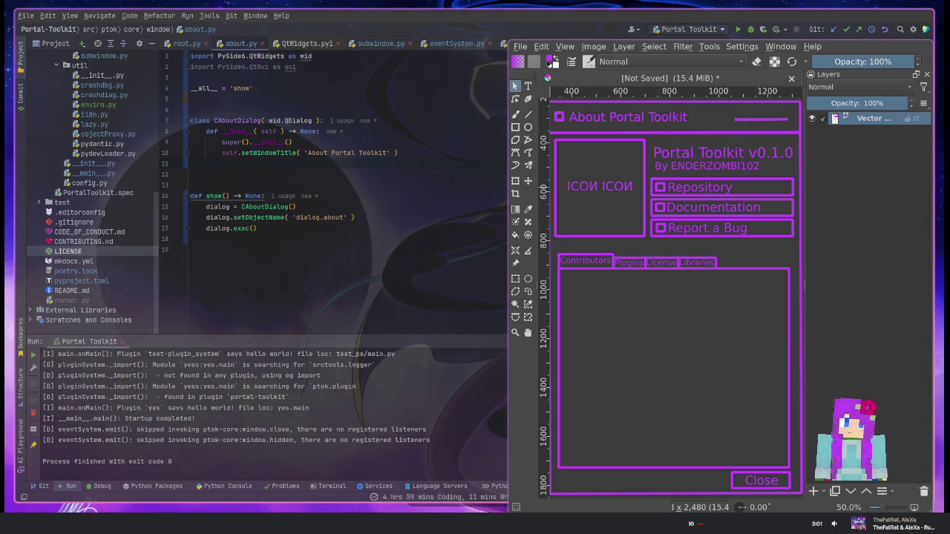
Add a self.setBaseSize(QSize()) call below the title line
{"action": "type", "text": "sel"}
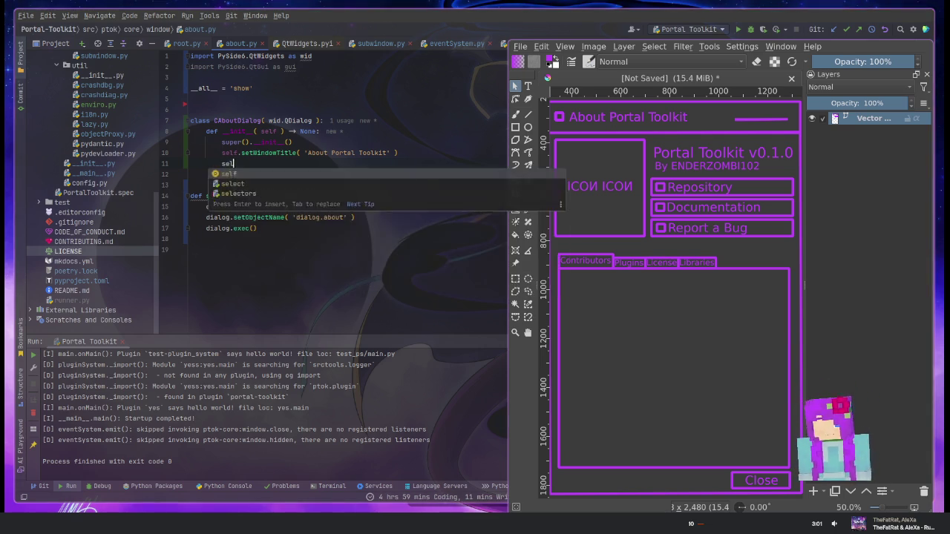
{"action": "type", "text": "f.setSi"}
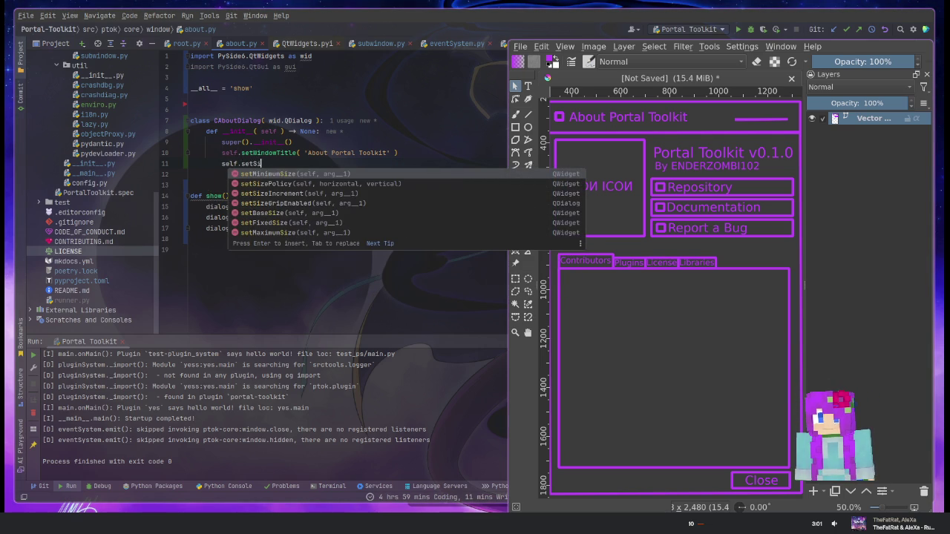
{"action": "key", "text": "Down"}
{"action": "key", "text": "Down"}
{"action": "key", "text": "Down"}
{"action": "key", "text": "Down"}
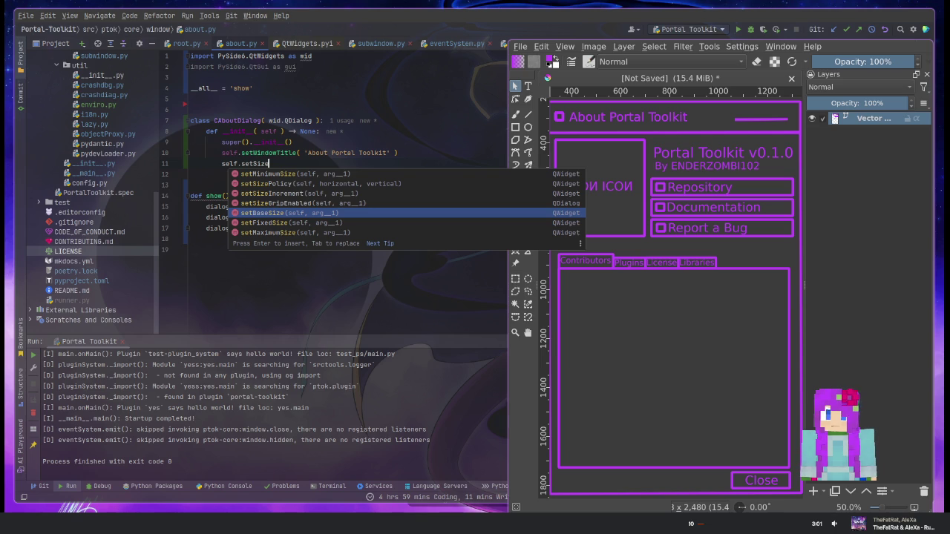
{"action": "key", "text": "Return"}
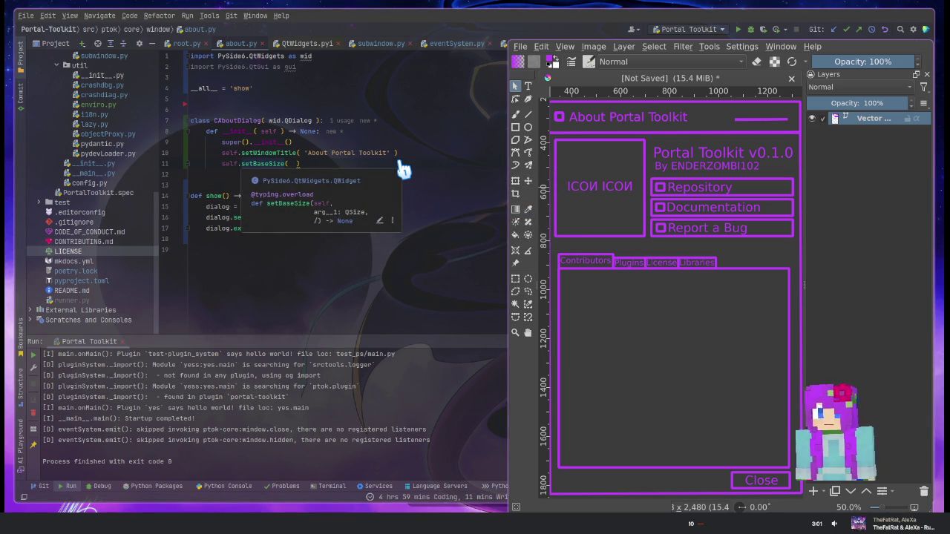
{"action": "type", "text": "QS "}
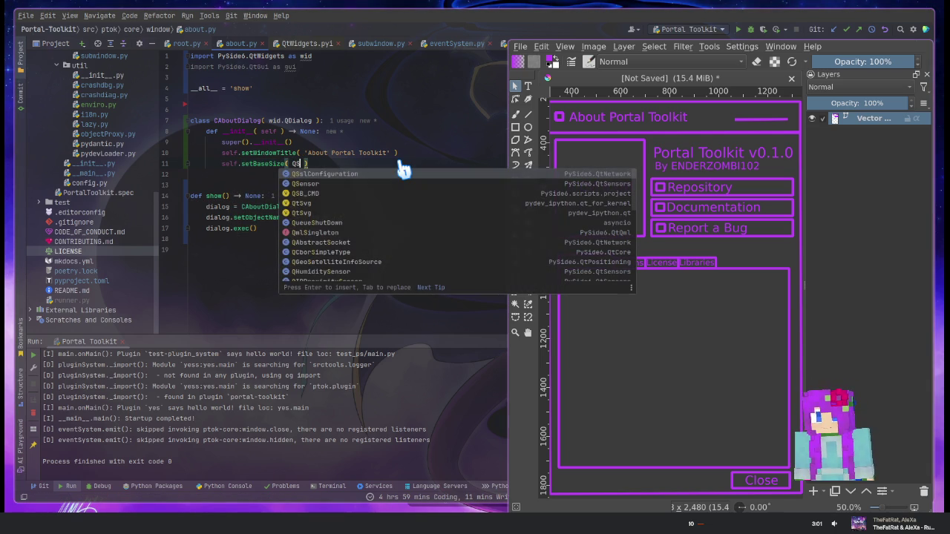
{"action": "type", "text": "i"}
{"action": "key", "text": "Return"}
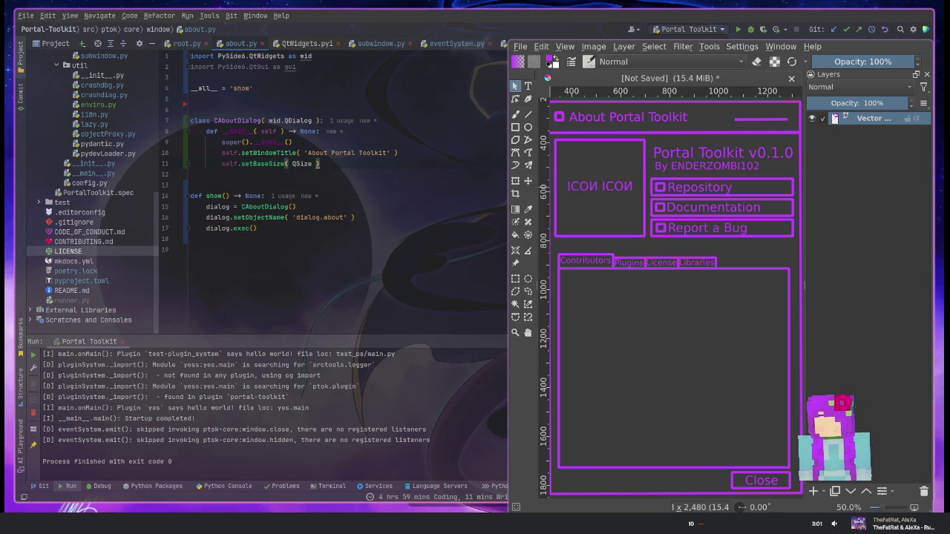
{"action": "type", "text": "()"}
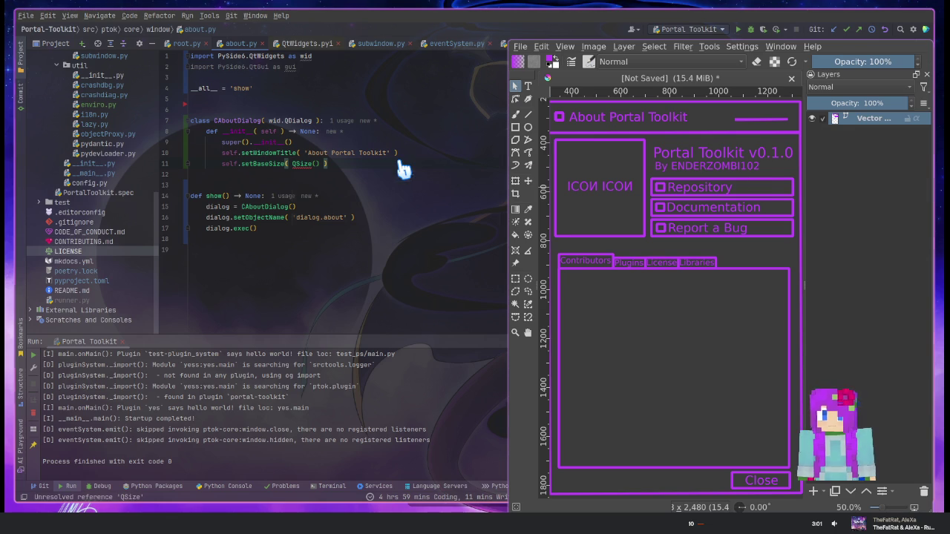
{"action": "key", "text": "alt+Return"}
{"action": "key", "text": "Escape"}
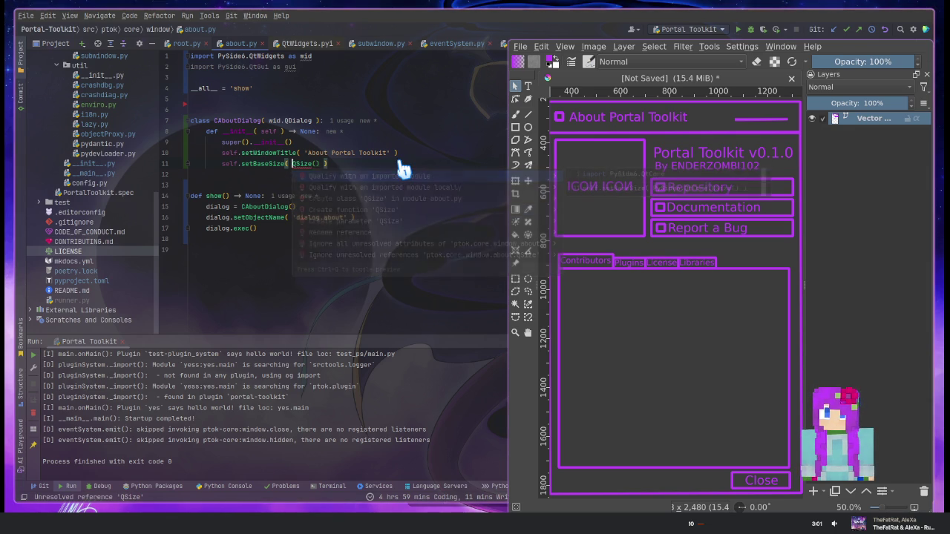
Add 'from PySide6.QtCore import QSize' as the first line of about.py
{"action": "key", "text": "ctrl+Home"}
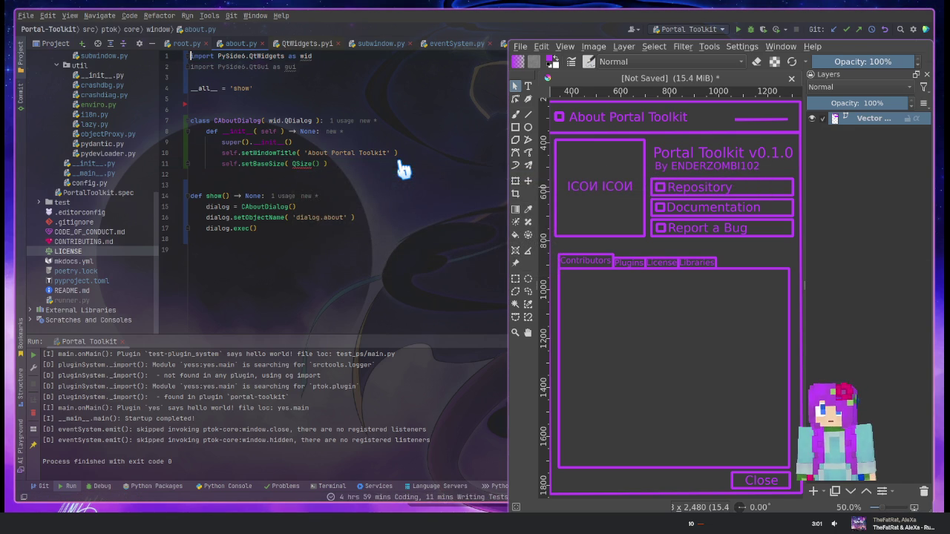
{"action": "key", "text": "Return"}
{"action": "type", "text": "fro"}
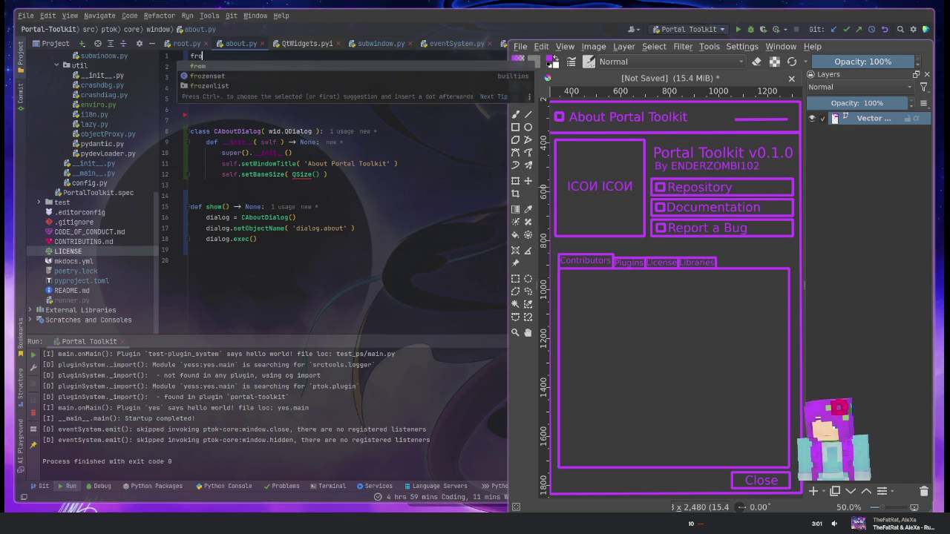
{"action": "type", "text": "m P"}
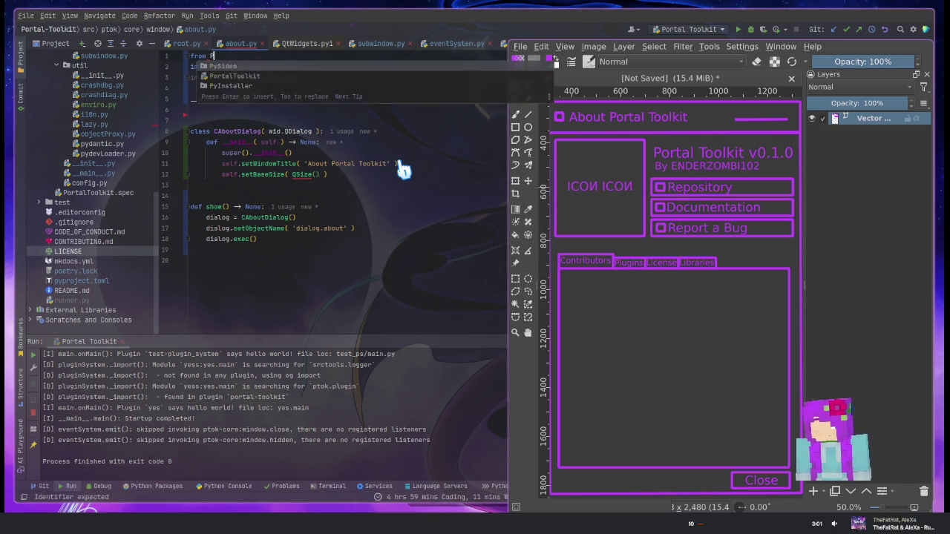
{"action": "type", "text": "ySide6.QtC"}
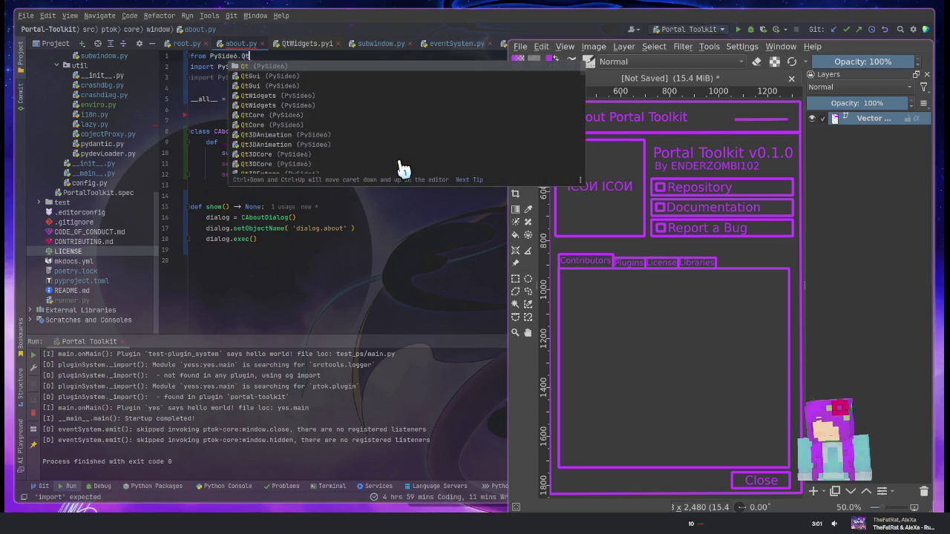
{"action": "key", "text": "Return"}
{"action": "type", "text": "import QSize"}
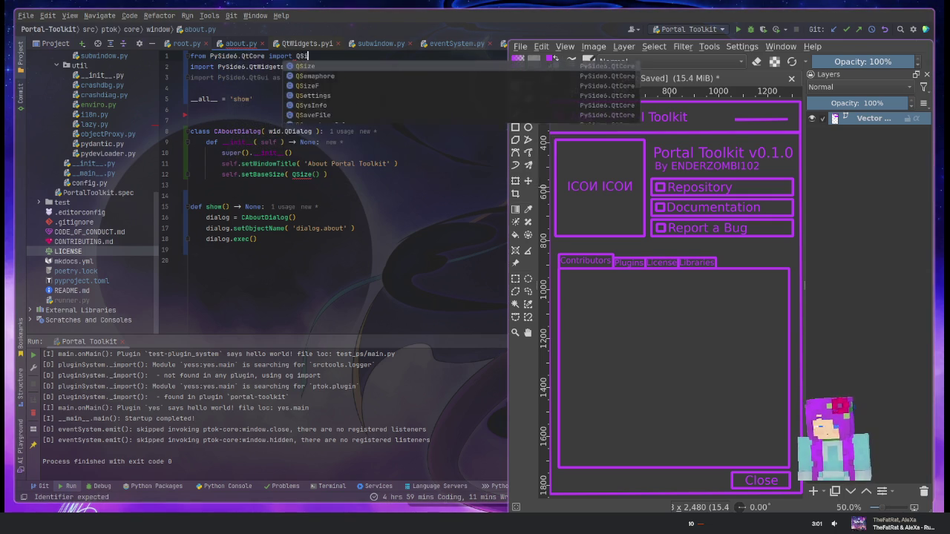
{"action": "key", "text": "Return"}
{"action": "key", "text": "BackSpace"}
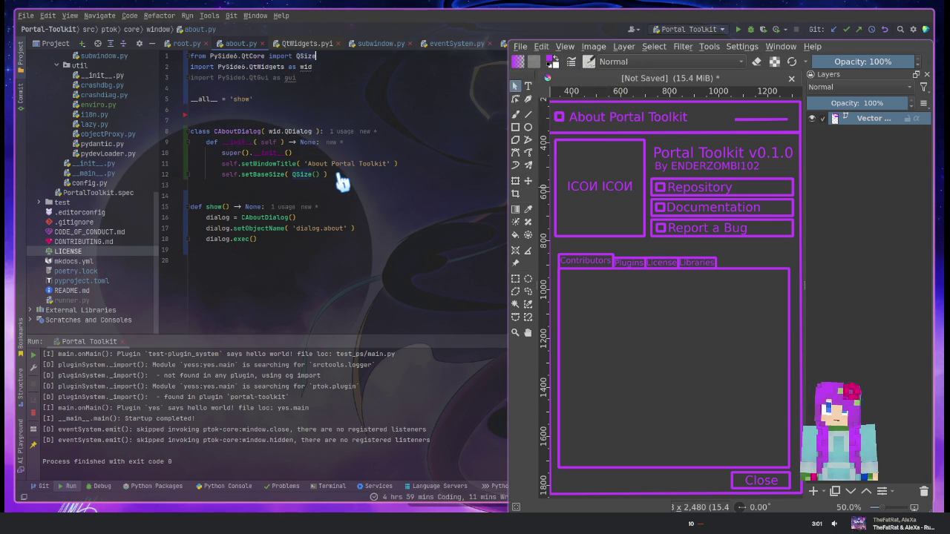
Fill in QSize(120, 300) and rerun the app with Shift+F10
{"action": "key", "text": "F2"}
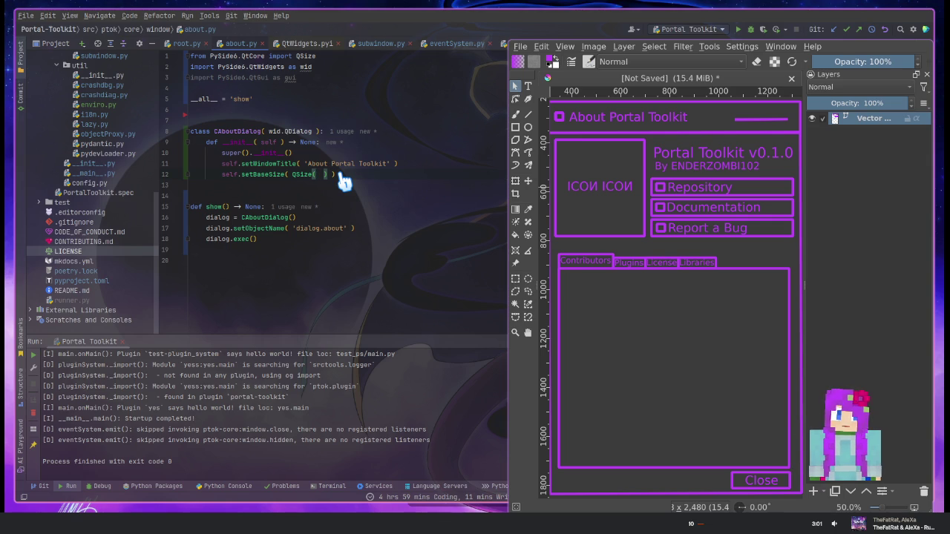
{"action": "type", "text": "1 "}
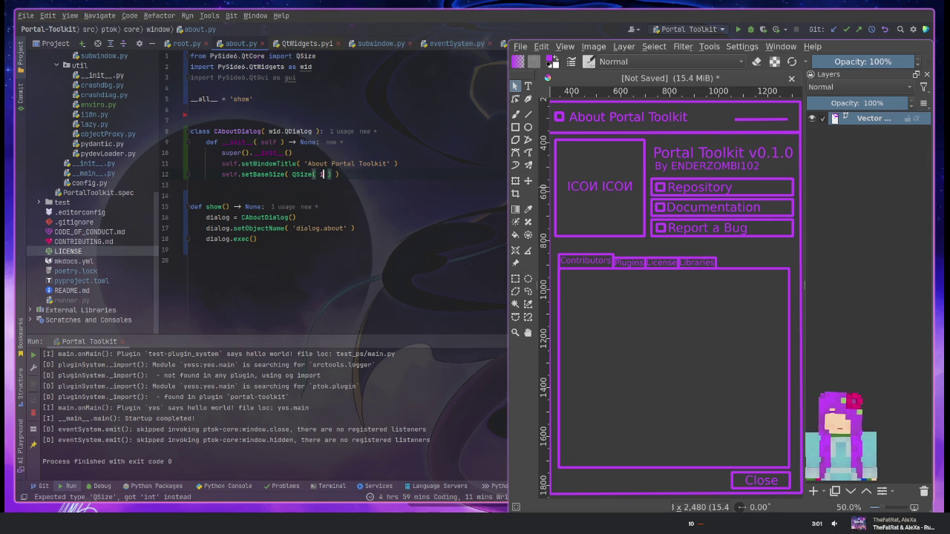
{"action": "type", "text": "20"}
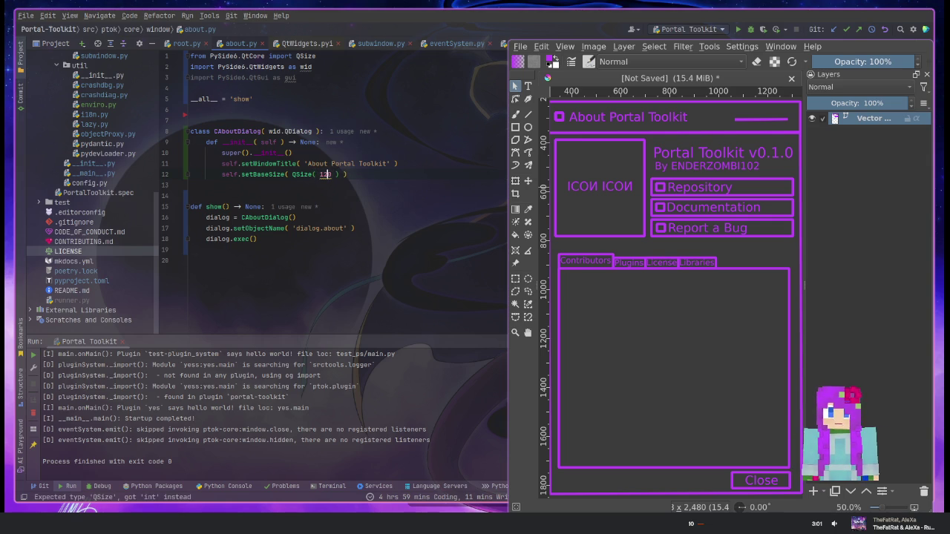
{"action": "type", "text": ", 300"}
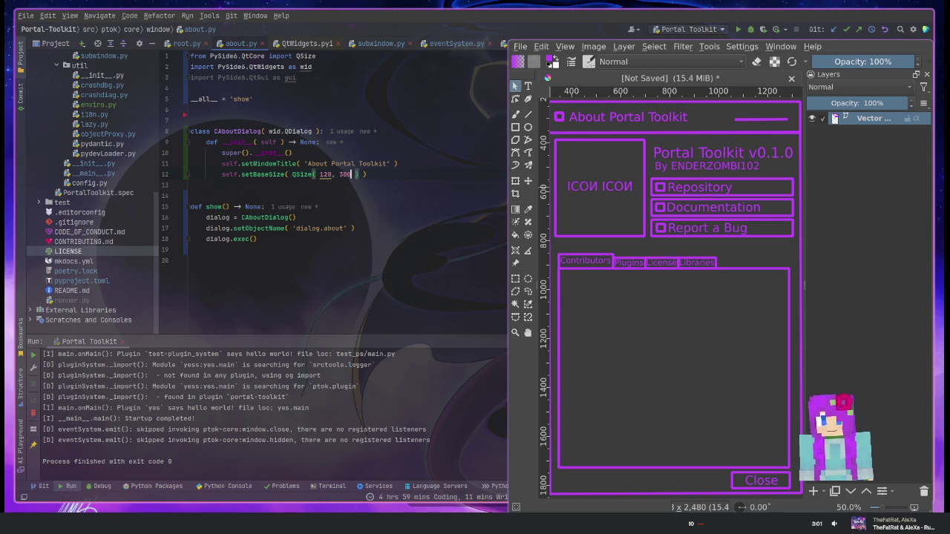
{"action": "key", "text": "End"}
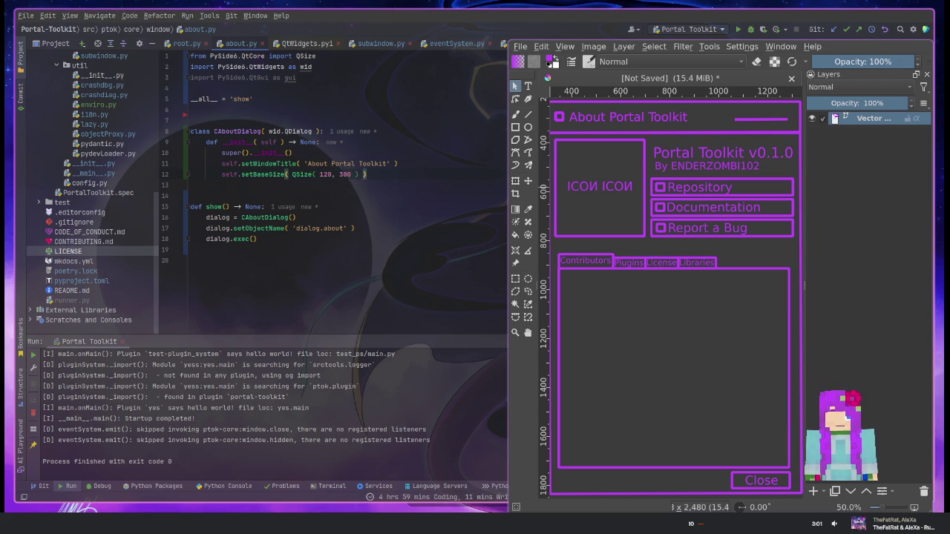
{"action": "key", "text": "shift+F10"}
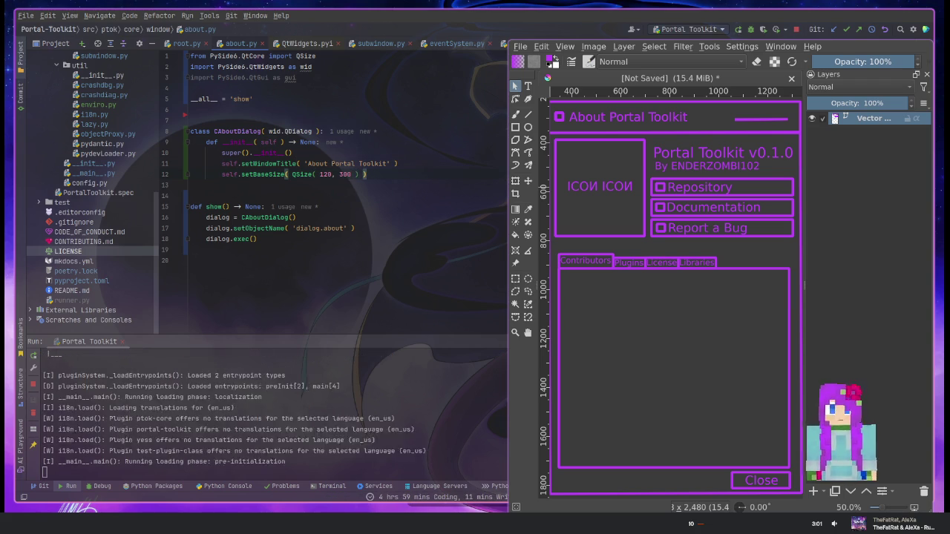
Open Help > About Portal Toolkit and move the blank dialog over the Krita mockup
{"action": "left_click", "coordinate": [408, 106]}
{"action": "left_click", "coordinate": [425, 128]}
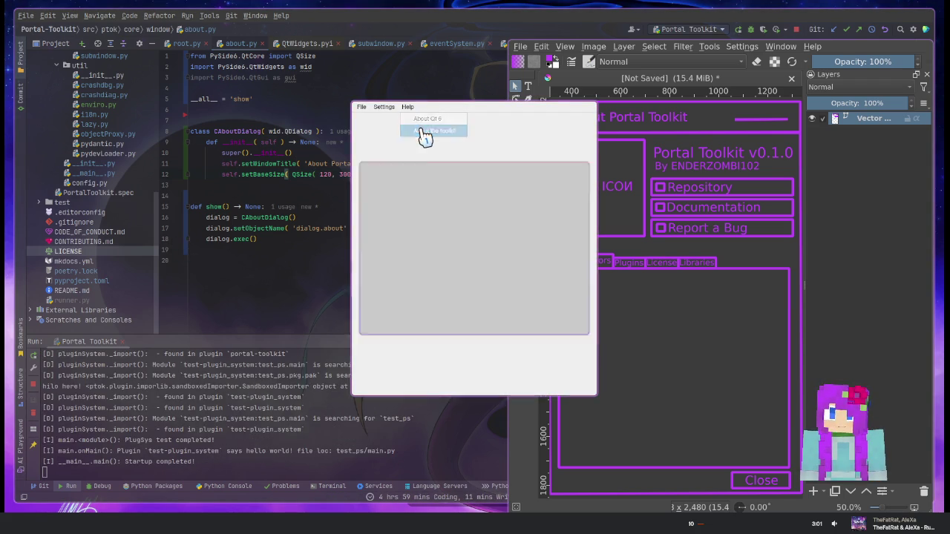
{"action": "left_click_drag", "start_coordinate": [486, 194], "coordinate": [216, 309]}
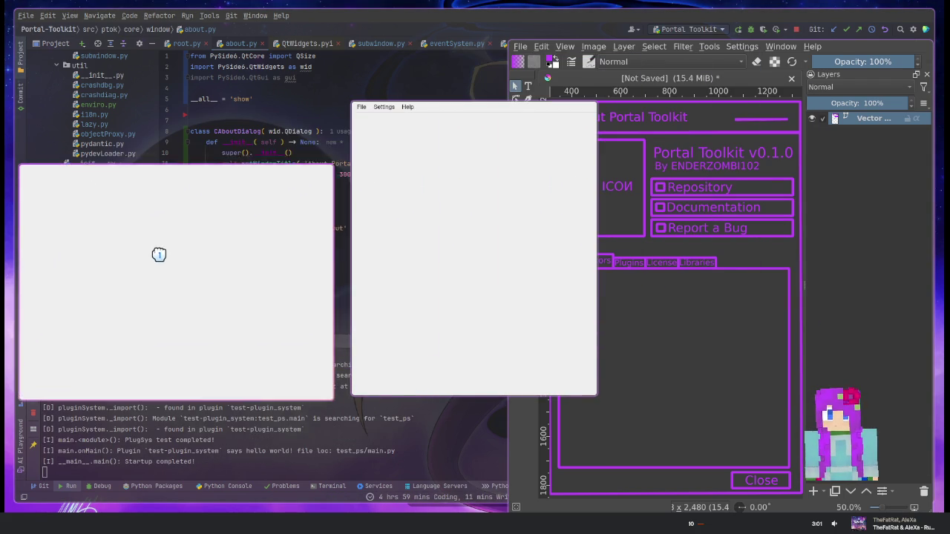
{"action": "mouse_move", "coordinate": [420, 162]}
{"action": "left_mouse_down"}
{"action": "mouse_move", "coordinate": [615, 250]}
{"action": "mouse_move", "coordinate": [452, 240]}
{"action": "left_mouse_up"}
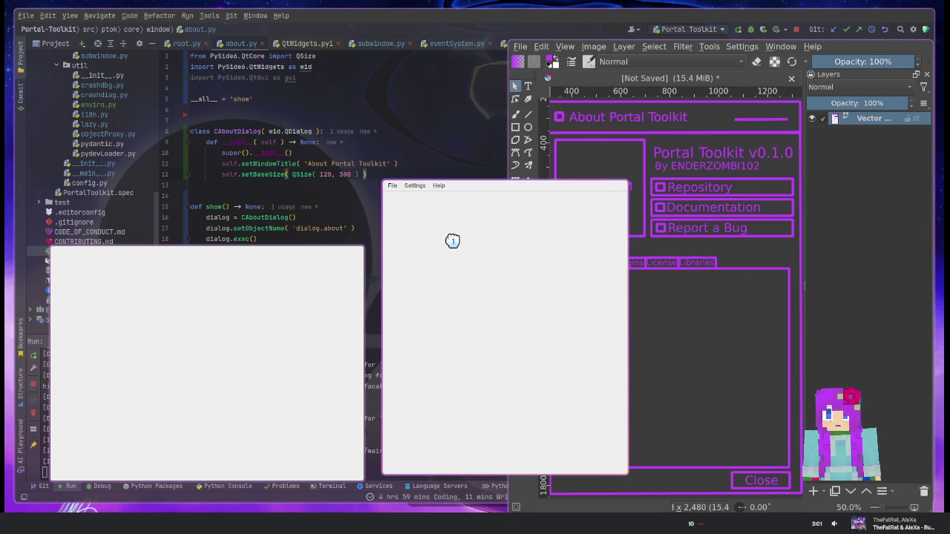
{"action": "left_click_drag", "start_coordinate": [215, 322], "coordinate": [407, 204]}
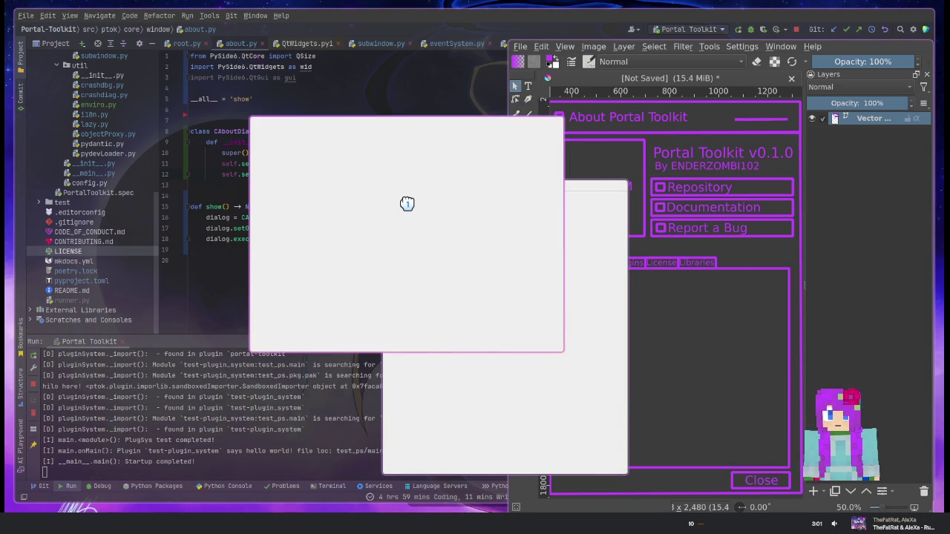
{"action": "mouse_move", "coordinate": [407, 204]}
{"action": "left_mouse_down"}
{"action": "mouse_move", "coordinate": [649, 239]}
{"action": "mouse_move", "coordinate": [464, 210]}
{"action": "mouse_move", "coordinate": [541, 208]}
{"action": "mouse_move", "coordinate": [576, 155]}
{"action": "left_mouse_up"}
Line the dialog up over the Krita canvas and resize it to compare with the mockup
{"action": "mouse_move", "coordinate": [454, 259]}
{"action": "left_mouse_down"}
{"action": "mouse_move", "coordinate": [240, 292]}
{"action": "mouse_move", "coordinate": [227, 204]}
{"action": "mouse_move", "coordinate": [106, 262]}
{"action": "mouse_move", "coordinate": [159, 261]}
{"action": "mouse_move", "coordinate": [159, 326]}
{"action": "left_mouse_up"}
{"action": "left_click_drag", "start_coordinate": [494, 178], "coordinate": [474, 239]}
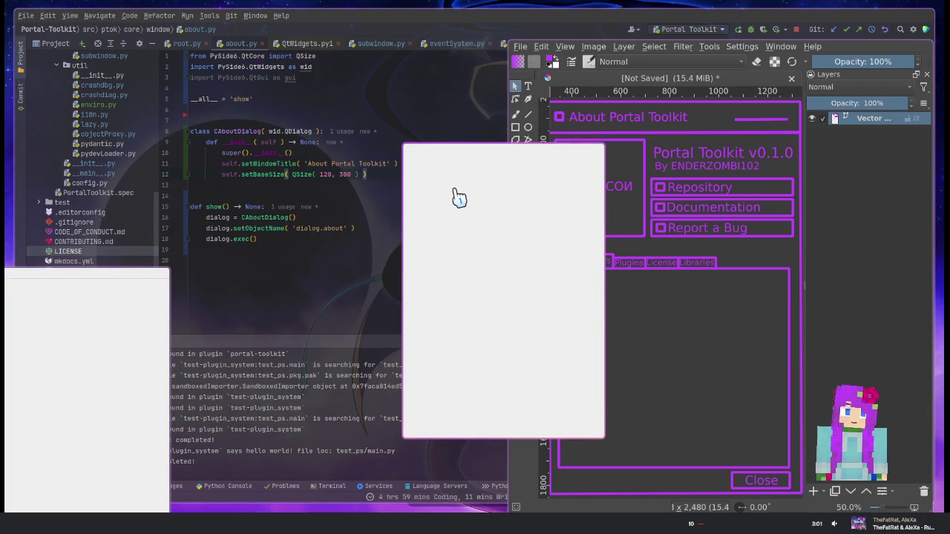
{"action": "left_click_drag", "start_coordinate": [476, 201], "coordinate": [671, 166]}
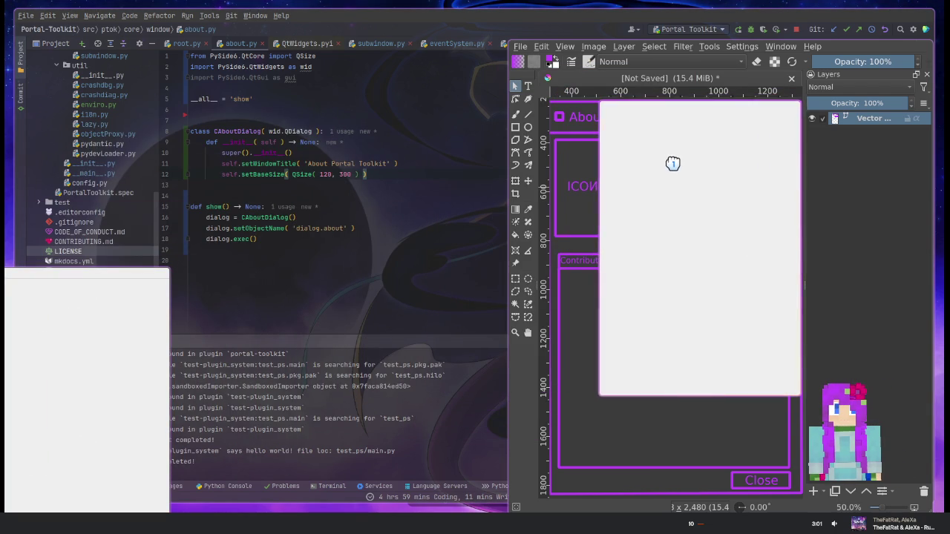
{"action": "mouse_move", "coordinate": [600, 400]}
{"action": "left_mouse_down"}
{"action": "mouse_move", "coordinate": [577, 420]}
{"action": "mouse_move", "coordinate": [568, 492]}
{"action": "left_mouse_up"}
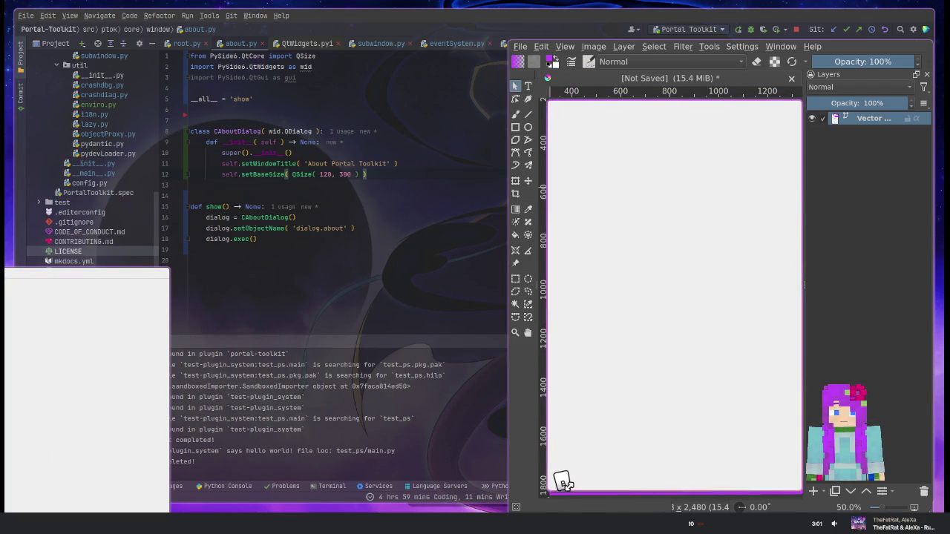
{"action": "mouse_move", "coordinate": [688, 297]}
{"action": "left_mouse_down"}
{"action": "mouse_move", "coordinate": [459, 289]}
{"action": "mouse_move", "coordinate": [657, 256]}
{"action": "mouse_move", "coordinate": [517, 251]}
{"action": "left_mouse_up"}
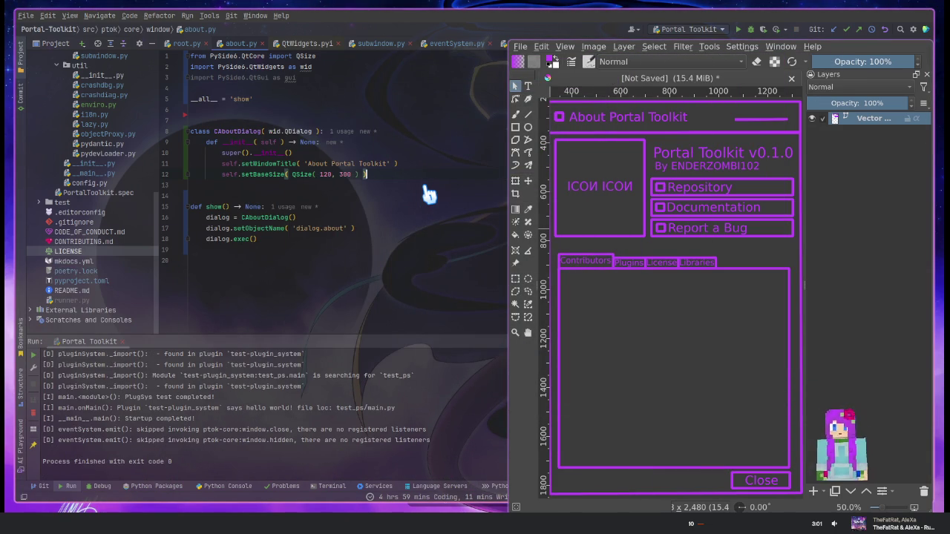
{"action": "key", "text": "Left"}
{"action": "key", "text": "Left"}
{"action": "key", "text": "Left"}
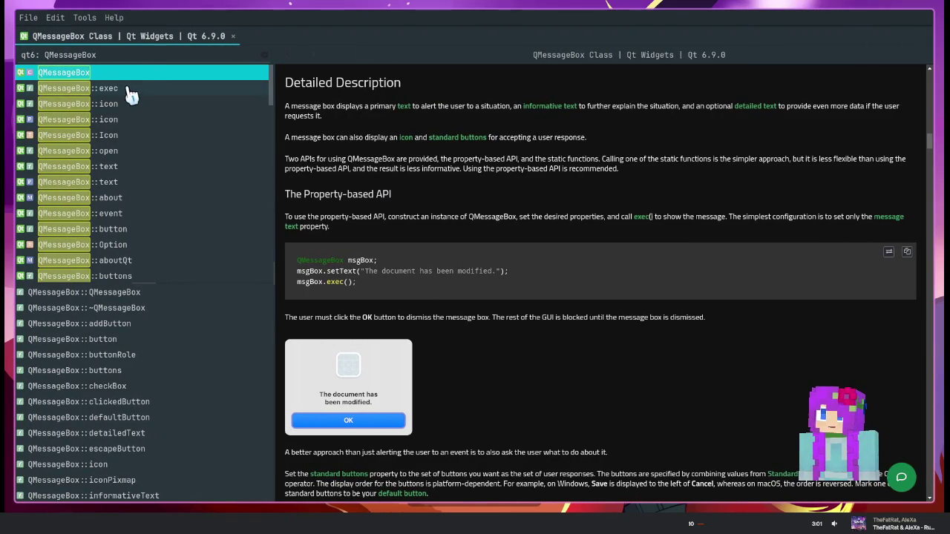
Search Zeal for QSize and scroll down the QSize class page
{"action": "key", "text": "ctrl+a"}
{"action": "type", "text": "QSize"}
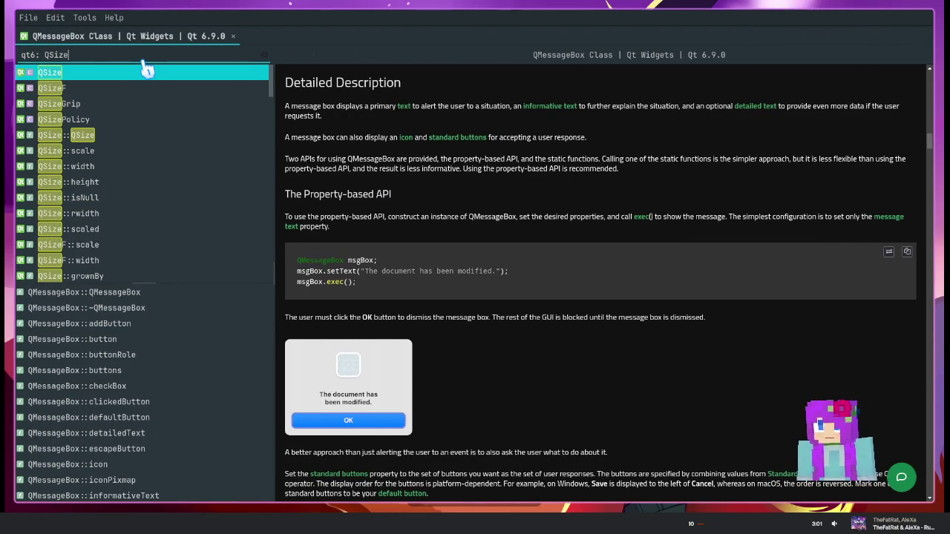
{"action": "scroll", "coordinate": [420, 215], "scroll_direction": "down", "scroll_amount": 3}
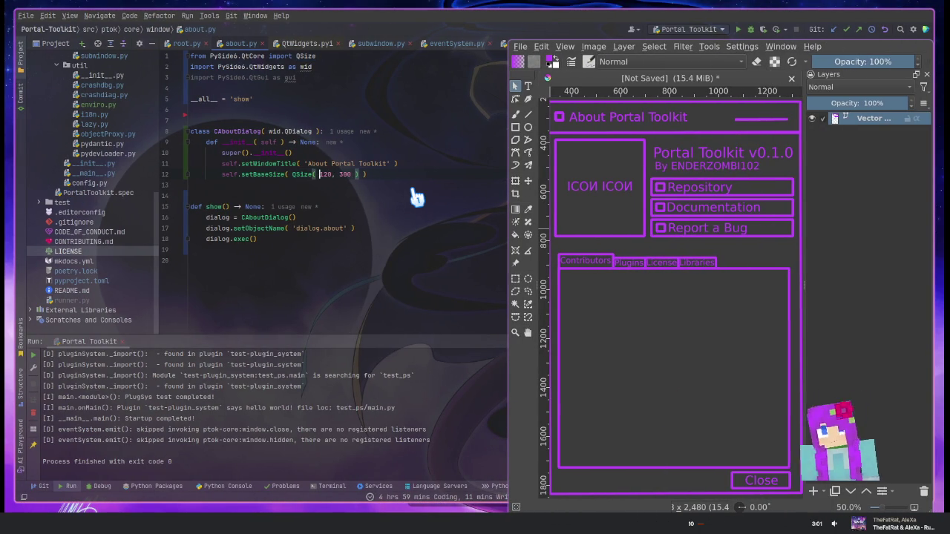
Change the setBaseSize call to setMaximumSize using code completion
{"action": "key", "text": "ctrl+Left"}
{"action": "key", "text": "ctrl+Left"}
{"action": "key", "text": "ctrl+BackSpace"}
{"action": "type", "text": "s"}
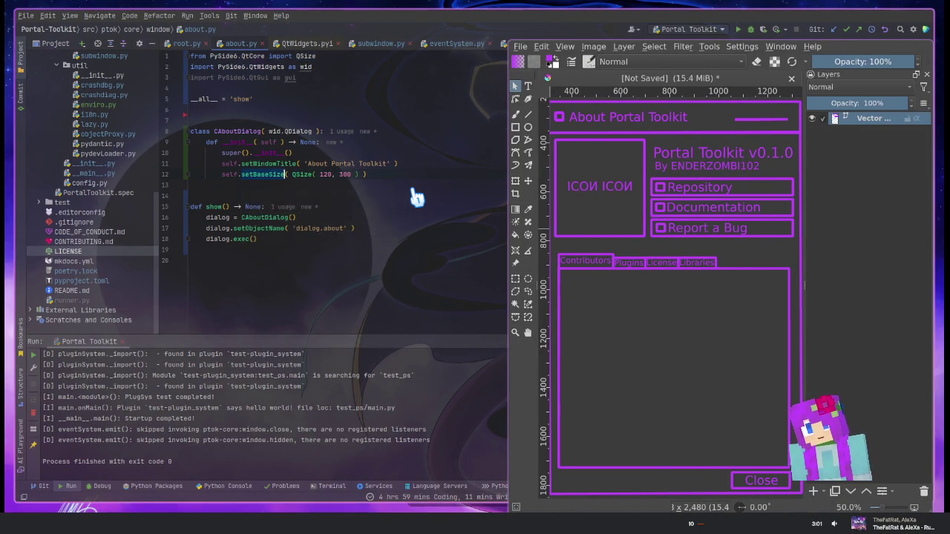
{"action": "type", "text": "etMin"}
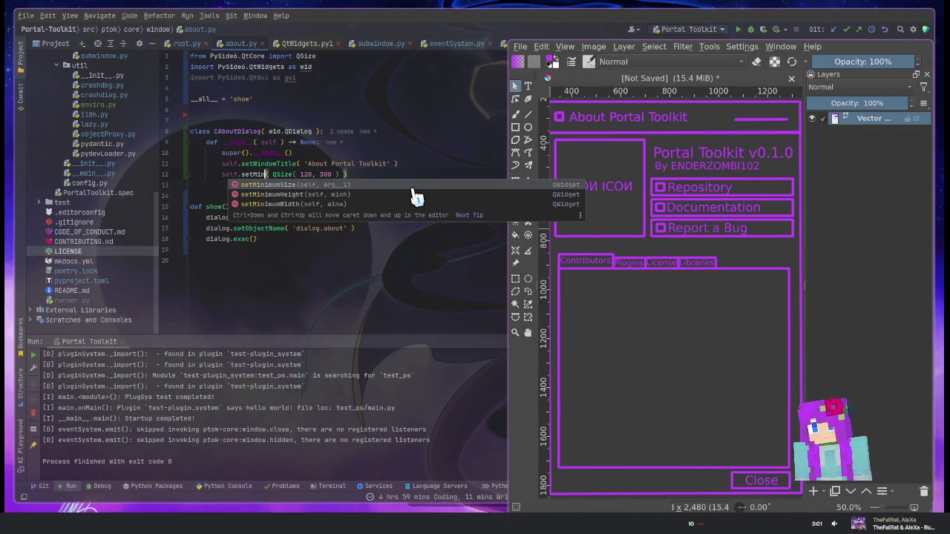
{"action": "key", "text": "BackSpace"}
{"action": "type", "text": "ax"}
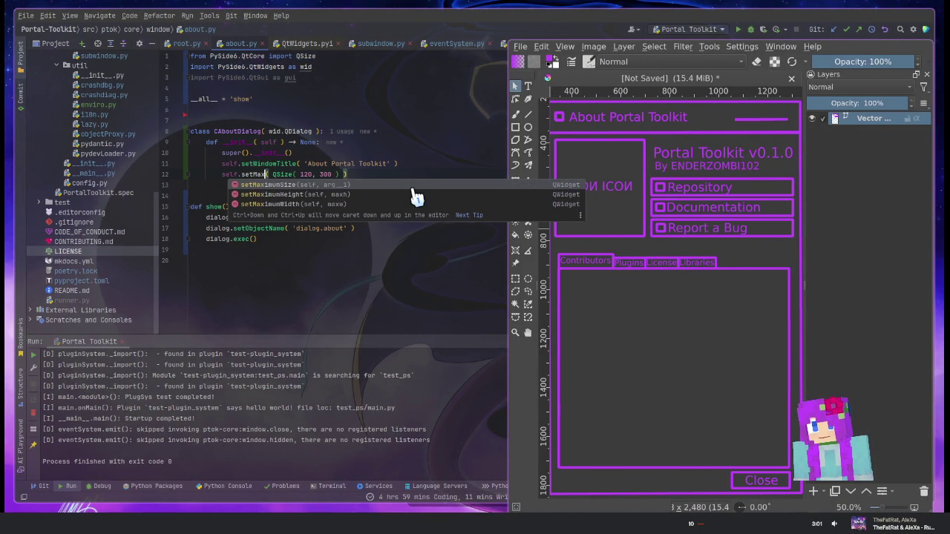
{"action": "key", "text": "Return"}
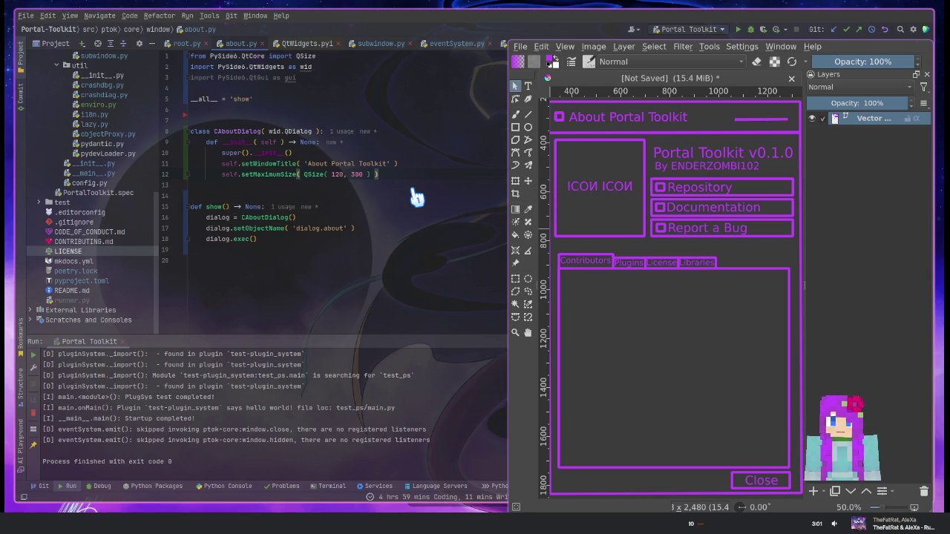
Test-run the app, view the narrow About dialog from Help, then close it
{"action": "key", "text": "shift+F10"}
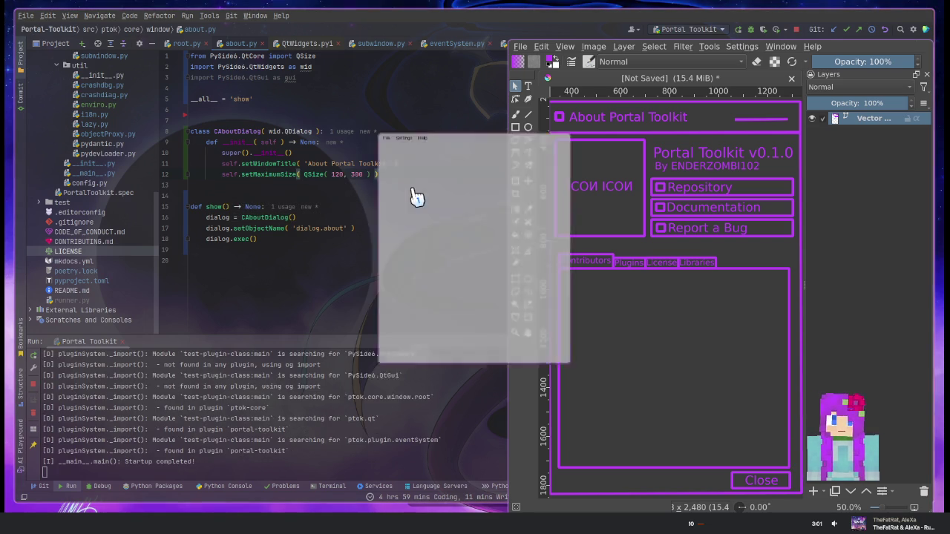
{"action": "left_click", "coordinate": [408, 106]}
{"action": "left_click", "coordinate": [419, 130]}
{"action": "mouse_move", "coordinate": [481, 187]}
{"action": "left_mouse_down"}
{"action": "mouse_move", "coordinate": [432, 260]}
{"action": "mouse_move", "coordinate": [420, 257]}
{"action": "mouse_move", "coordinate": [483, 239]}
{"action": "mouse_move", "coordinate": [490, 213]}
{"action": "mouse_move", "coordinate": [558, 198]}
{"action": "mouse_move", "coordinate": [604, 265]}
{"action": "left_mouse_up"}
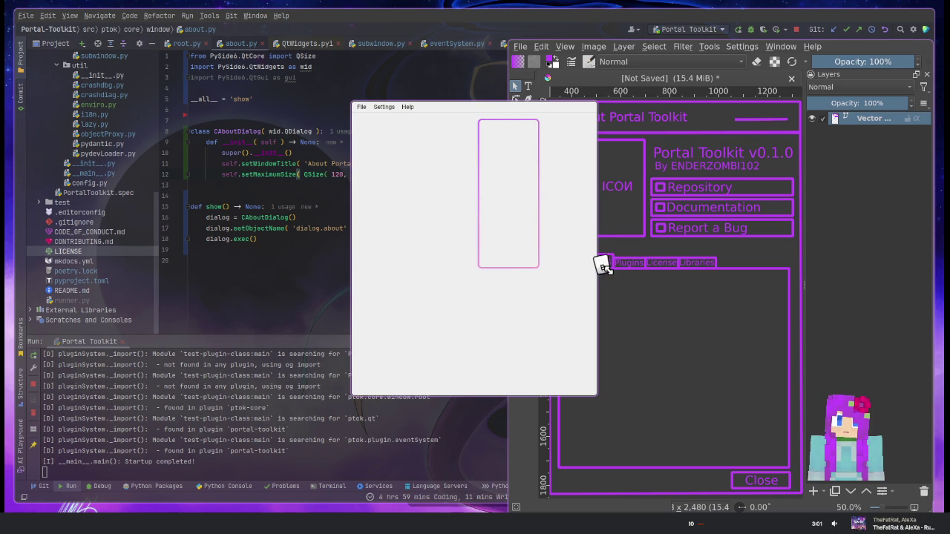
{"action": "key", "text": "Escape"}
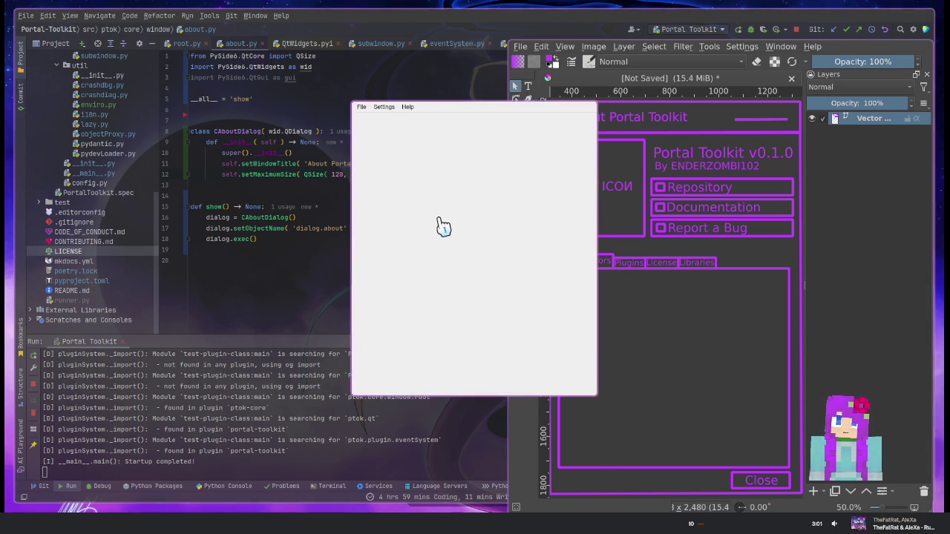
{"action": "key", "text": "alt+F4"}
{"action": "key", "text": "Return"}
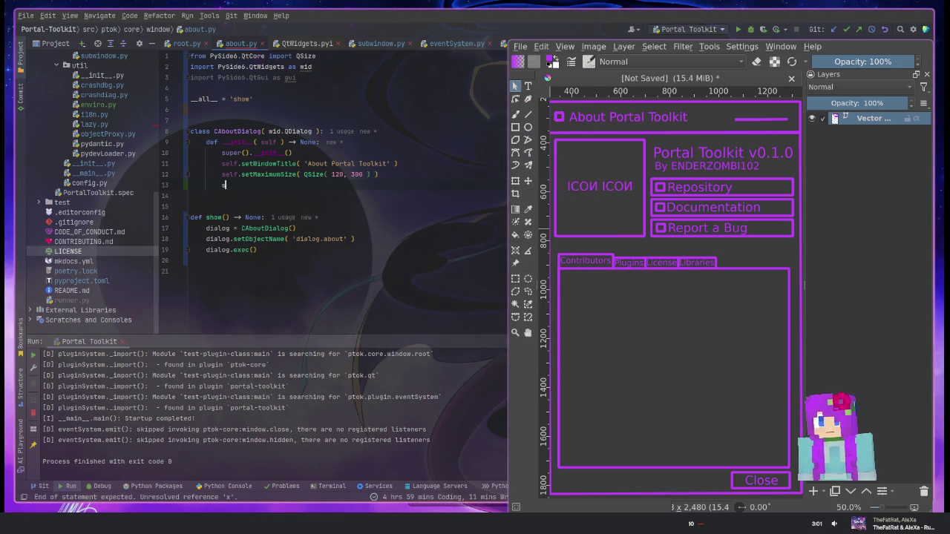
Start a self.resi line below the setMaximumSize call
{"action": "type", "text": "self.setRe"}
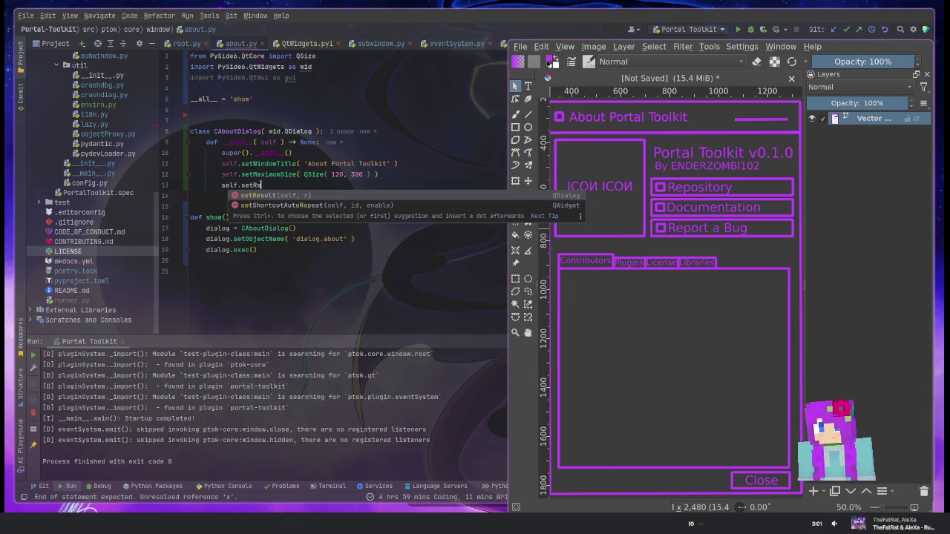
{"action": "key", "text": "BackSpace"}
{"action": "key", "text": "BackSpace"}
{"action": "key", "text": "BackSpace"}
{"action": "type", "text": "rez"}
{"action": "key", "text": "BackSpace"}
{"action": "type", "text": "si"}
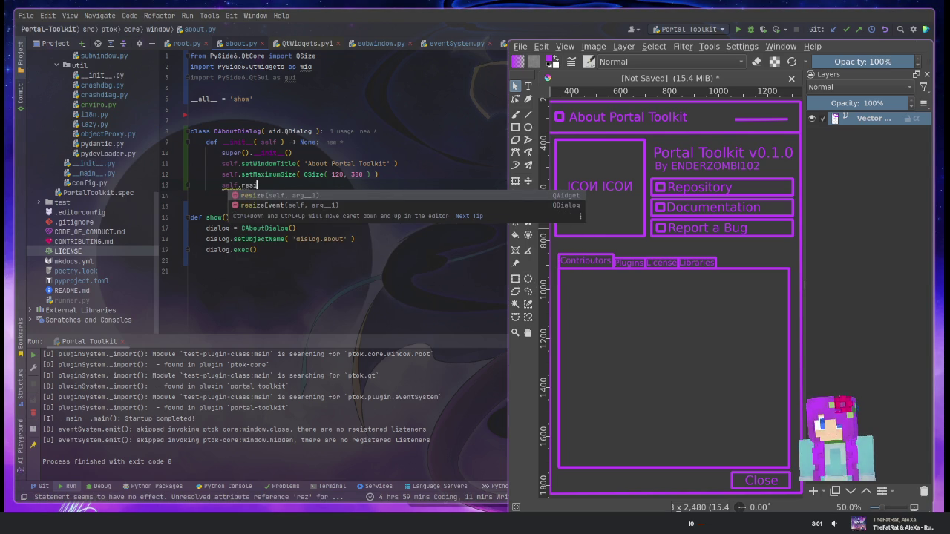
{"action": "key", "text": "Escape"}
Give the super().__init__ call a gui.Qt.WindowType argument and browse the Flag types
{"action": "key", "text": "Up"}
{"action": "key", "text": "Up"}
{"action": "type", "text": "re"}
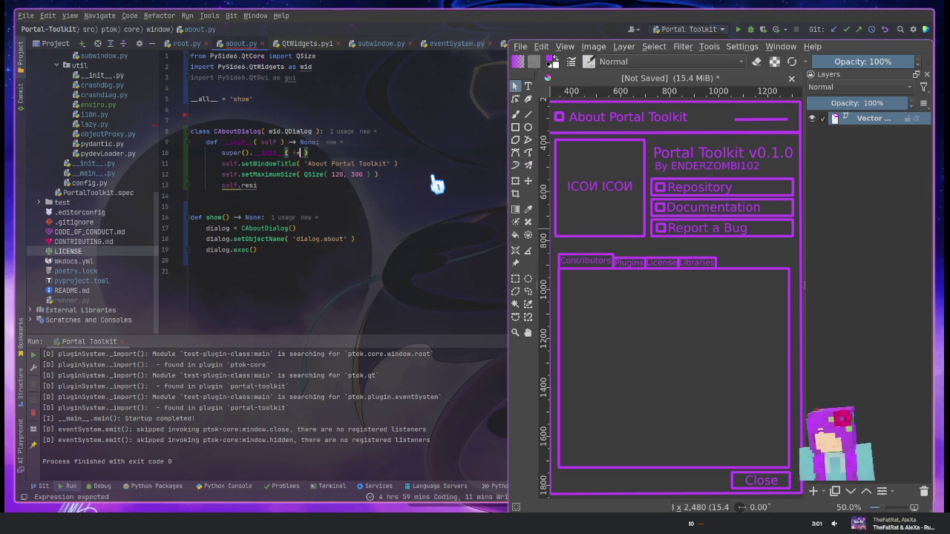
{"action": "type", "text": "Qt"}
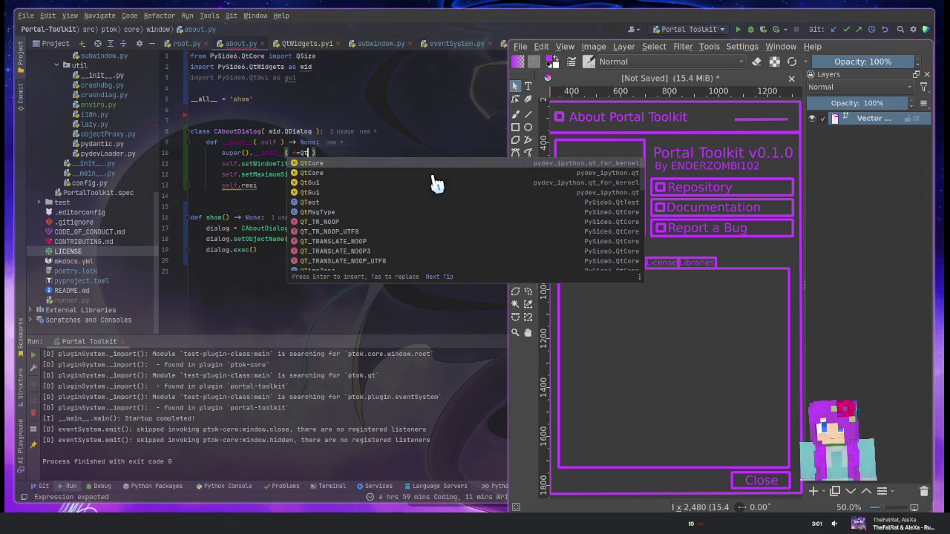
{"action": "key", "text": "BackSpace"}
{"action": "key", "text": "BackSpace"}
{"action": "type", "text": "gui.Qt."}
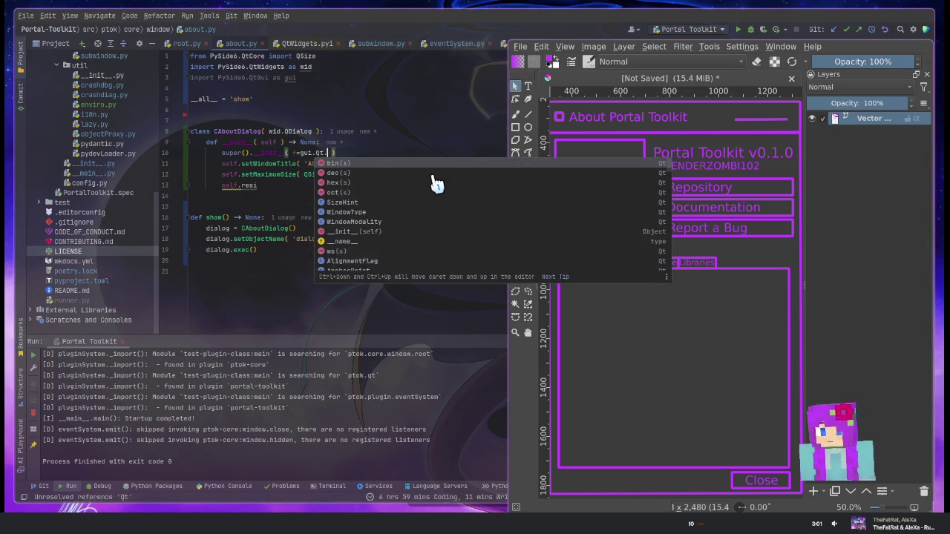
{"action": "type", "text": "WindowType"}
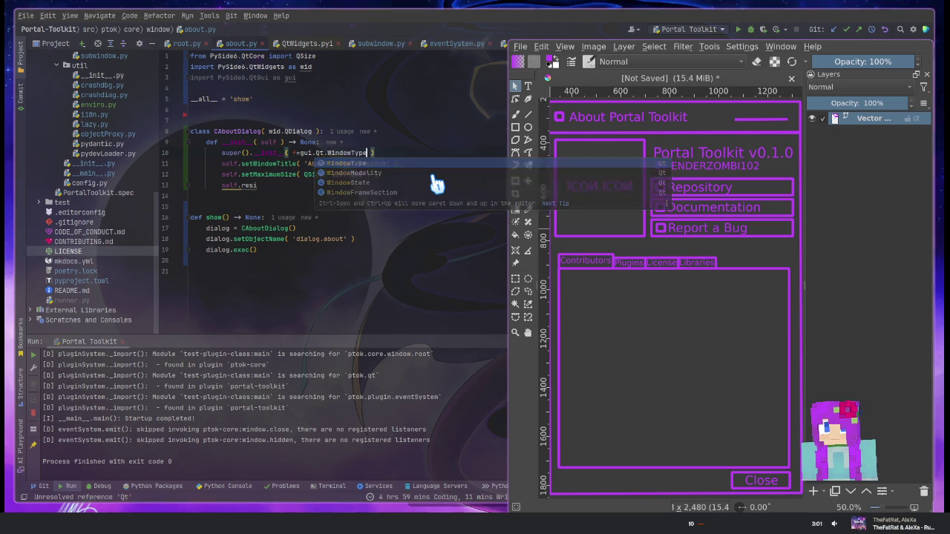
{"action": "key", "text": "Return"}
{"action": "type", "text": "."}
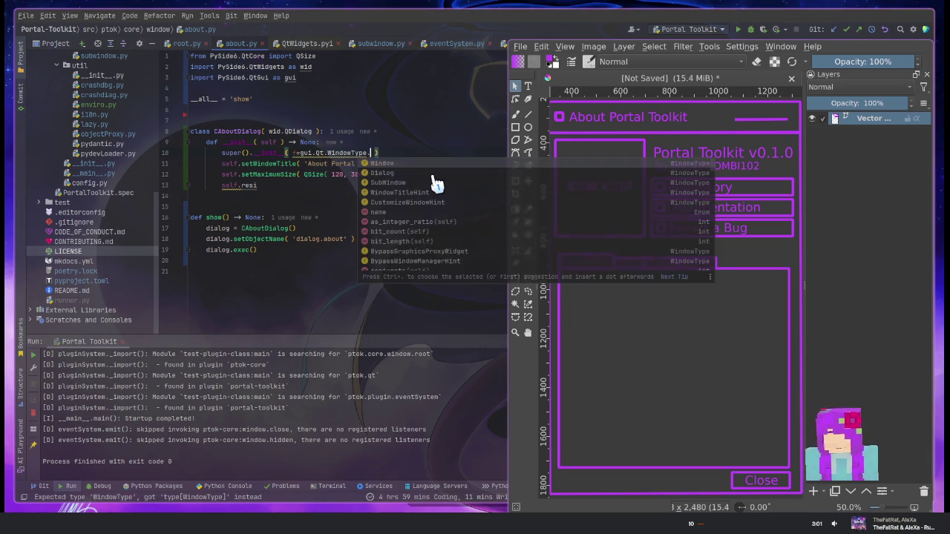
{"action": "type", "text": "Resi"}
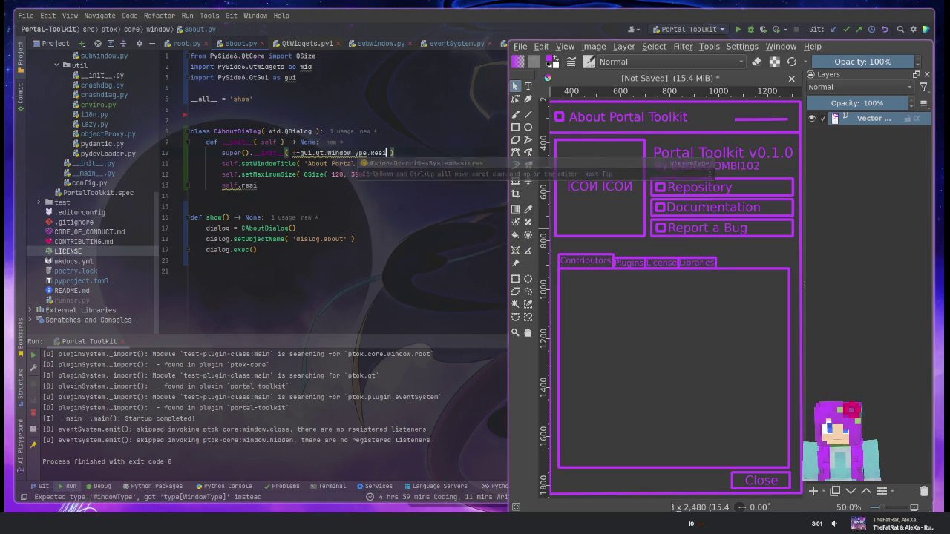
{"action": "key", "text": "ctrl+shift+Left"}
{"action": "key", "text": "ctrl+shift+Left"}
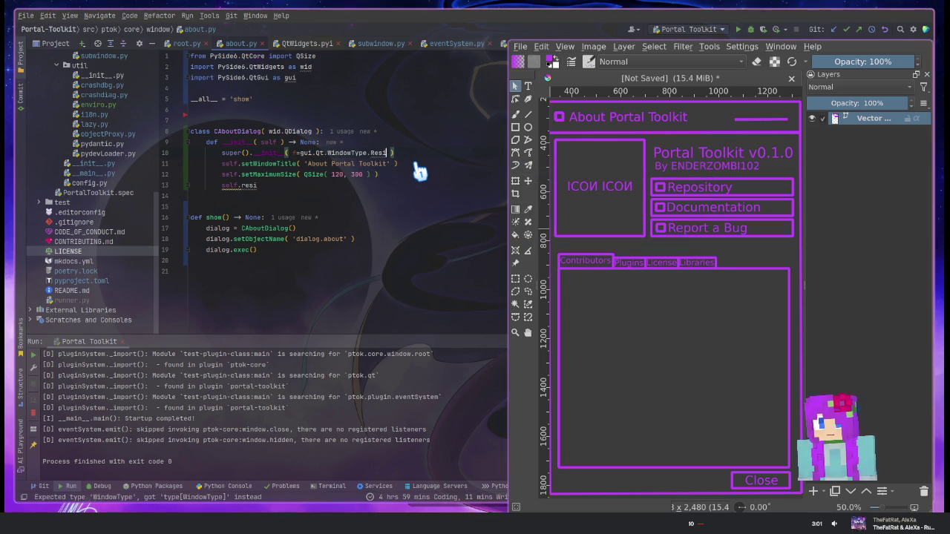
{"action": "type", "text": "Fla"}
{"action": "key", "text": "Down"}
{"action": "key", "text": "Down"}
{"action": "key", "text": "Down"}
{"action": "key", "text": "Down"}
{"action": "key", "text": "Down"}
{"action": "key", "text": "Down"}
{"action": "key", "text": "Down"}
{"action": "key", "text": "Down"}
{"action": "key", "text": "Up"}
{"action": "key", "text": "Up"}
{"action": "key", "text": "Up"}
{"action": "key", "text": "Down"}
{"action": "key", "text": "Down"}
{"action": "key", "text": "Up"}
{"action": "key", "text": "Up"}
{"action": "key", "text": "Up"}
{"action": "key", "text": "Down"}
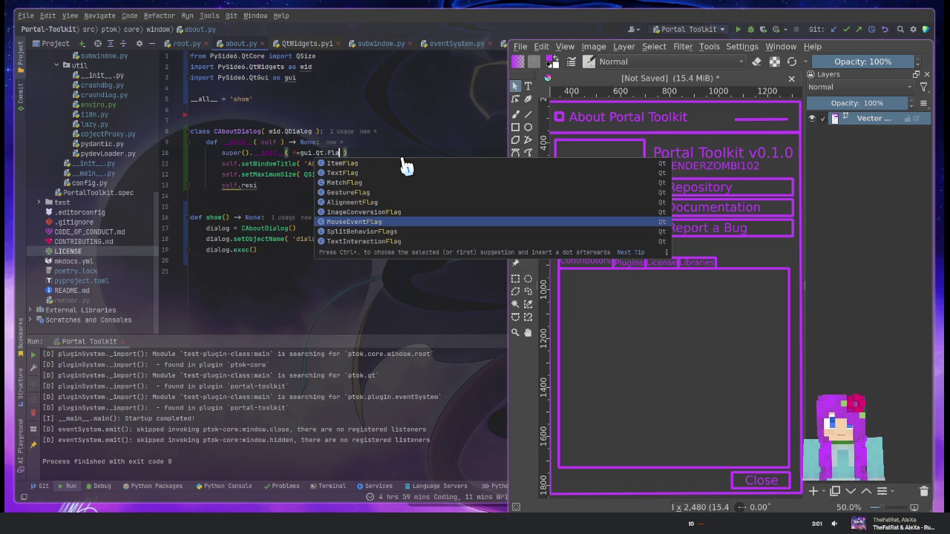
{"action": "key", "text": "Escape"}
Swap the argument to gui.QWindow, then try other window references like wid.Window
{"action": "key", "text": "ctrl+shift+Left"}
{"action": "key", "text": "ctrl+shift+Left"}
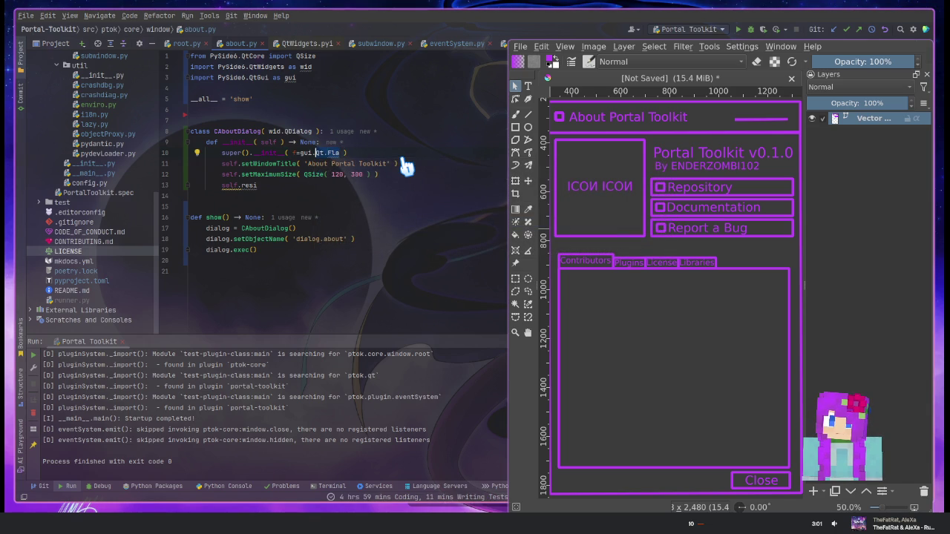
{"action": "type", "text": "W"}
{"action": "key", "text": "Return"}
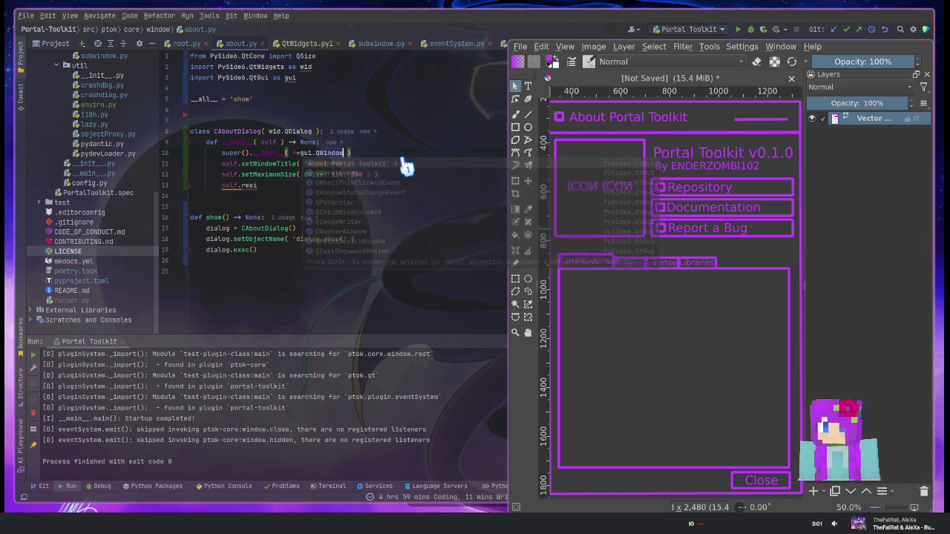
{"action": "type", "text": ".F"}
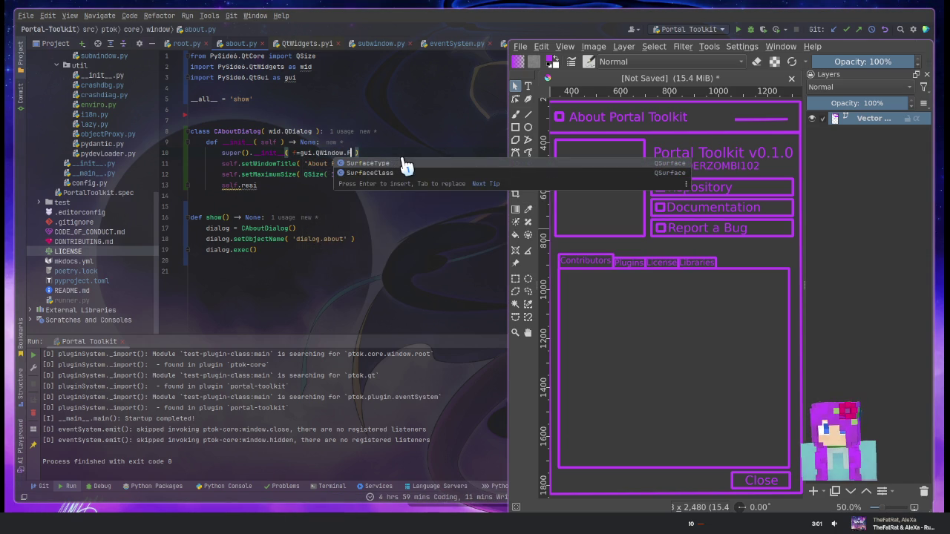
{"action": "key", "text": "BackSpace"}
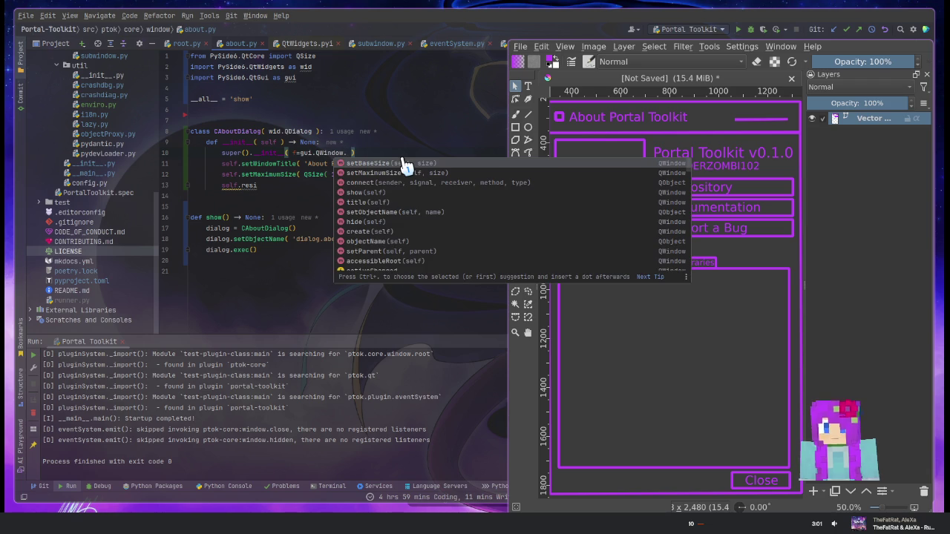
{"action": "key", "text": "Escape"}
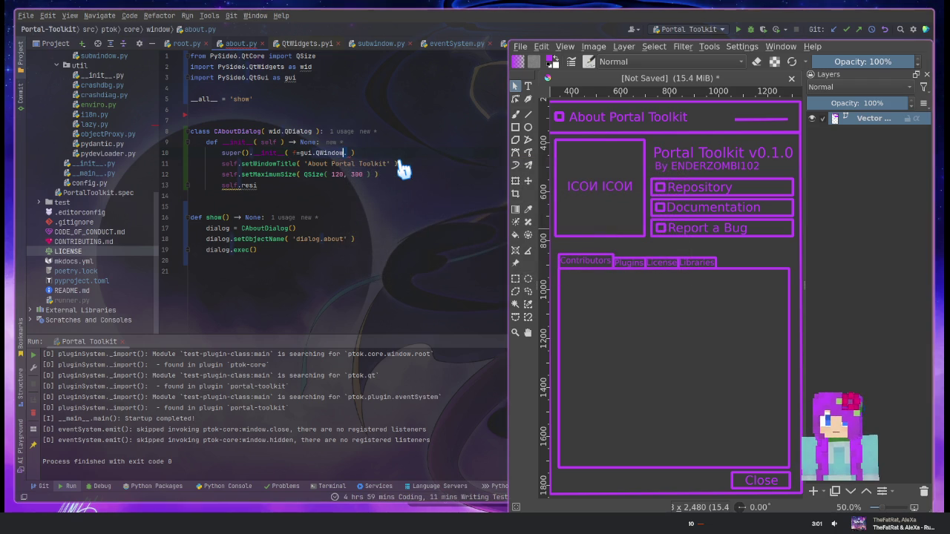
{"action": "key", "text": "ctrl+w"}
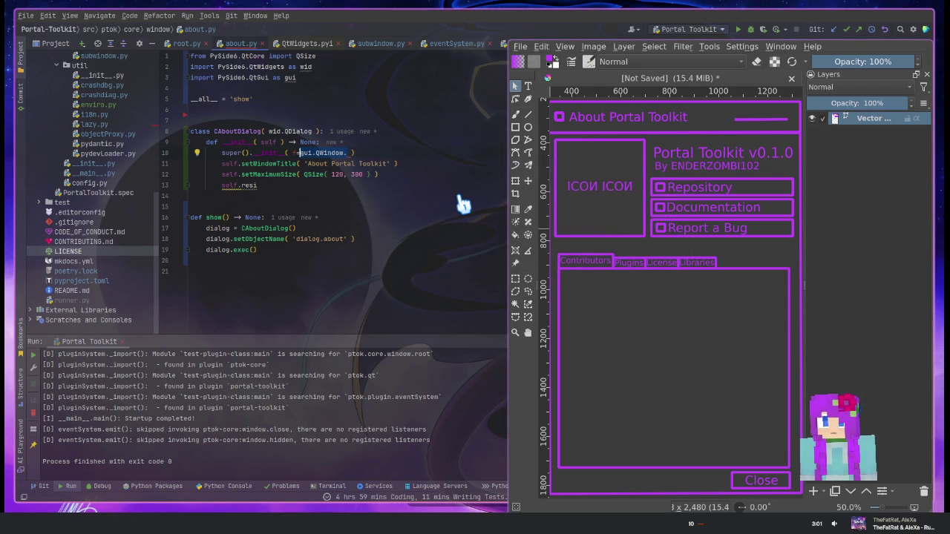
{"action": "type", "text": "wid.Wi"}
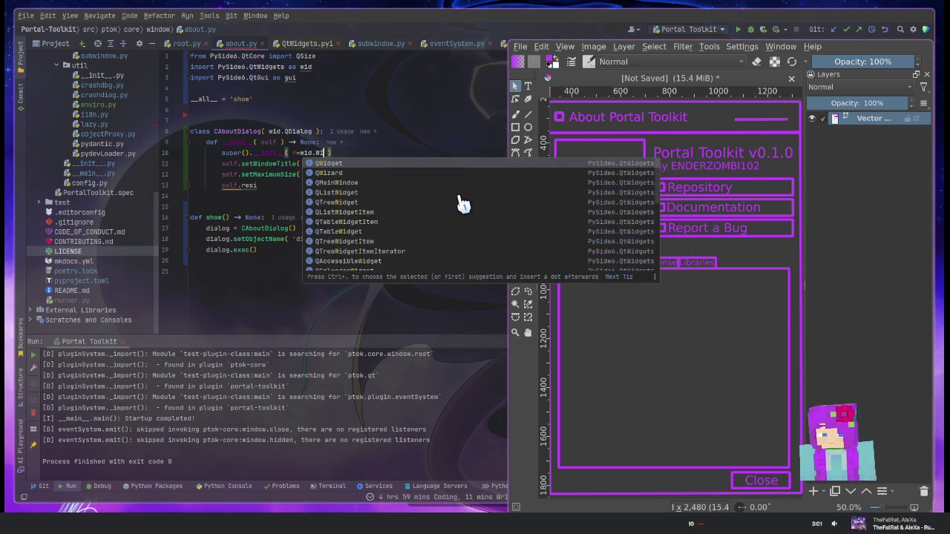
{"action": "type", "text": "ndow"}
{"action": "key", "text": "BackSpace"}
{"action": "key", "text": "BackSpace"}
{"action": "key", "text": "BackSpace"}
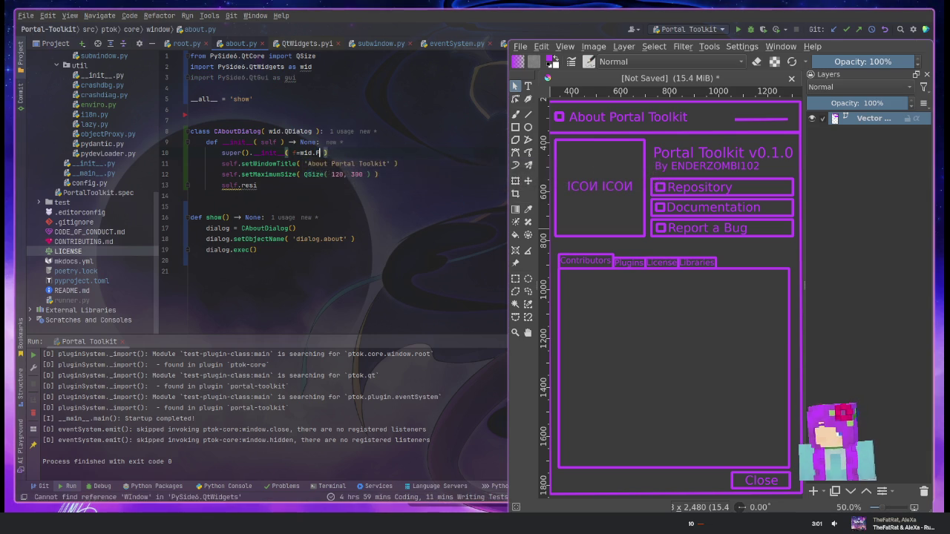
{"action": "type", "text": "F"}
{"action": "key", "text": "BackSpace"}
{"action": "type", "text": "Qr"}
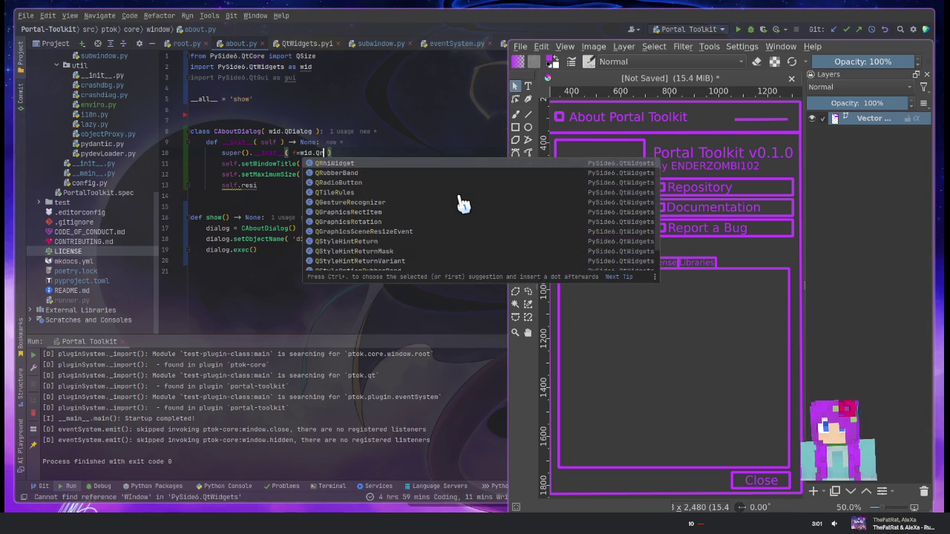
{"action": "key", "text": "BackSpace"}
{"action": "type", "text": "t."}
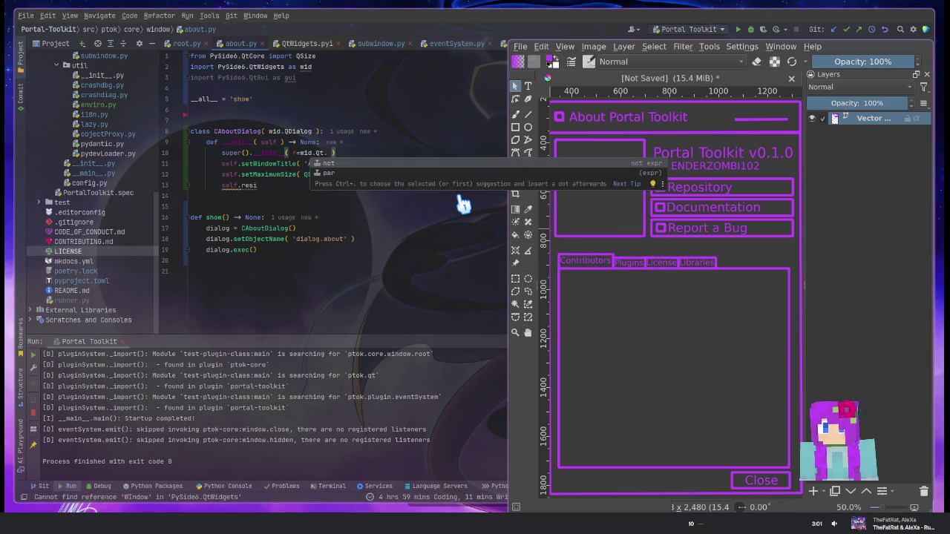
{"action": "key", "text": "BackSpace"}
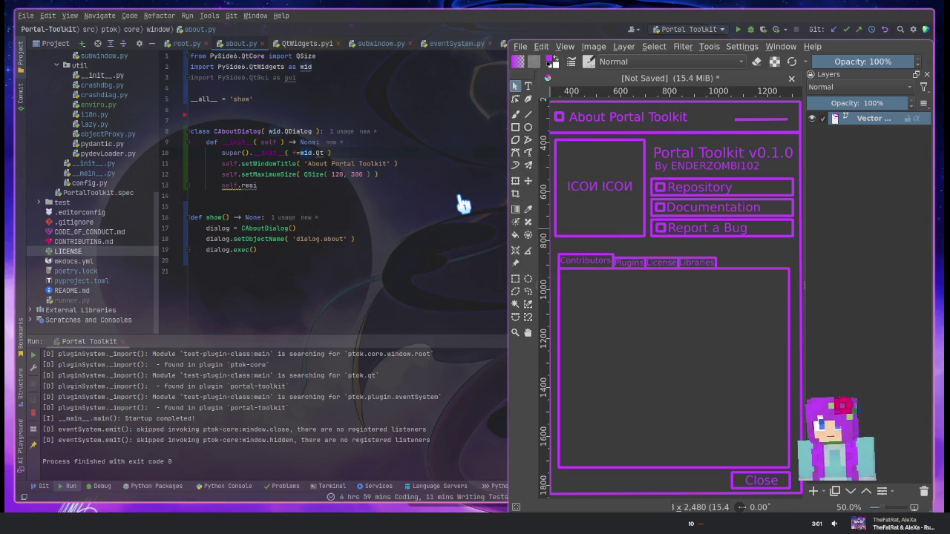
Restore the gui.Qt prefix and insert CoordinateSystem as the init argument
{"action": "key", "text": "Delete"}
{"action": "key", "text": "Delete"}
{"action": "key", "text": "Delete"}
{"action": "type", "text": "gui"}
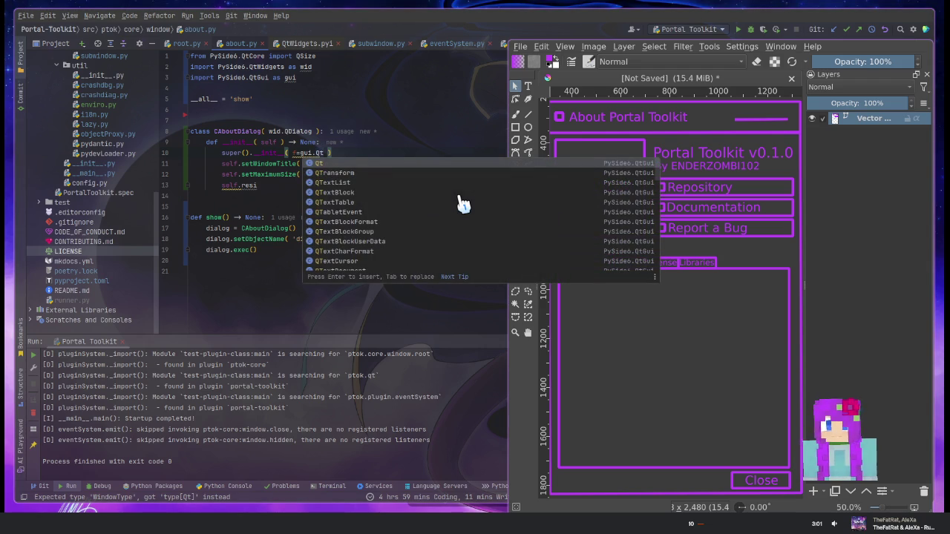
{"action": "key", "text": "BackSpace"}
{"action": "key", "text": "BackSpace"}
{"action": "type", "text": "W"}
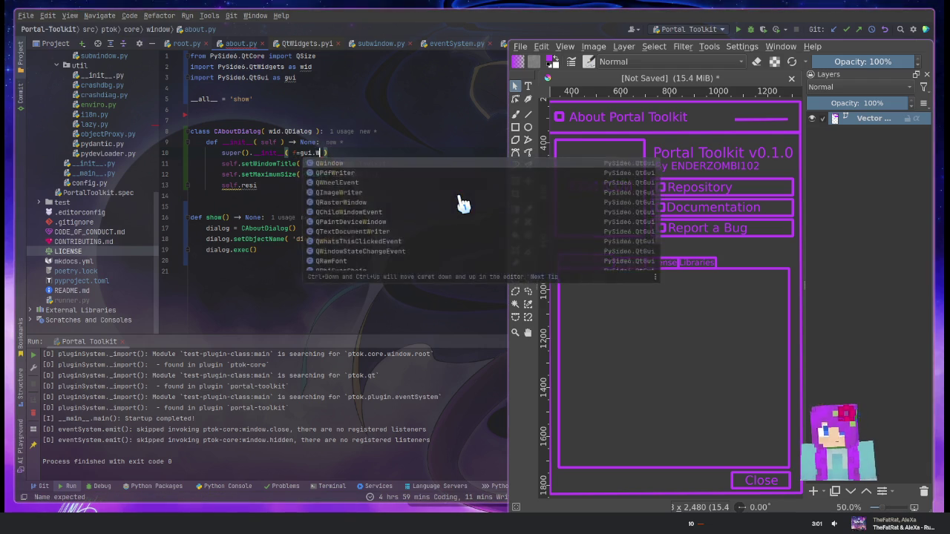
{"action": "key", "text": "BackSpace"}
{"action": "type", "text": "Fa"}
{"action": "key", "text": "BackSpace"}
{"action": "type", "text": "Qrt"}
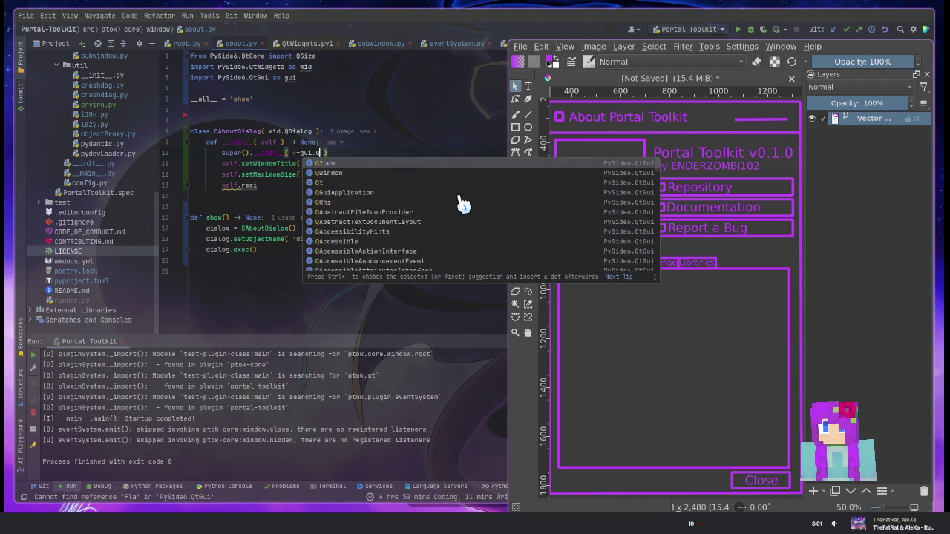
{"action": "key", "text": "BackSpace"}
{"action": "key", "text": "BackSpace"}
{"action": "type", "text": "t."}
{"action": "key", "text": "Down"}
{"action": "key", "text": "Down"}
{"action": "key", "text": "Down"}
{"action": "key", "text": "Down"}
{"action": "key", "text": "Down"}
{"action": "key", "text": "Down"}
{"action": "key", "text": "Down"}
{"action": "key", "text": "Down"}
{"action": "key", "text": "Down"}
{"action": "key", "text": "Down"}
{"action": "key", "text": "Down"}
{"action": "key", "text": "Down"}
{"action": "key", "text": "Down"}
{"action": "key", "text": "Down"}
{"action": "key", "text": "Down"}
{"action": "key", "text": "Down"}
{"action": "key", "text": "Down"}
{"action": "key", "text": "Down"}
{"action": "key", "text": "Down"}
{"action": "key", "text": "Down"}
{"action": "key", "text": "Down"}
{"action": "key", "text": "Down"}
{"action": "key", "text": "Down"}
{"action": "key", "text": "Down"}
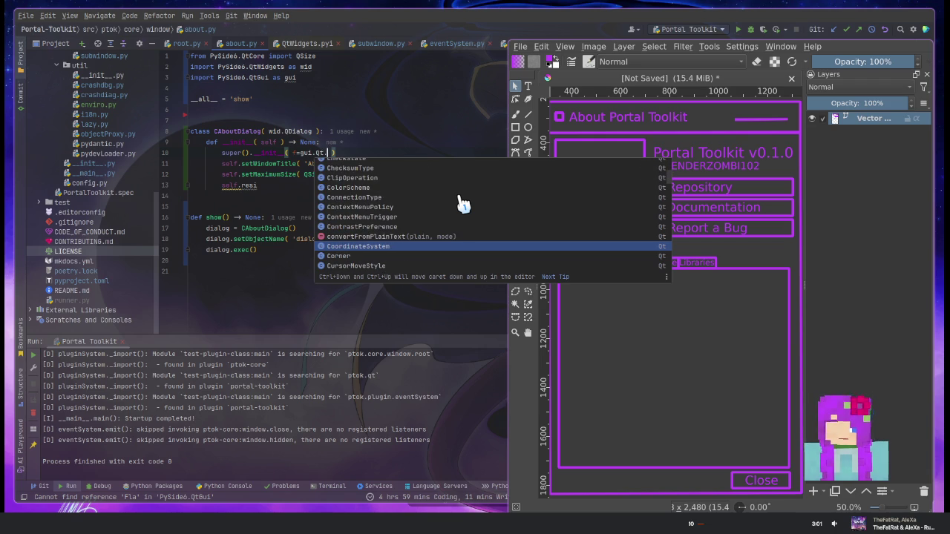
{"action": "key", "text": "Return"}
Browse the CoordinateSystem members, then switch the argument to gui.Qt.WindowState
{"action": "type", "text": "."}
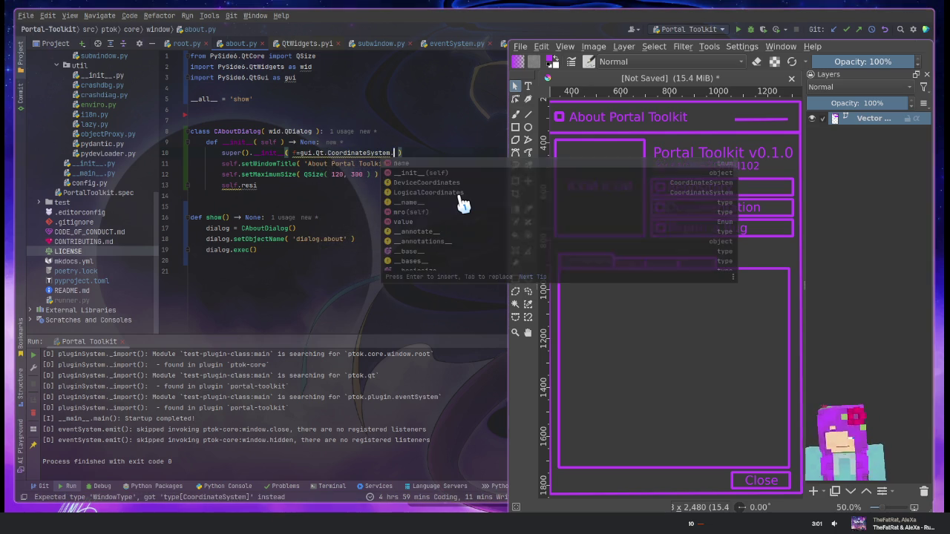
{"action": "key", "text": "Up"}
{"action": "key", "text": "Down"}
{"action": "key", "text": "Down"}
{"action": "key", "text": "Down"}
{"action": "key", "text": "Escape"}
{"action": "type", "text": "."}
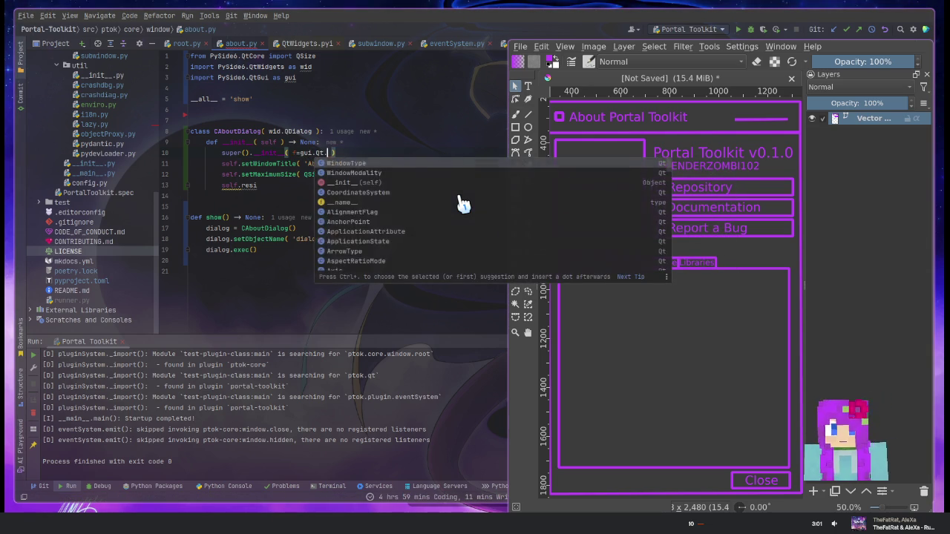
{"action": "key", "text": "Down"}
{"action": "key", "text": "Down"}
{"action": "key", "text": "Down"}
{"action": "key", "text": "Up"}
{"action": "key", "text": "Up"}
{"action": "key", "text": "Up"}
{"action": "key", "text": "Up"}
{"action": "key", "text": "Up"}
{"action": "key", "text": "Up"}
{"action": "key", "text": "Up"}
{"action": "key", "text": "Up"}
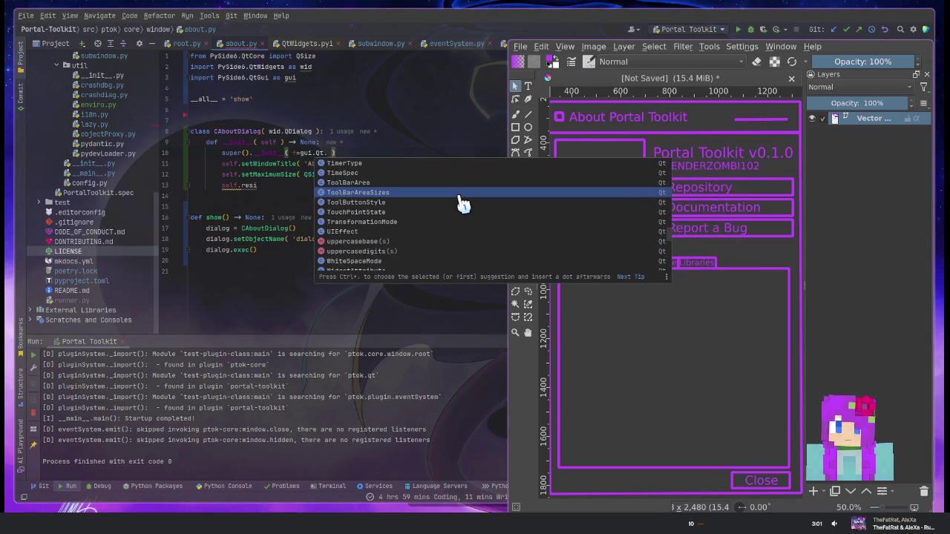
{"action": "key", "text": "Down"}
{"action": "key", "text": "Down"}
{"action": "key", "text": "Down"}
{"action": "key", "text": "Up"}
{"action": "key", "text": "Up"}
{"action": "key", "text": "Down"}
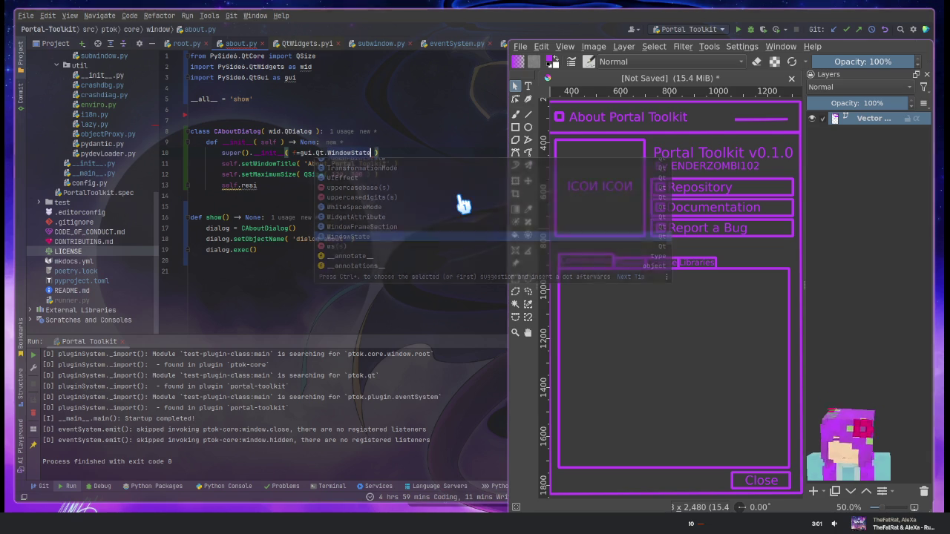
{"action": "key", "text": "ctrl+period"}
Replace WindowState with WindowFrameSection, browse its values, and select the enum text
{"action": "key", "text": "Down"}
{"action": "key", "text": "Down"}
{"action": "key", "text": "Down"}
{"action": "key", "text": "Down"}
{"action": "key", "text": "Down"}
{"action": "key", "text": "Down"}
{"action": "key", "text": "Down"}
{"action": "key", "text": "Escape"}
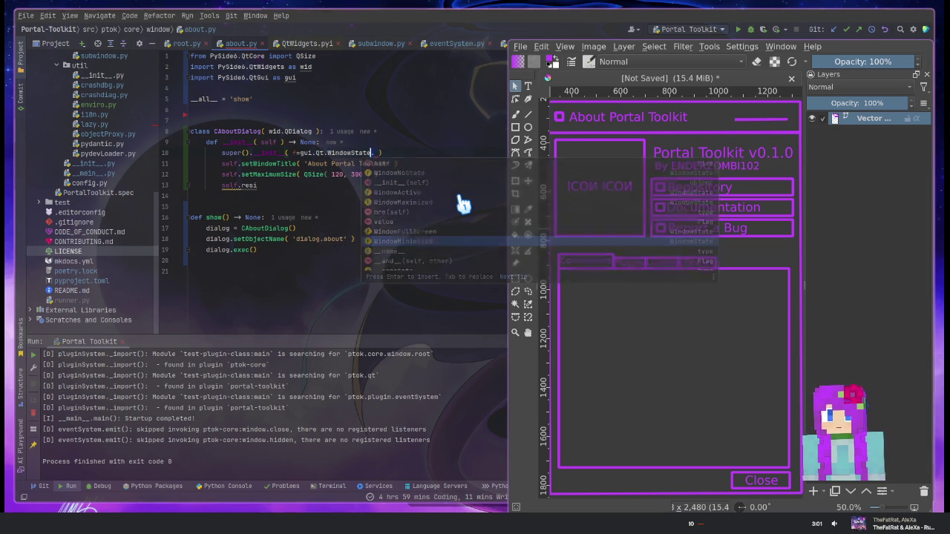
{"action": "key", "text": "BackSpace"}
{"action": "key", "text": "ctrl+space"}
{"action": "key", "text": "Down"}
{"action": "key", "text": "Down"}
{"action": "key", "text": "Down"}
{"action": "key", "text": "Return"}
{"action": "type", "text": ".Qt"}
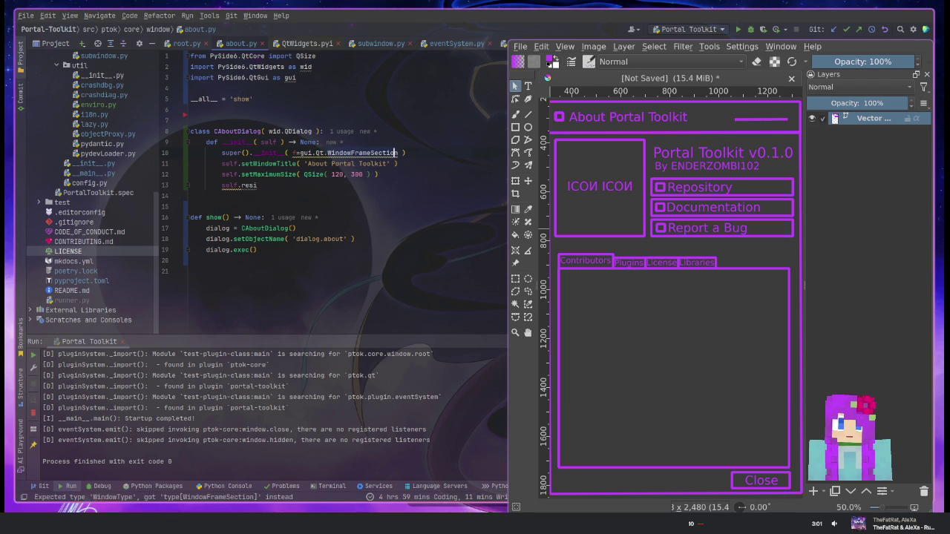
{"action": "type", "text": "."}
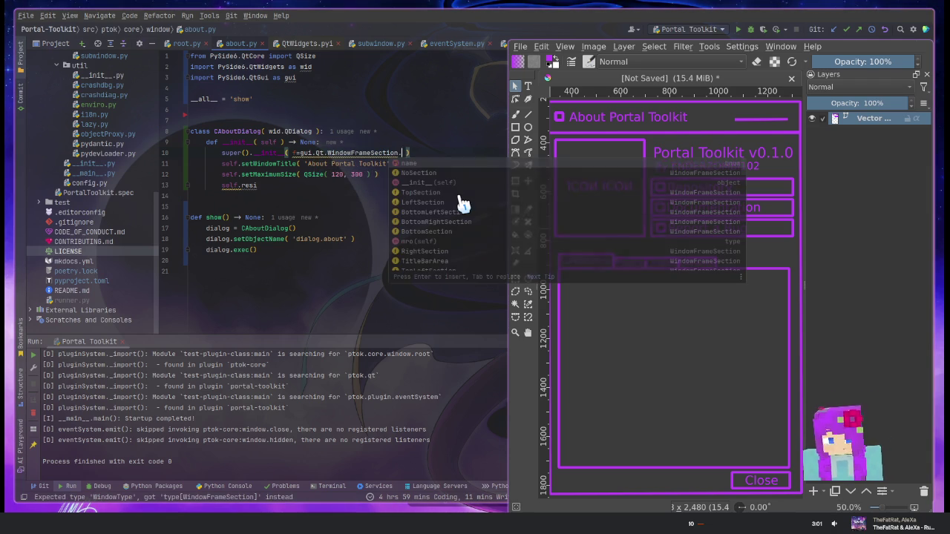
{"action": "key", "text": "Down"}
{"action": "key", "text": "Down"}
{"action": "key", "text": "Down"}
{"action": "key", "text": "Down"}
{"action": "key", "text": "Down"}
{"action": "key", "text": "Down"}
{"action": "key", "text": "Down"}
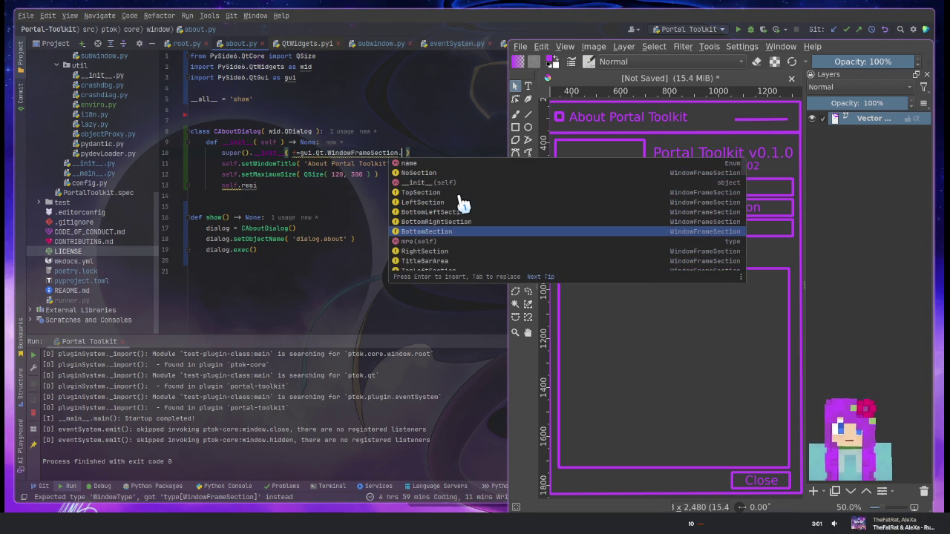
{"action": "key", "text": "Down"}
{"action": "key", "text": "Down"}
{"action": "key", "text": "Down"}
{"action": "key", "text": "Down"}
{"action": "key", "text": "Down"}
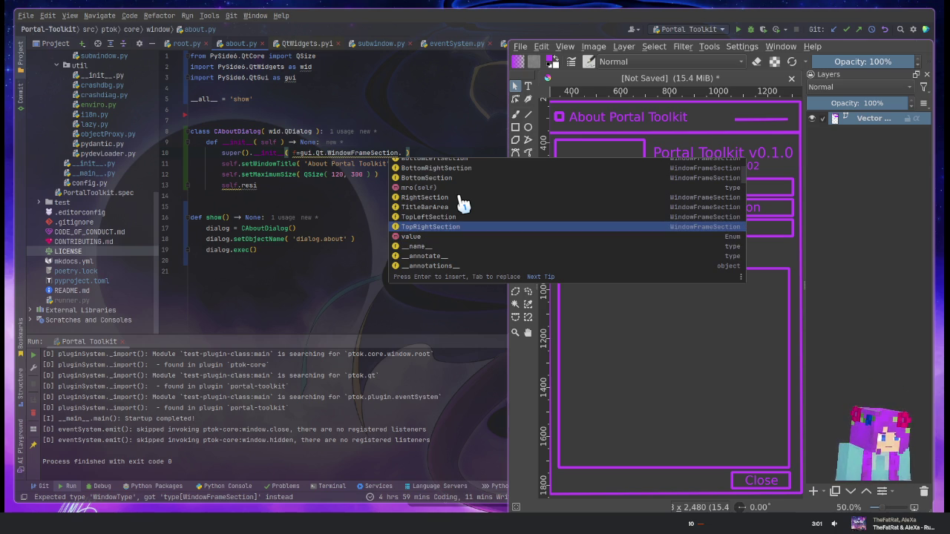
{"action": "key", "text": "Escape"}
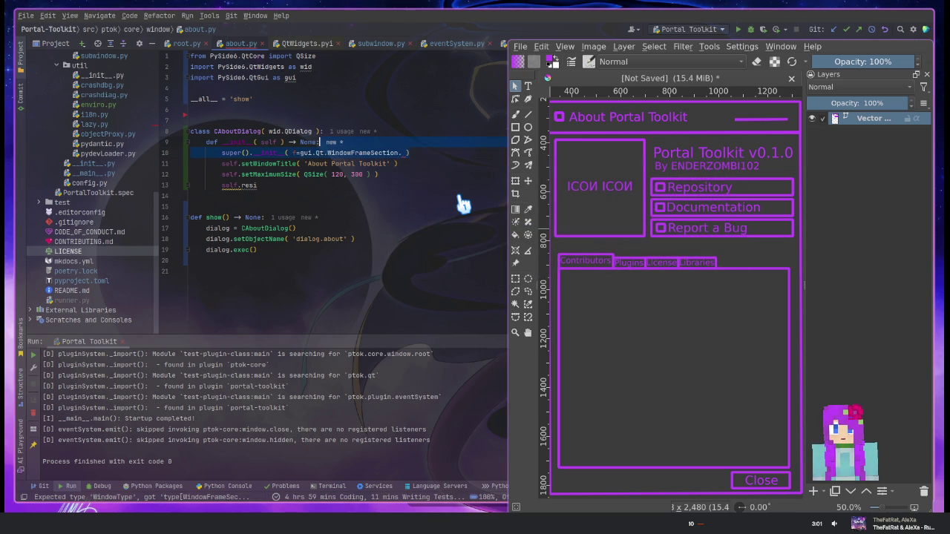
{"action": "key", "text": "ctrl+shift+Left"}
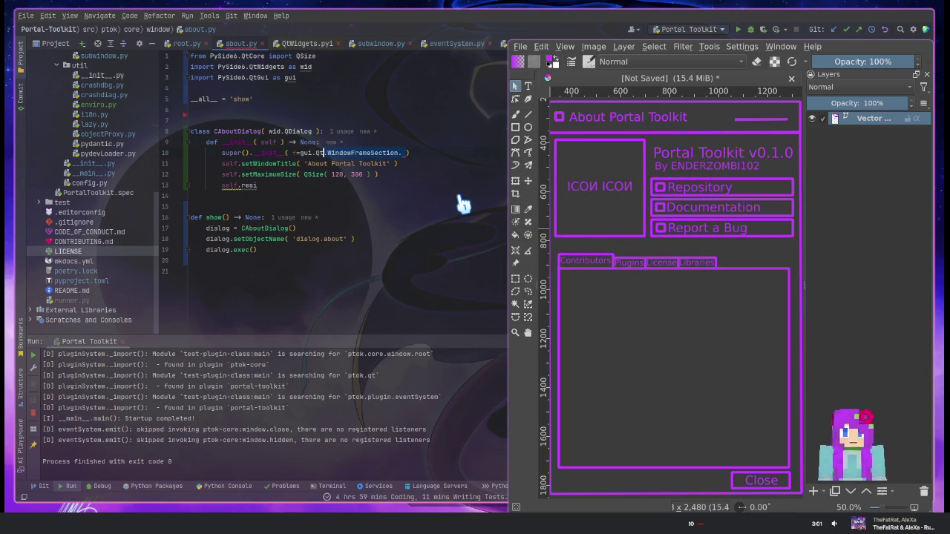
Drop the init argument and resize line, set maximum size to 320×600, and rerun
{"action": "key", "text": "BackSpace"}
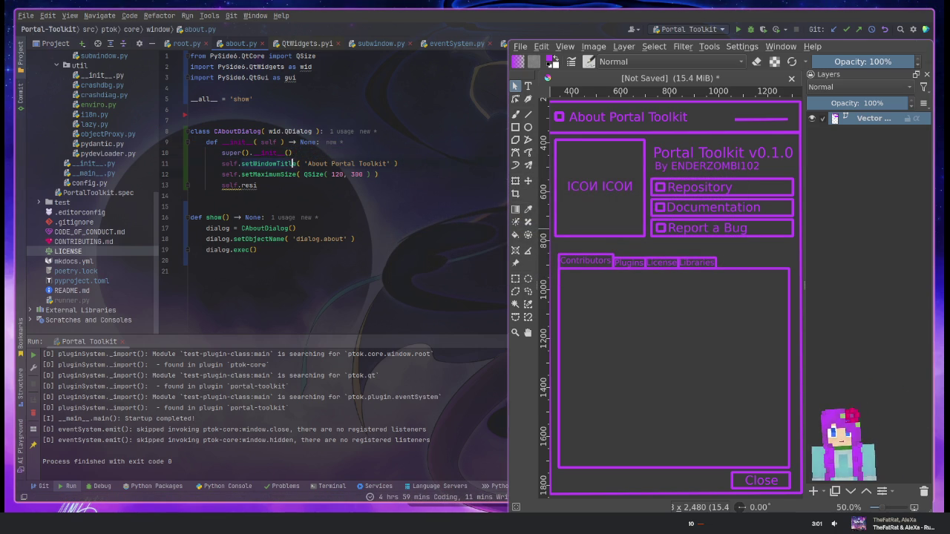
{"action": "key", "text": "shift+Down"}
{"action": "key", "text": "BackSpace"}
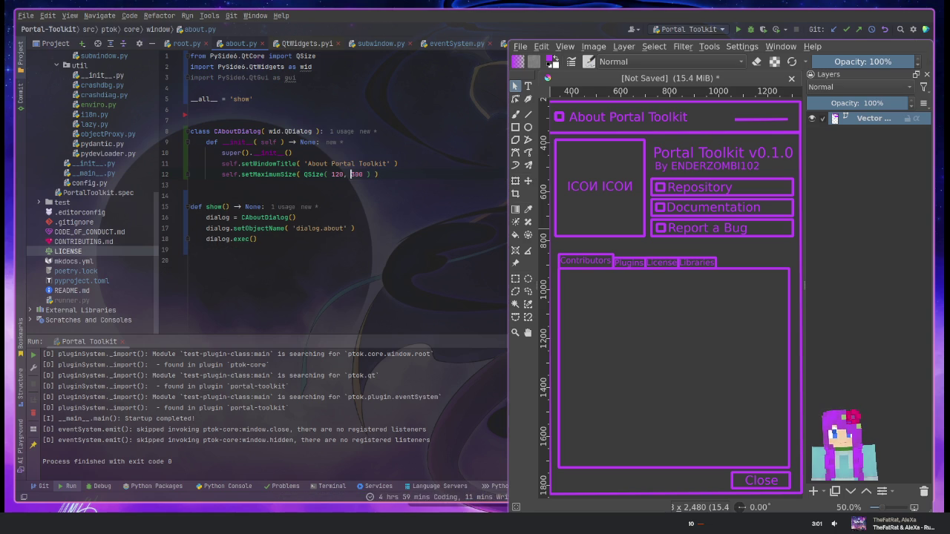
{"action": "key", "text": "shift+Left"}
{"action": "key", "text": "shift+Left"}
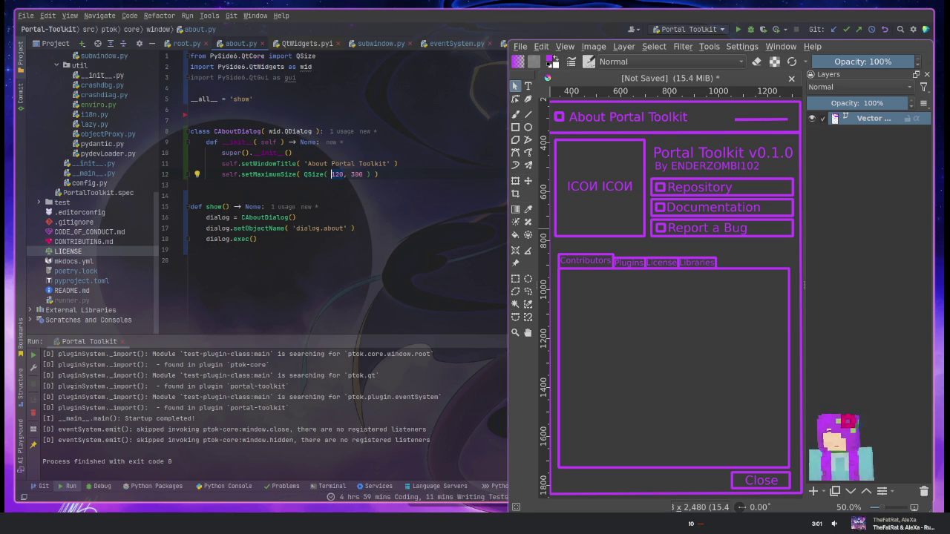
{"action": "type", "text": "32"}
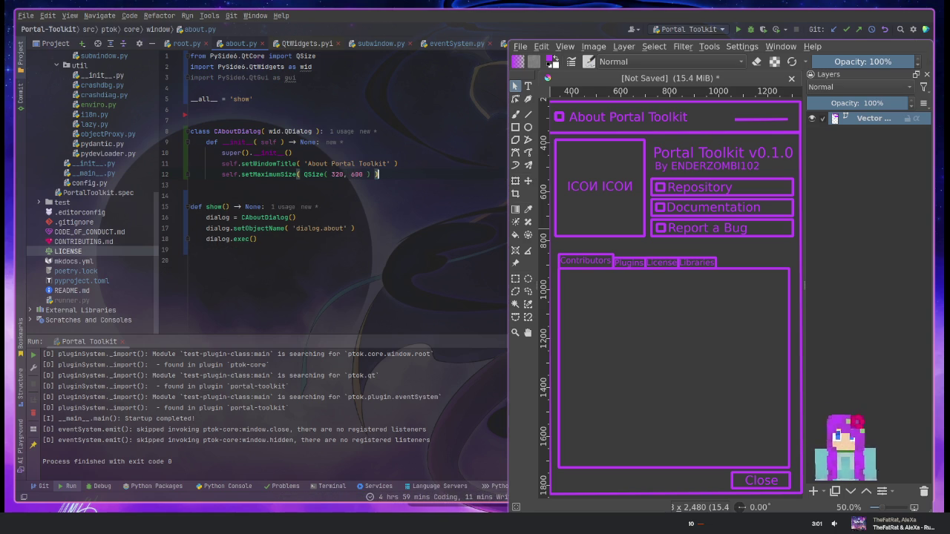
{"action": "key", "text": "shift+F10"}
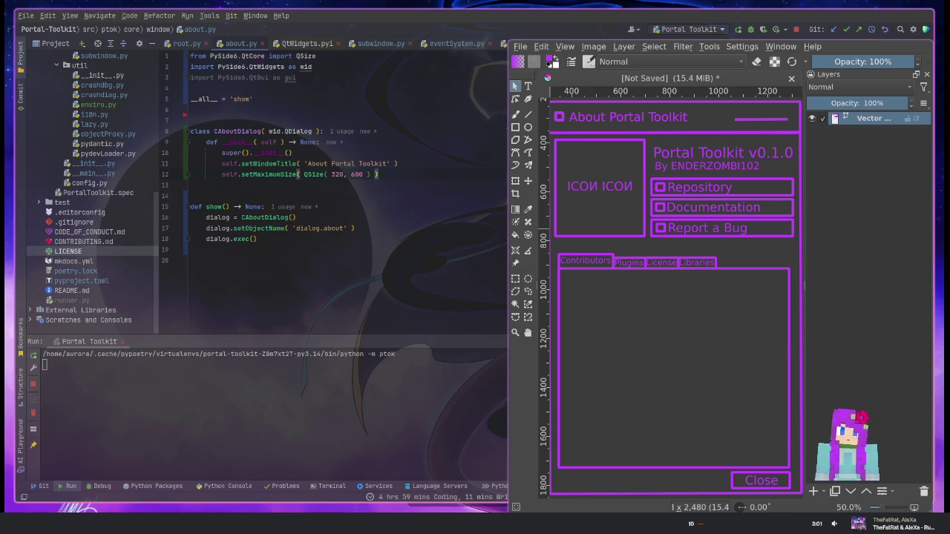
{"action": "left_click", "coordinate": [412, 106]}
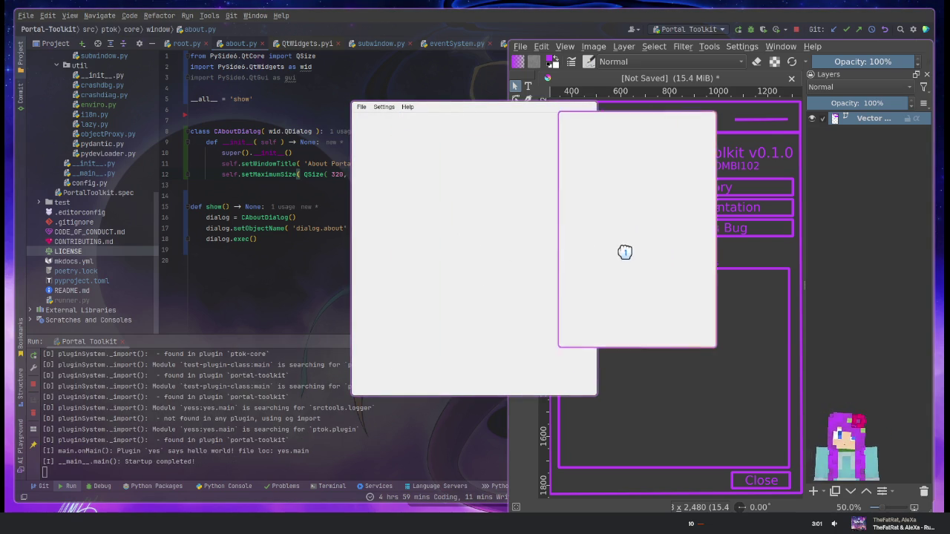
Line the About dialog up with the Krita mockup, close it, and type 'master' on a new line
{"action": "left_click_drag", "start_coordinate": [420, 233], "coordinate": [118, 248]}
{"action": "mouse_move", "coordinate": [440, 192]}
{"action": "left_mouse_down"}
{"action": "mouse_move", "coordinate": [671, 223]}
{"action": "mouse_move", "coordinate": [382, 225]}
{"action": "mouse_move", "coordinate": [512, 314]}
{"action": "mouse_move", "coordinate": [683, 326]}
{"action": "mouse_move", "coordinate": [640, 339]}
{"action": "left_mouse_up"}
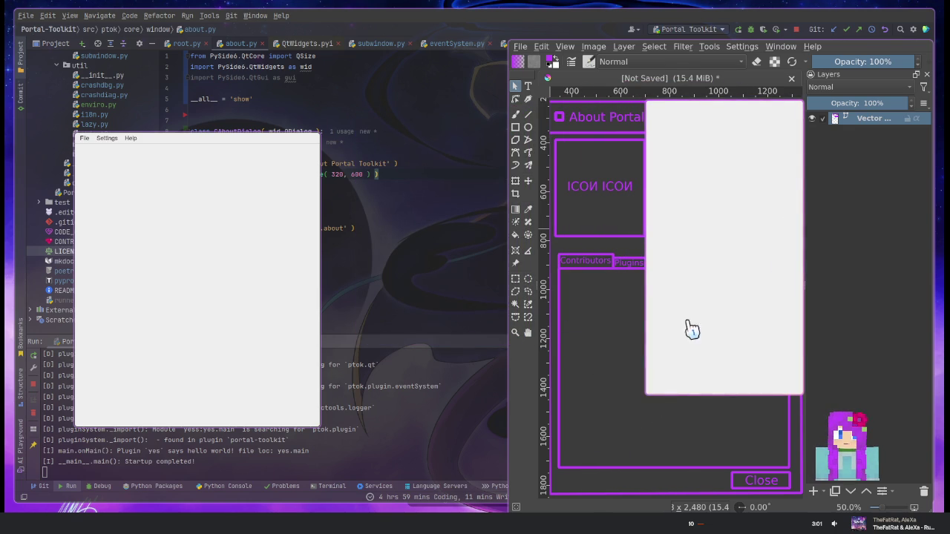
{"action": "left_click_drag", "start_coordinate": [691, 330], "coordinate": [697, 312]}
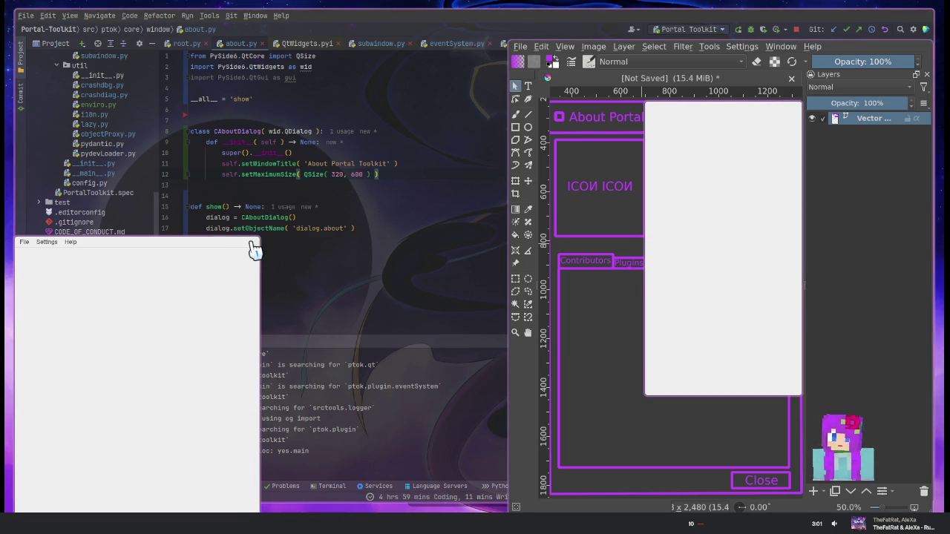
{"action": "left_click", "coordinate": [700, 195]}
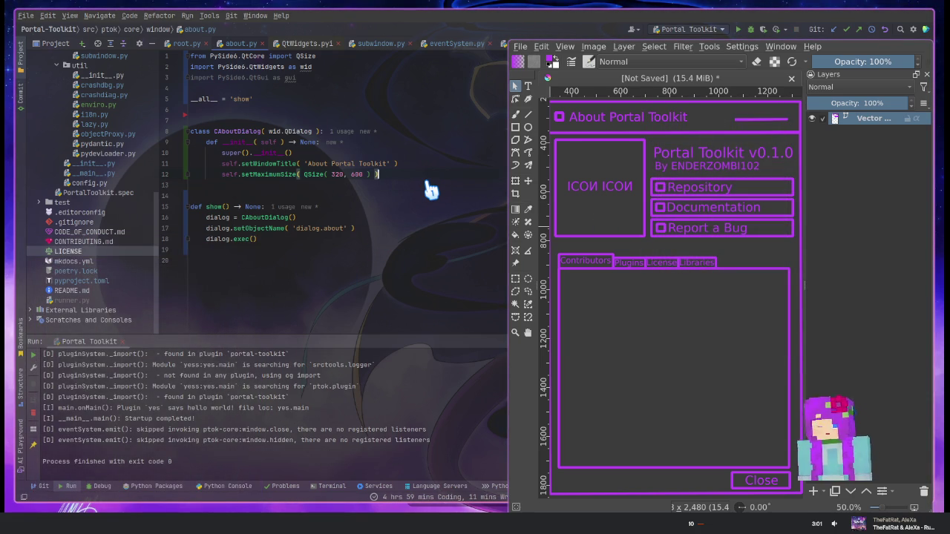
{"action": "key", "text": "Return"}
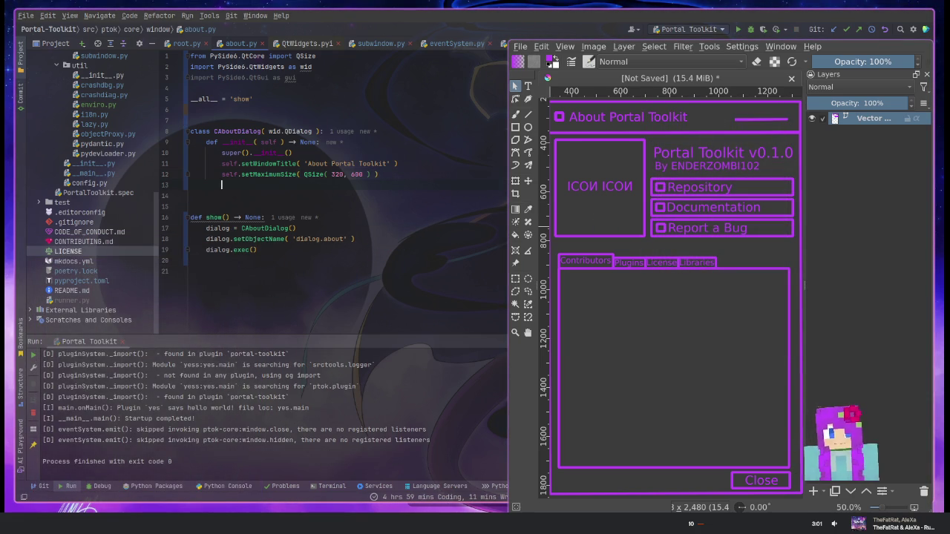
{"action": "type", "text": "master"}
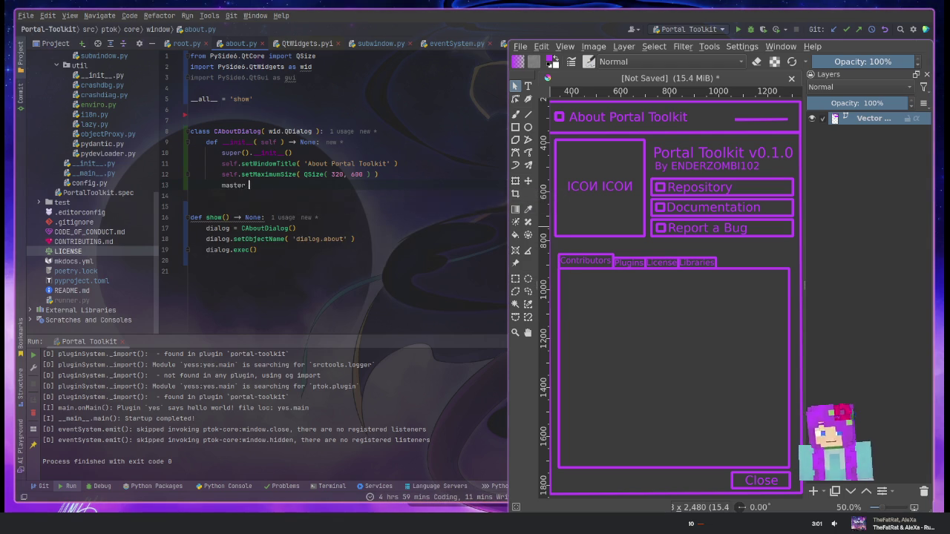